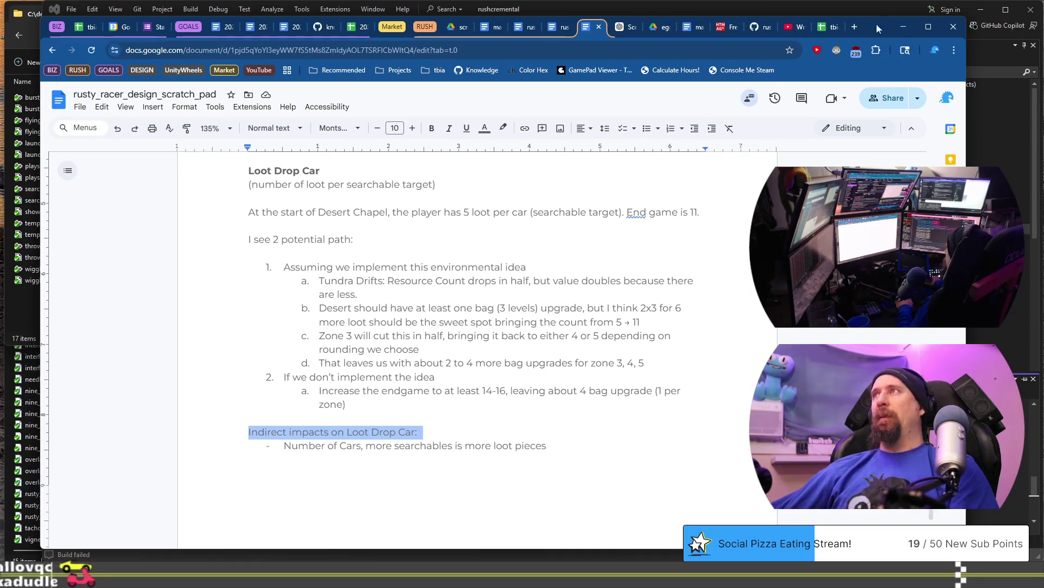
# Step: Drag the Google Docs browser window aside to uncover Visual Studio's build-errors dialog
pyautogui.moveTo(880, 26); pyautogui.dragTo(884, 45)
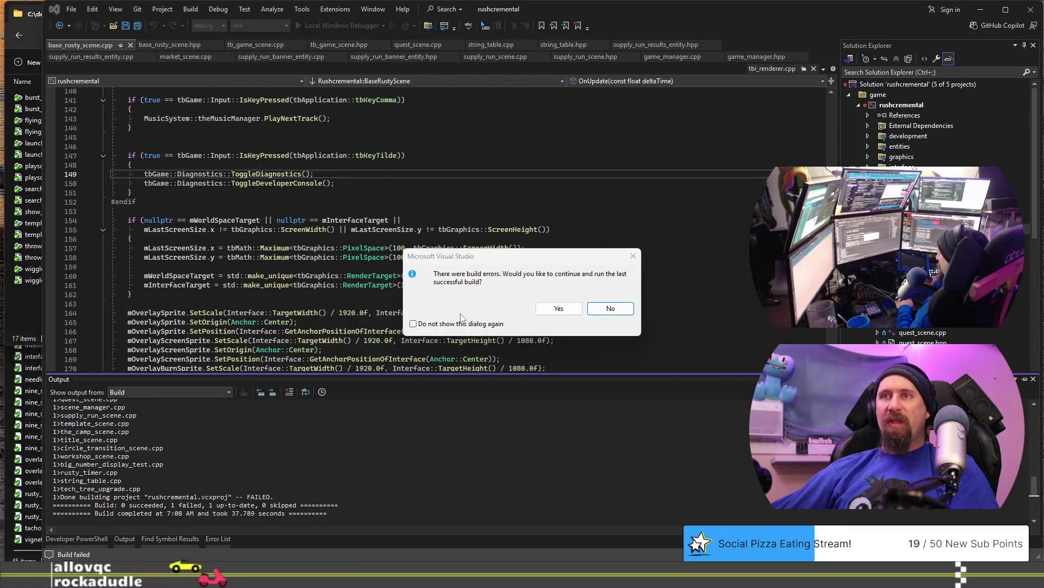
# Step: Decline running the last successful build, check the reported errors, then move over to Git Bash
pyautogui.click(604, 310)
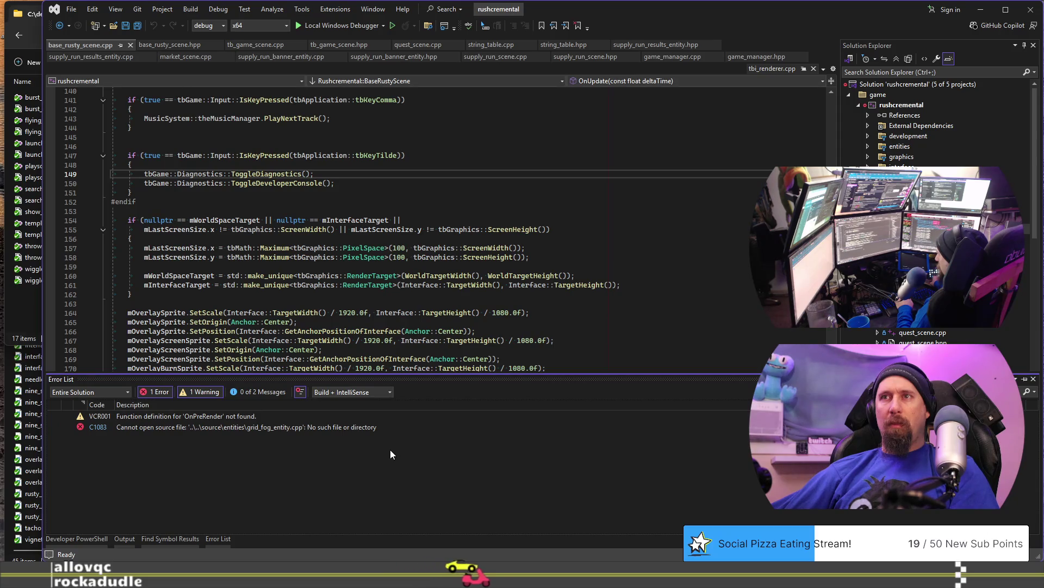
pyautogui.click(390, 213)
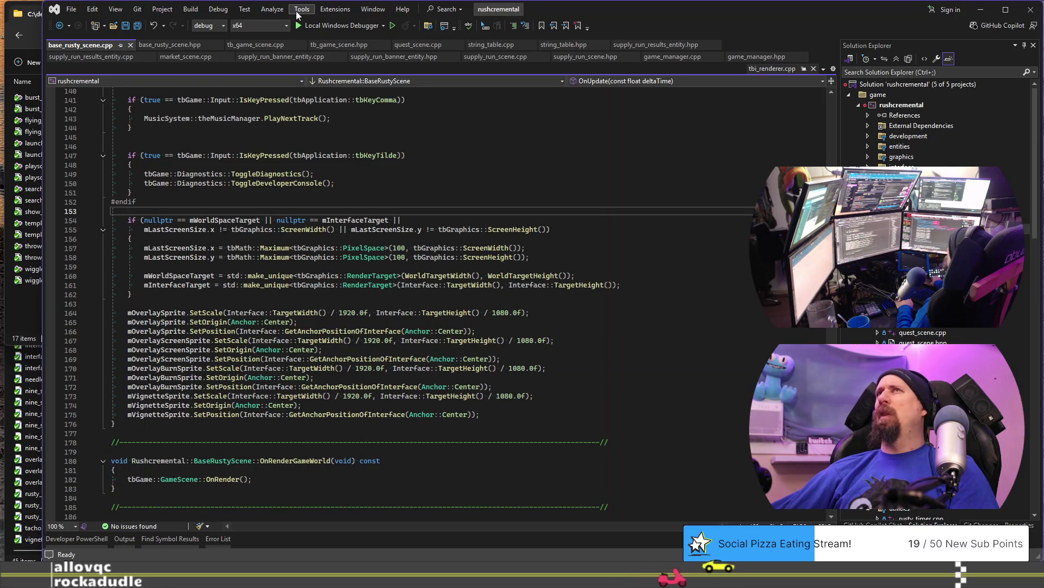
pyautogui.click(296, 11)
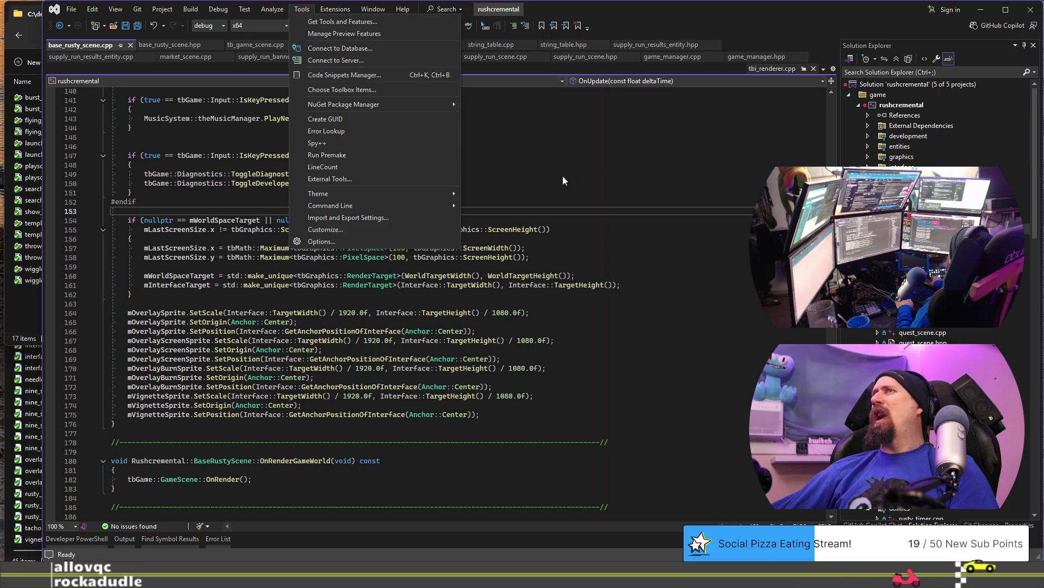
pyautogui.press('Escape')
pyautogui.hotkey('alt', 'Tab')
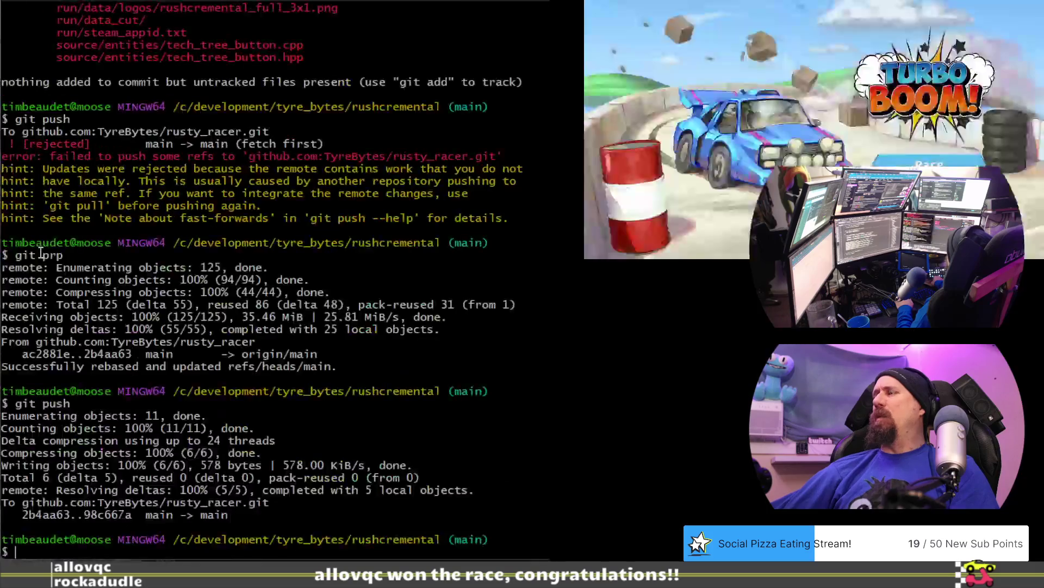
# Step: Stage the rushcremental.todo credits hunk and commit it as 'notes: added credits task.'
pyautogui.write('git st')
pyautogui.press('Return')
pyautogui.write('git')
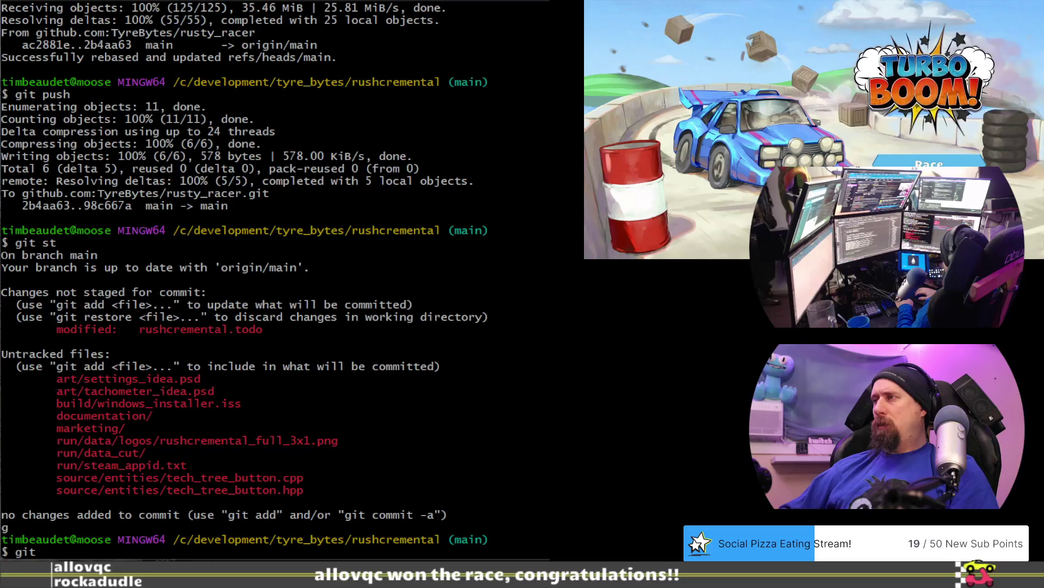
pyautogui.write(' ap')
pyautogui.press('Return')
pyautogui.write('y')
pyautogui.press('Return')
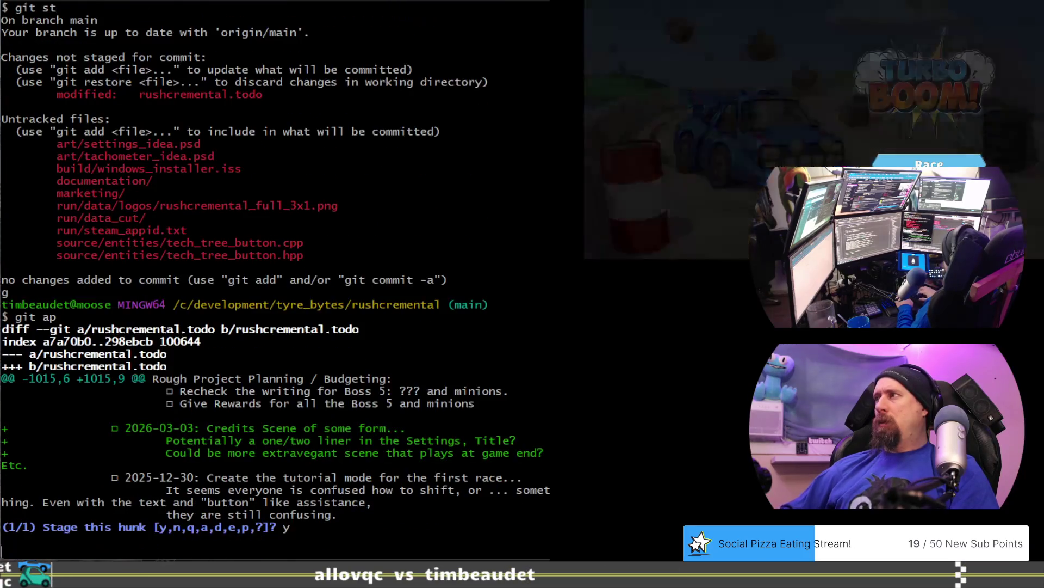
pyautogui.write('git cm no')
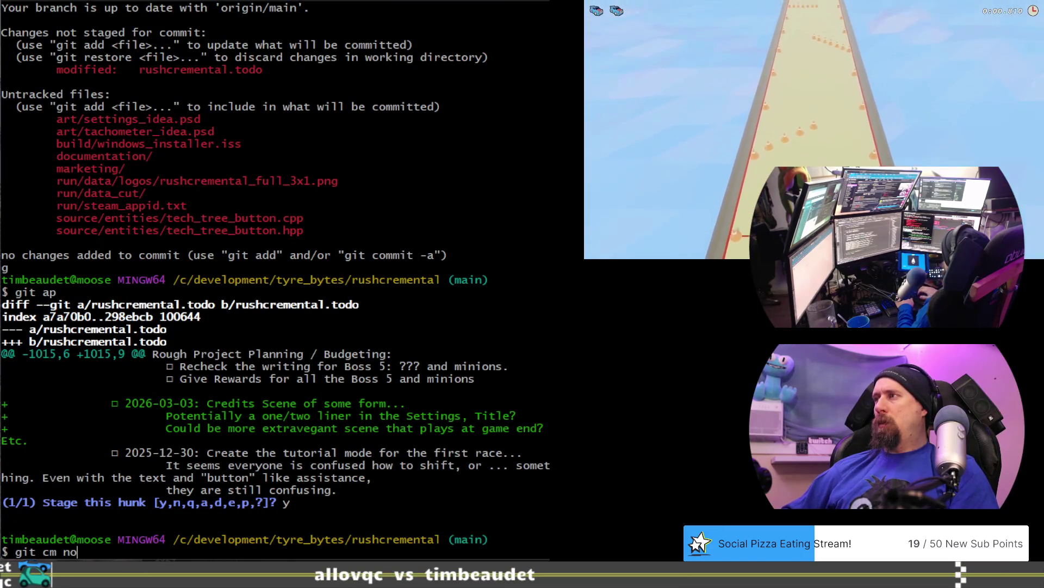
pyautogui.press('BackSpace')
pyautogui.press('BackSpace')
pyautogui.write('"notes: ')
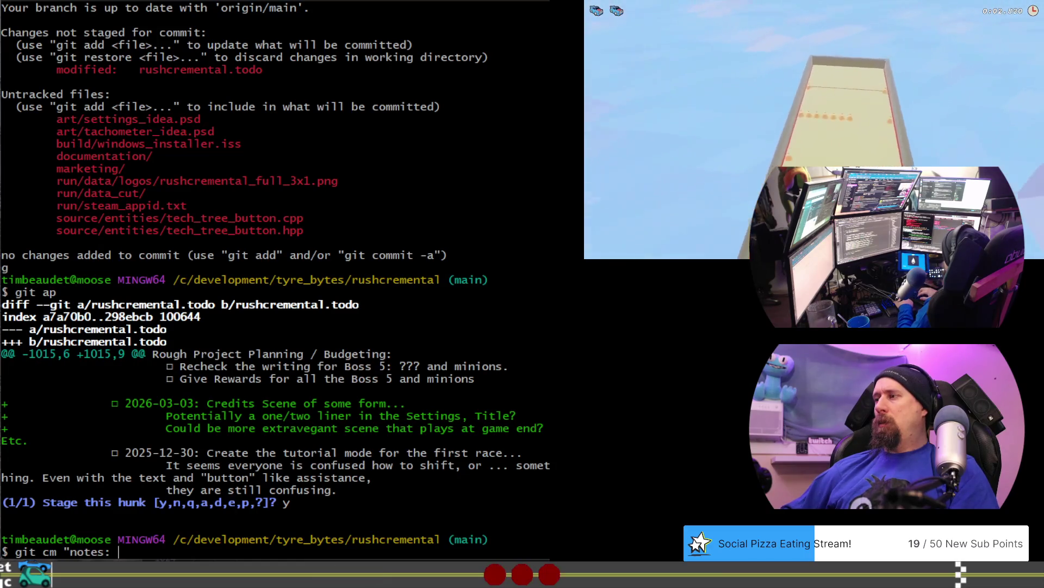
pyautogui.write('added c')
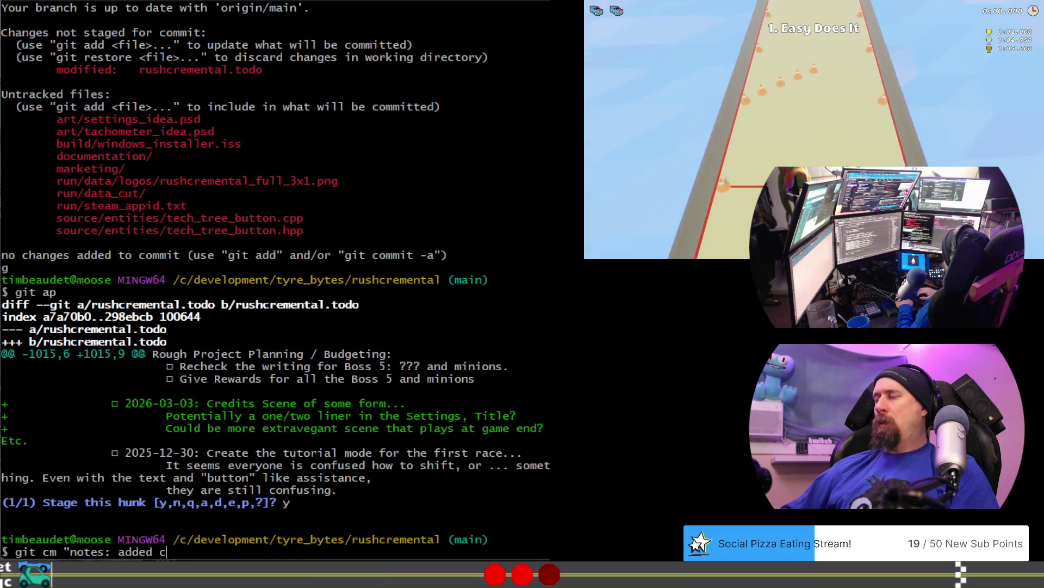
pyautogui.write('redits tas')
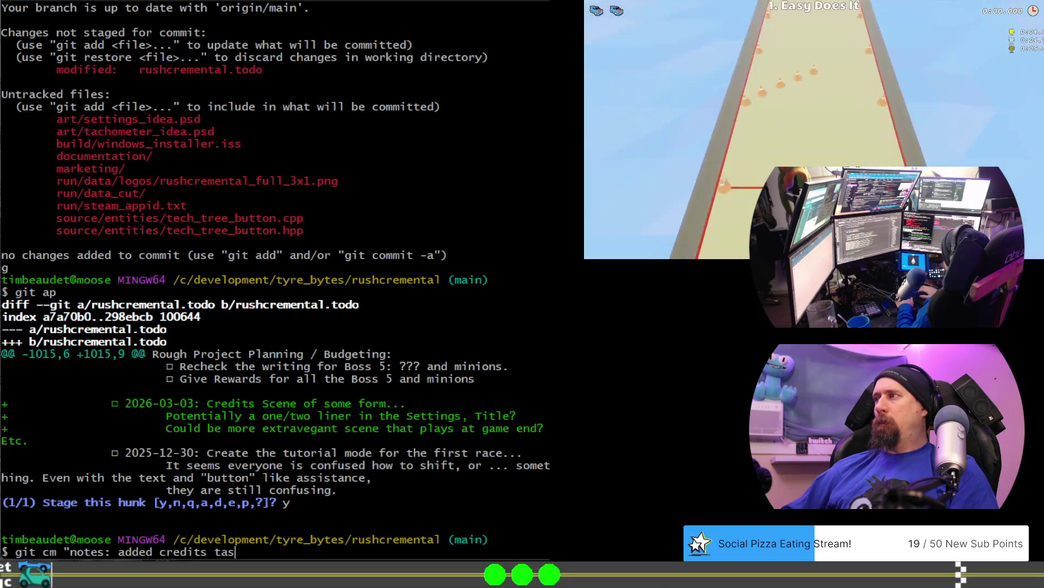
pyautogui.write('k."')
pyautogui.press('Return')
# Step: Rebase onto origin main with git prp and push the new commit
pyautogui.write('git st')
pyautogui.press('Return')
pyautogui.write('git p')
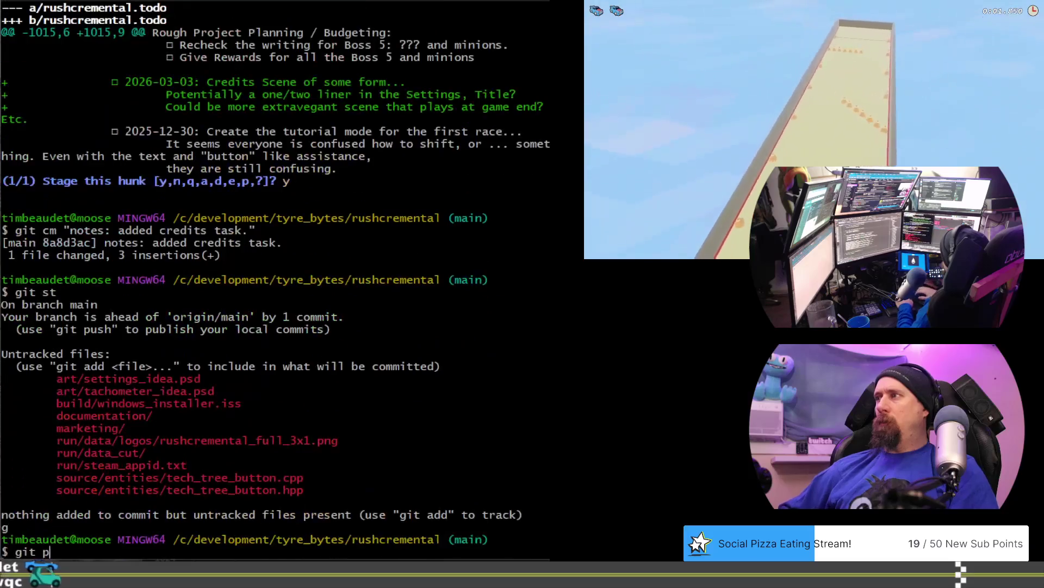
pyautogui.write('rp')
pyautogui.press('Return')
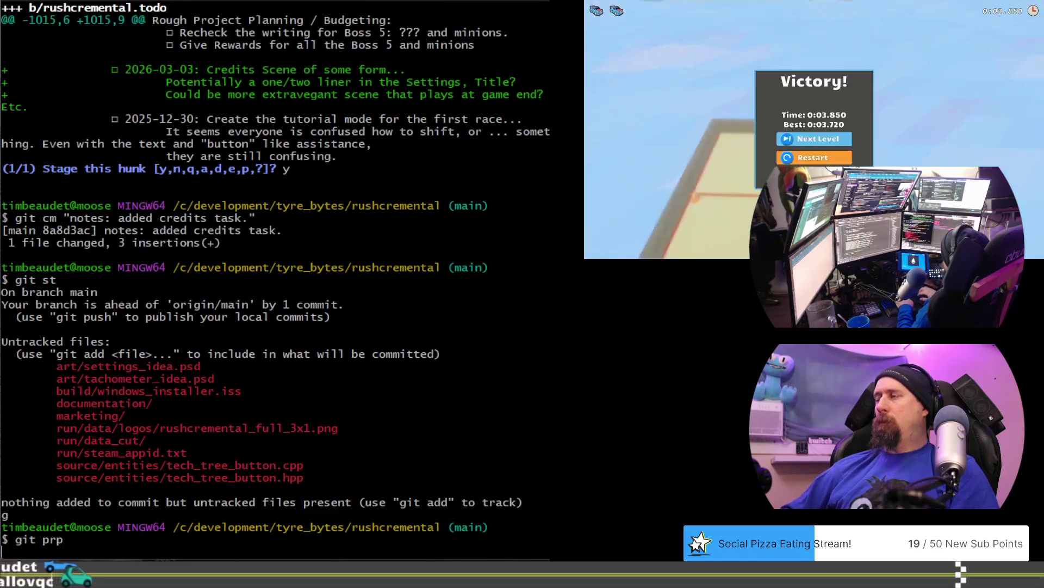
pyautogui.write('git p')
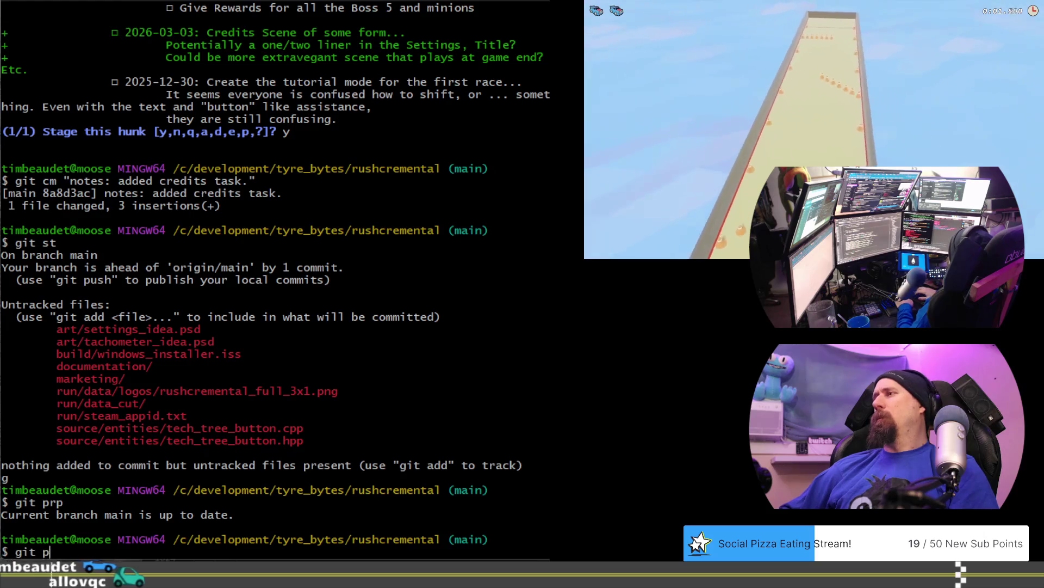
pyautogui.write('ush')
pyautogui.press('Return')
pyautogui.hotkey('alt', 'Tab')
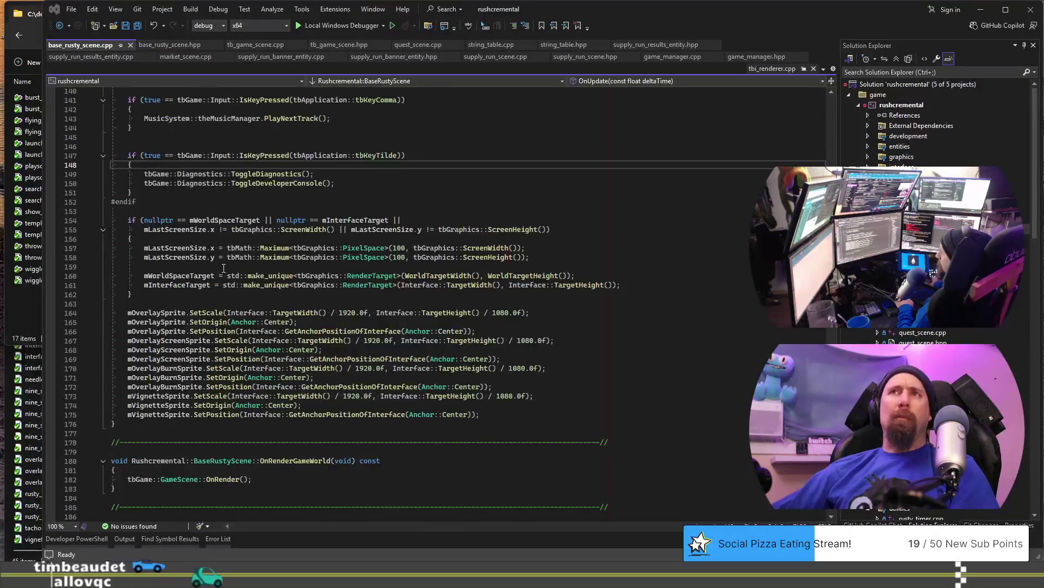
# Step: Run Premake from the Tools menu and reload the regenerated rushcremental solution
pyautogui.click(223, 268)
pyautogui.click(302, 9)
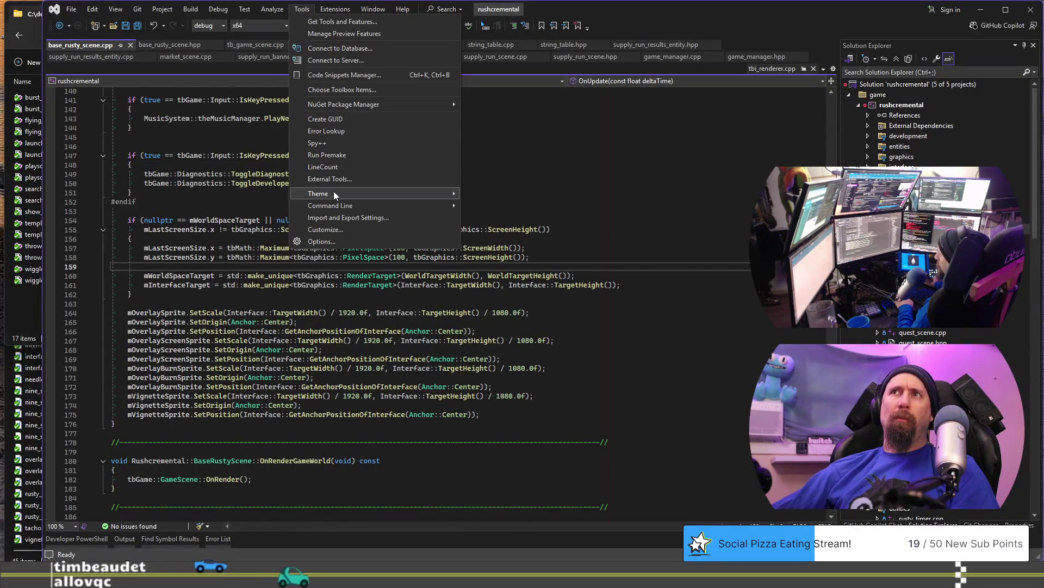
pyautogui.click(361, 154)
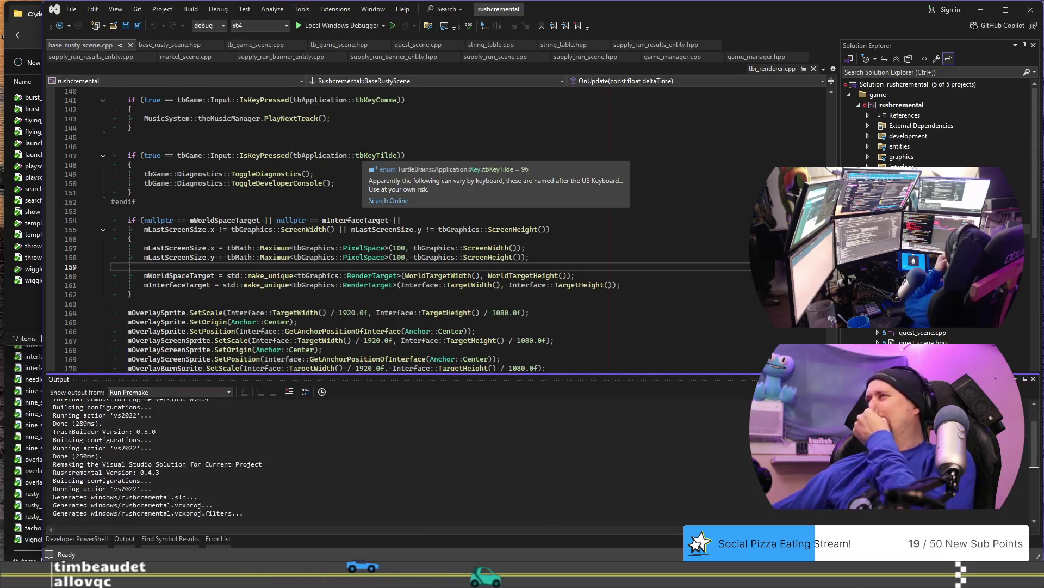
pyautogui.click(499, 319)
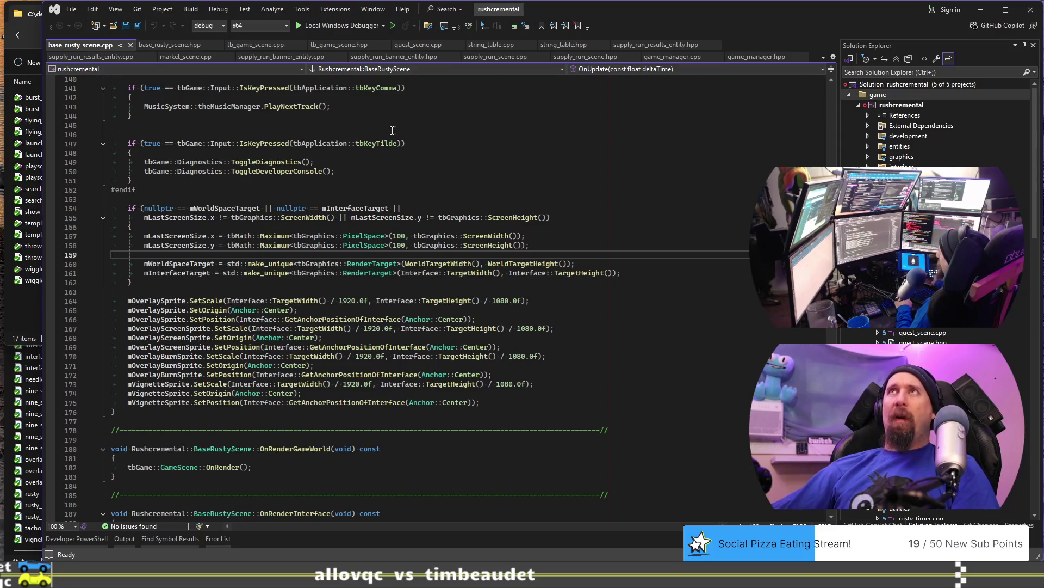
# Step: Review the overlay drawing block in OnRenderInterface and the body of OnPreRender
pyautogui.click(453, 283)
pyautogui.scroll(-6, 455, 280)
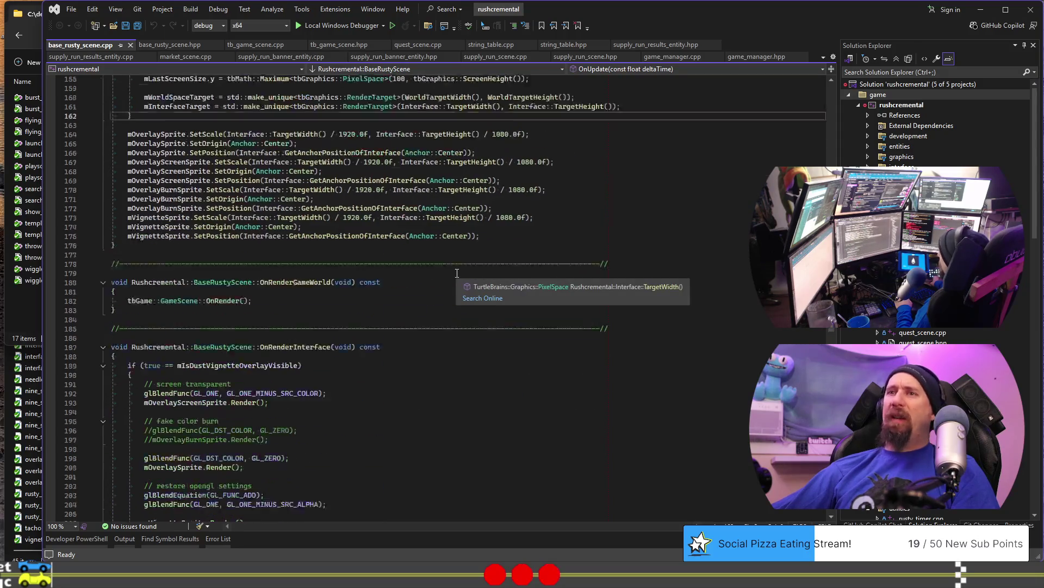
pyautogui.scroll(-5, 163, 263)
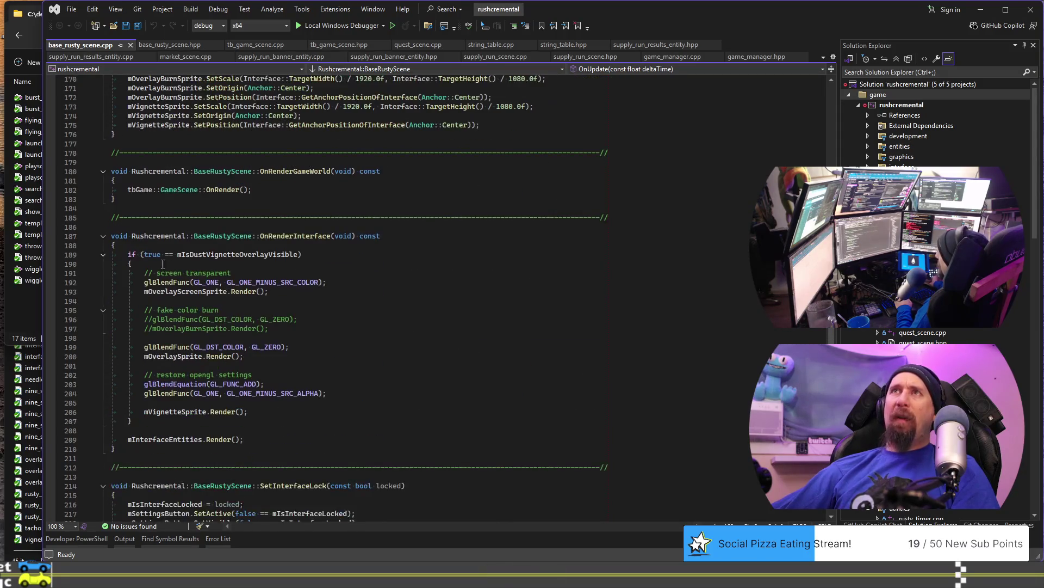
pyautogui.moveTo(125, 241)
pyautogui.mouseDown()
pyautogui.moveTo(293, 350)
pyautogui.moveTo(325, 423)
pyautogui.mouseUp()
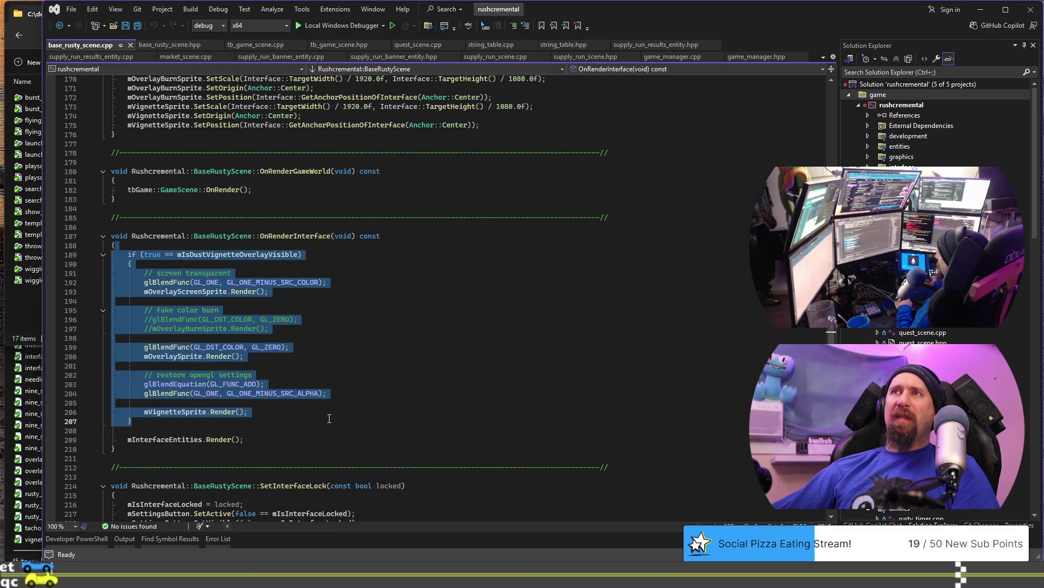
pyautogui.scroll(-11, 329, 418)
pyautogui.moveTo(122, 272)
pyautogui.mouseDown()
pyautogui.moveTo(348, 418)
pyautogui.moveTo(382, 477)
pyautogui.mouseUp()
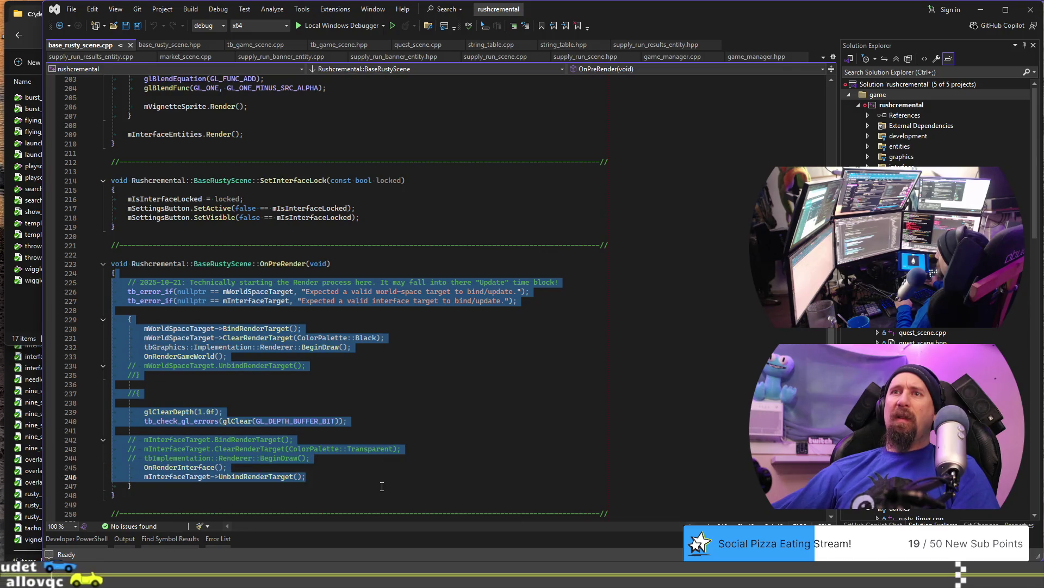
pyautogui.click(382, 485)
pyautogui.doubleClick(283, 263)
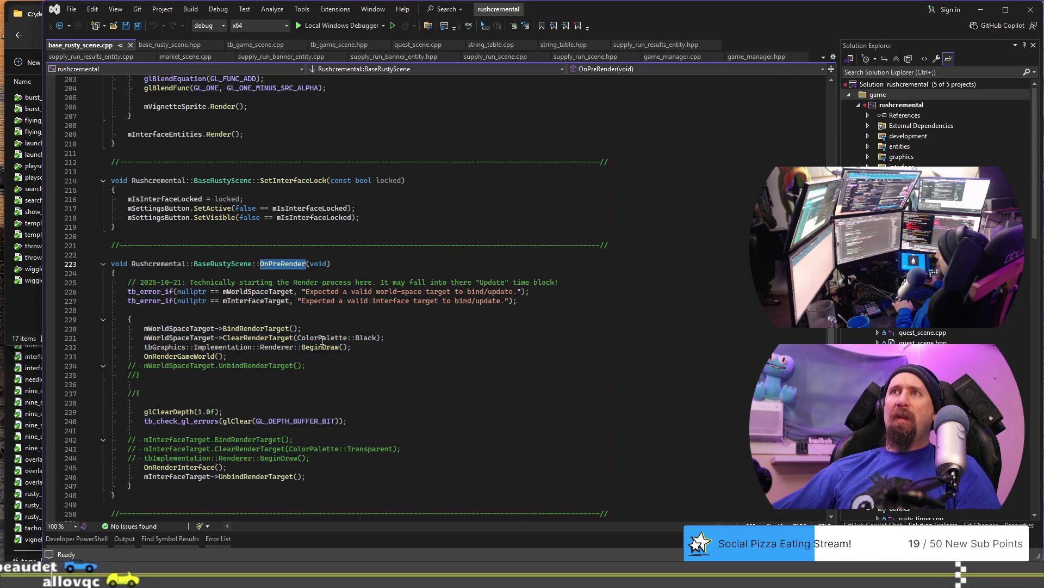
pyautogui.scroll(20, 322, 340)
# Step: Insert an OnPreRender(); call after the render-target recreation block in OnUpdate
pyautogui.click(295, 285)
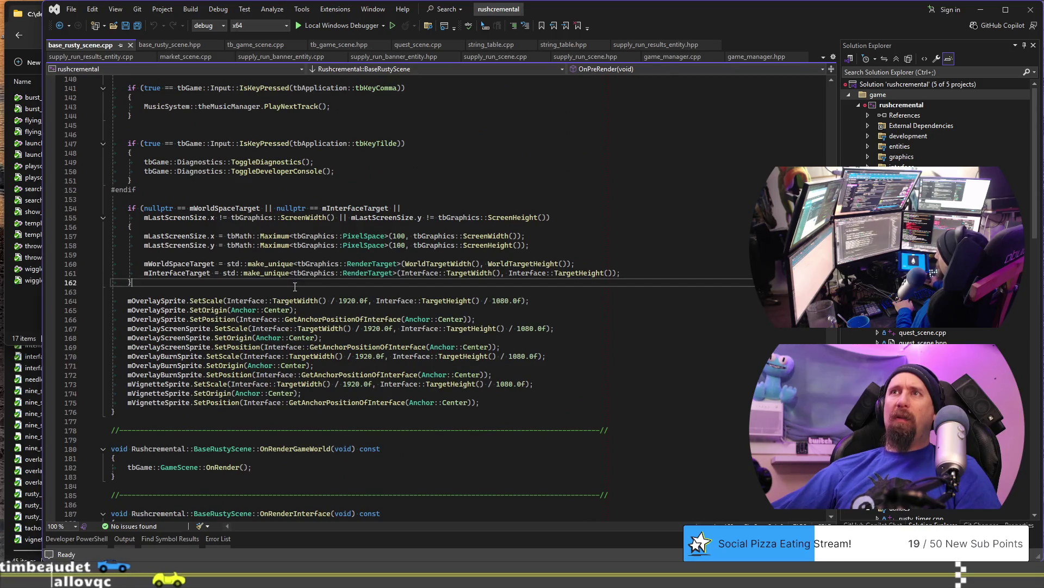
pyautogui.press('Return')
pyautogui.press('Return')
pyautogui.write('OnPreRender();')
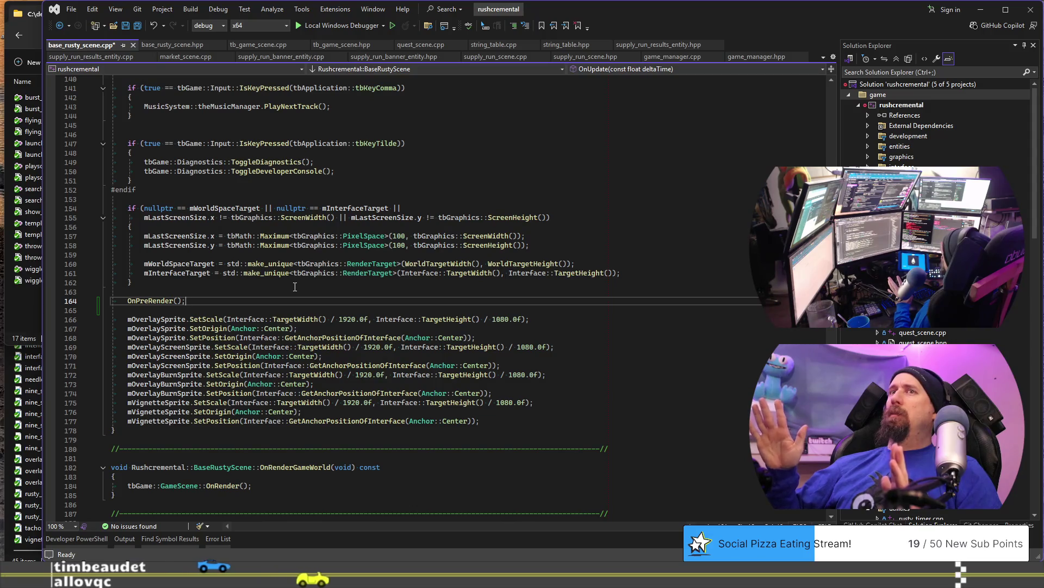
pyautogui.moveTo(162, 319)
pyautogui.mouseDown()
pyautogui.moveTo(544, 386)
pyautogui.moveTo(525, 423)
pyautogui.mouseUp()
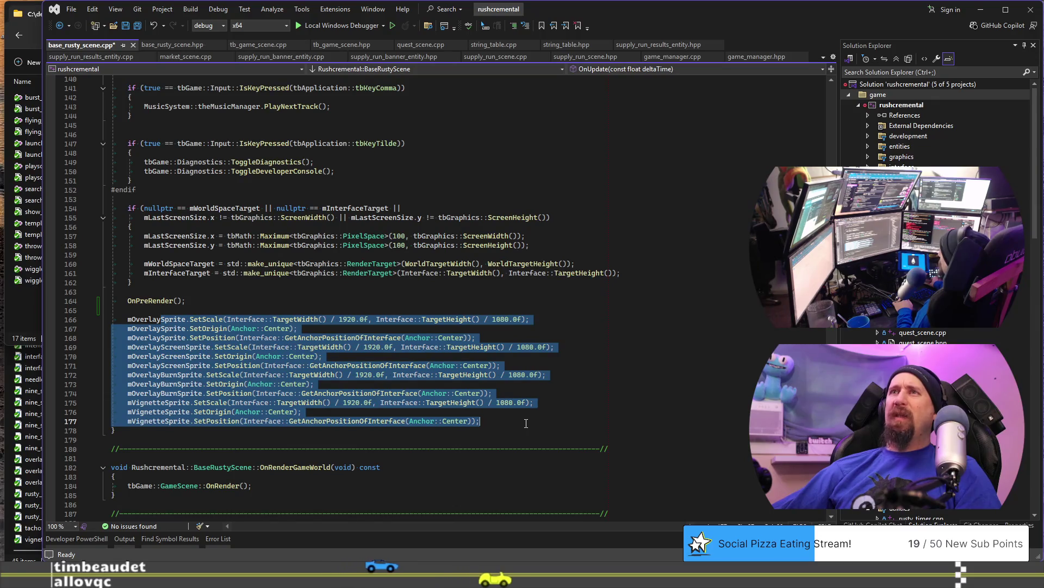
pyautogui.moveTo(418, 280)
pyautogui.mouseDown()
pyautogui.moveTo(115, 272)
pyautogui.moveTo(112, 208)
pyautogui.mouseUp()
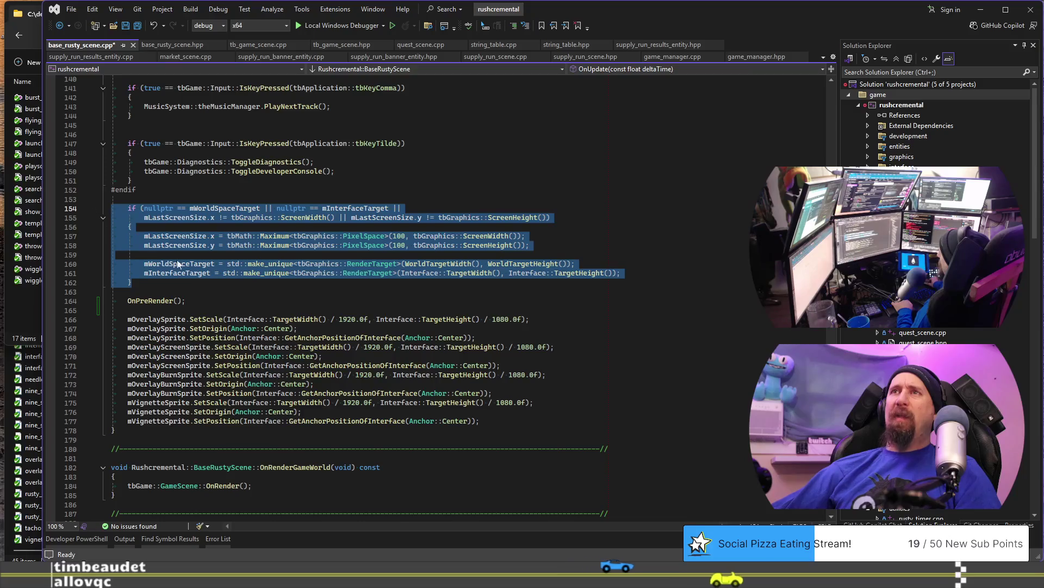
pyautogui.click(257, 288)
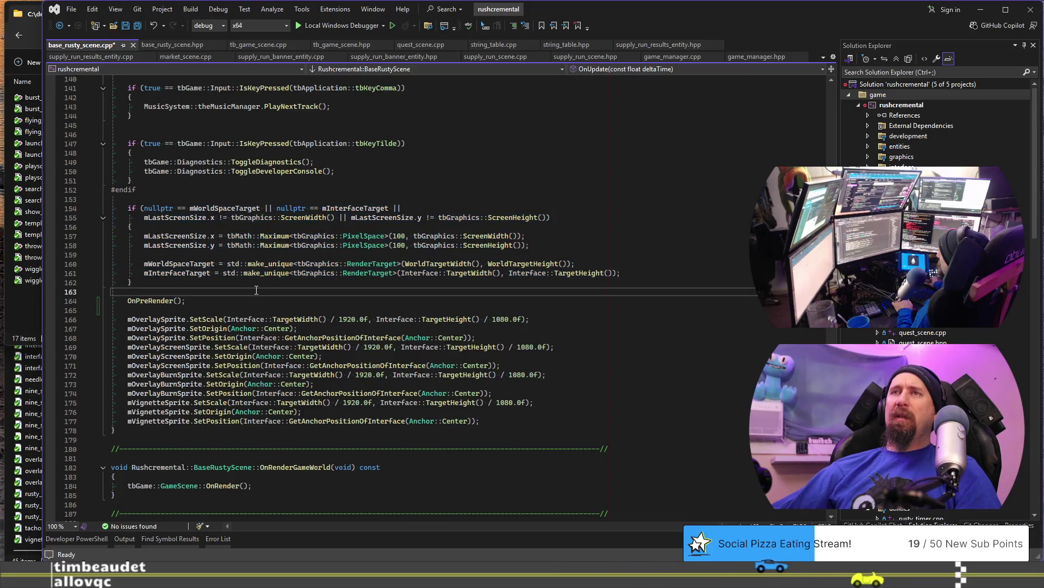
pyautogui.hotkey('ctrl', 'x')
pyautogui.hotkey('ctrl', 'x')
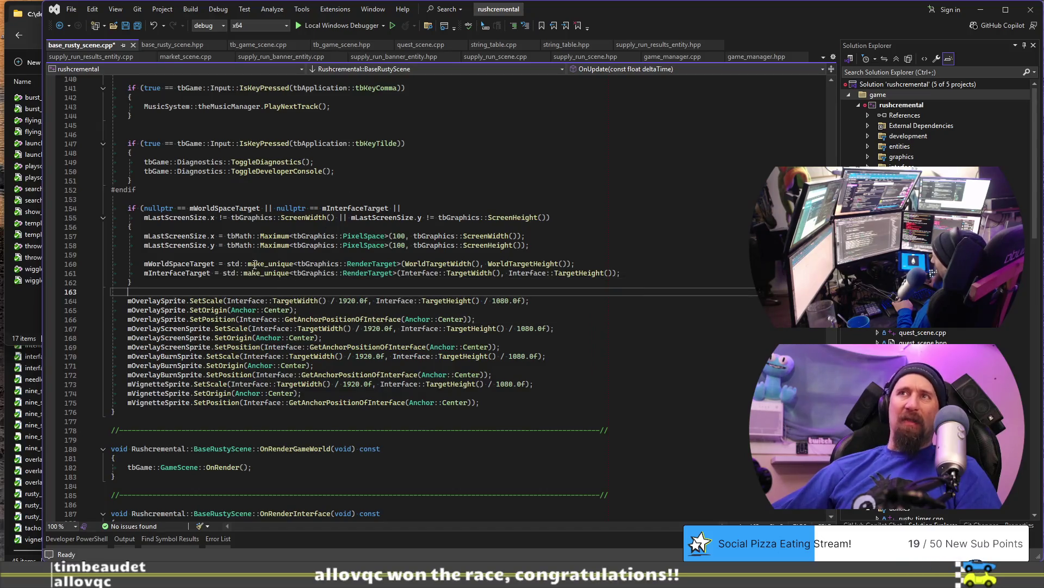
pyautogui.scroll(-20, 254, 265)
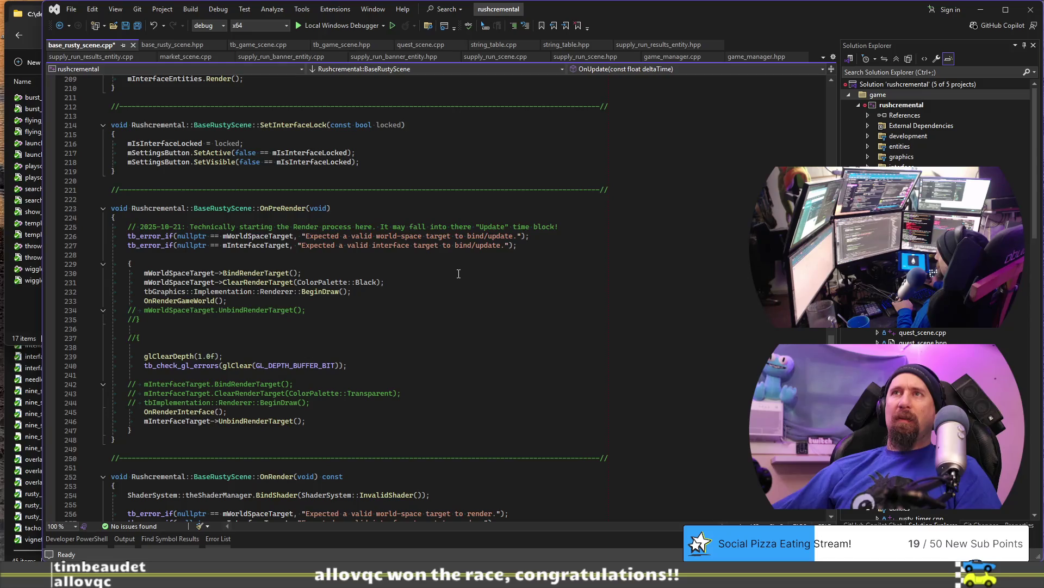
pyautogui.moveTo(128, 236); pyautogui.dragTo(483, 245)
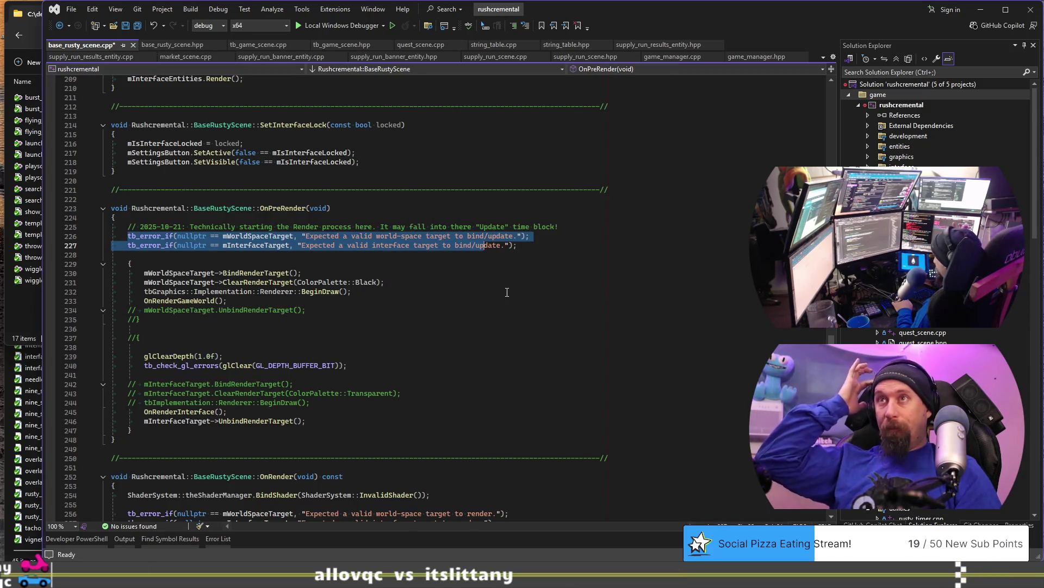
pyautogui.scroll(-2, 507, 292)
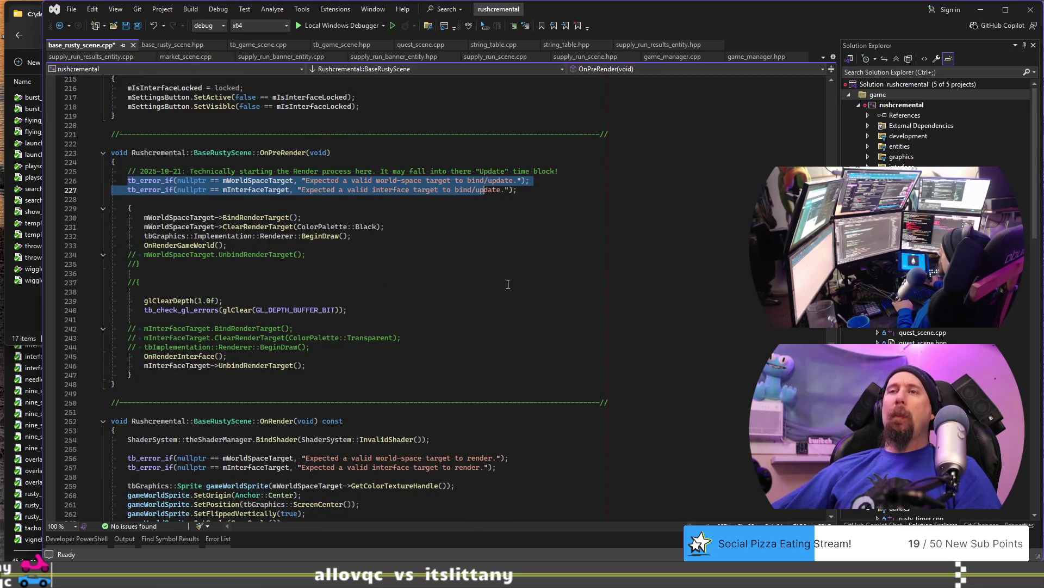
pyautogui.moveTo(139, 152); pyautogui.dragTo(433, 372)
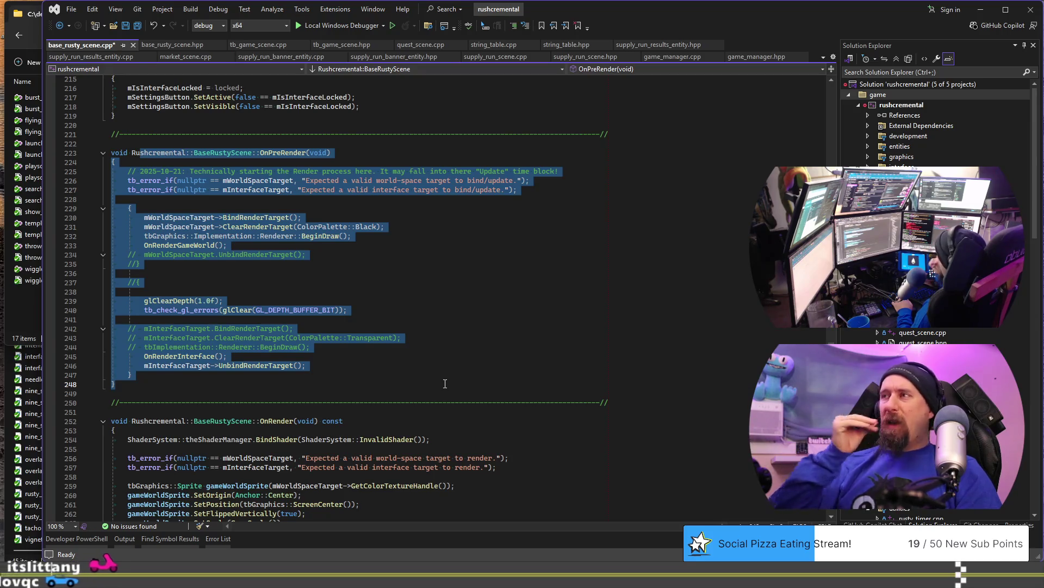
pyautogui.click(484, 335)
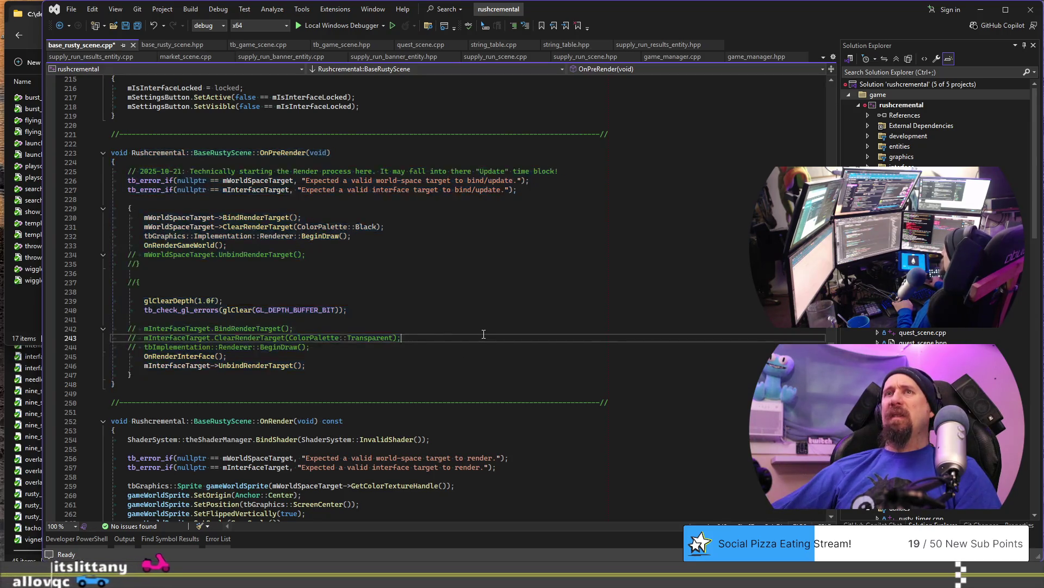
# Step: In tb_game_scene.cpp, locate the gameScene.OnPreRender() call inside PerformFrame
pyautogui.scroll(-15, 936, 293)
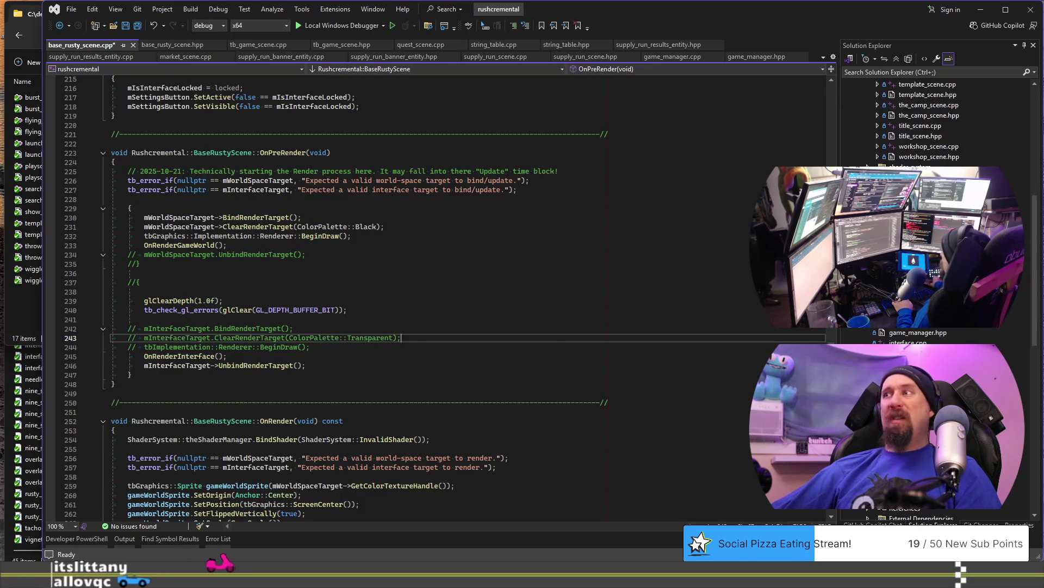
pyautogui.scroll(-10, 936, 294)
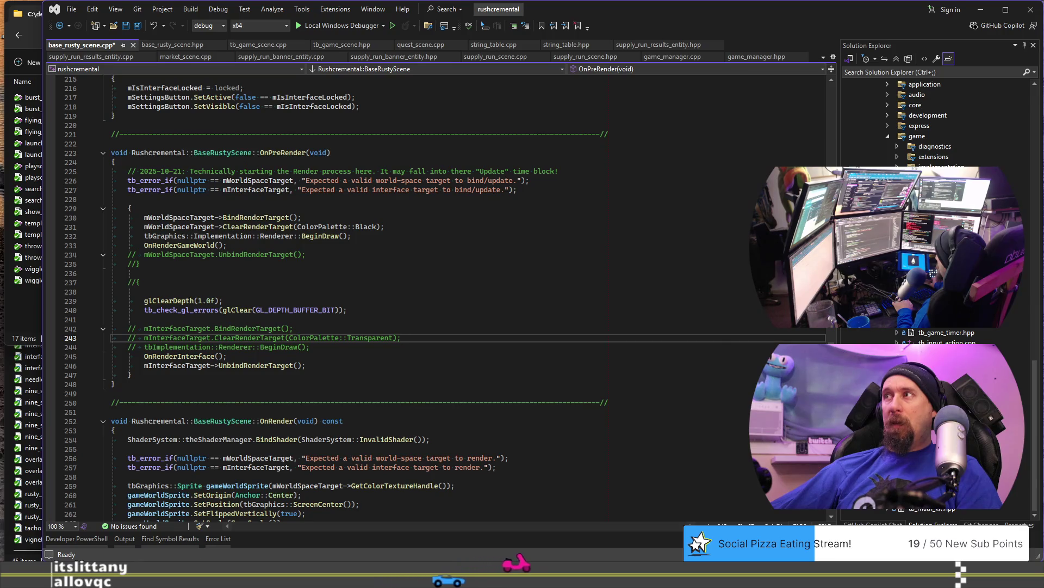
pyautogui.hotkey('ctrl', 'Tab')
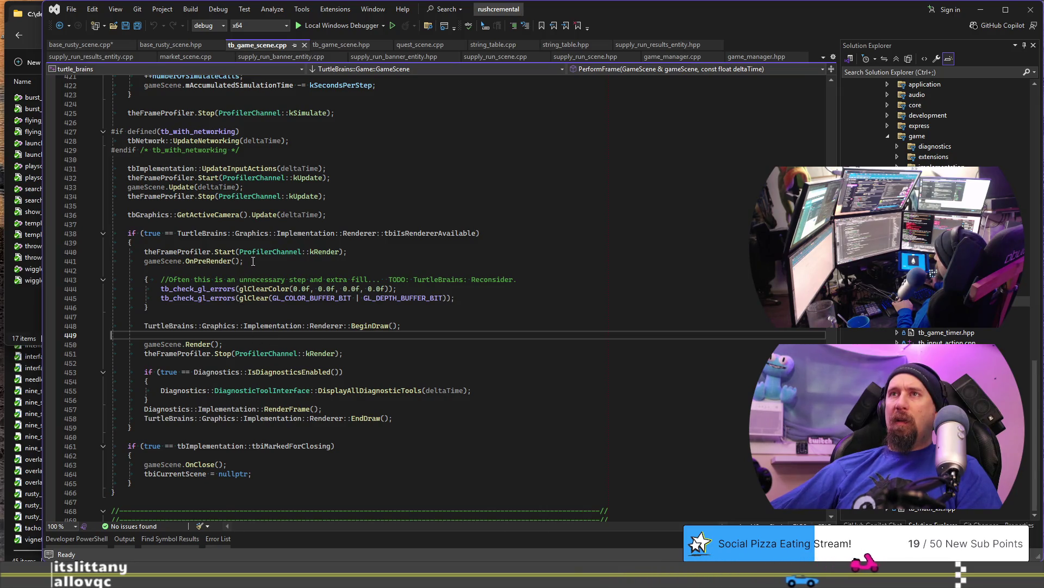
pyautogui.moveTo(331, 263); pyautogui.dragTo(111, 252)
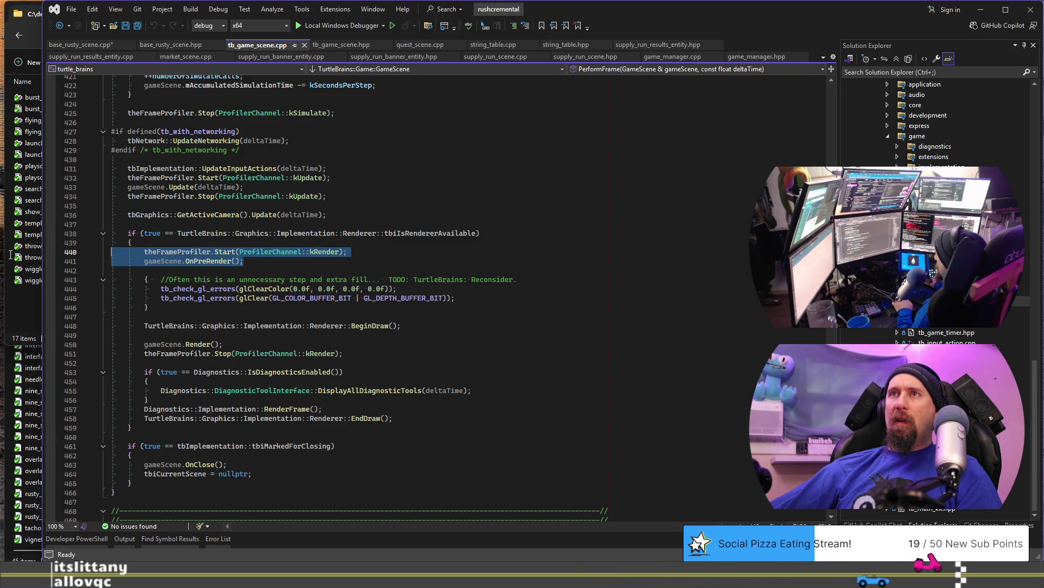
pyautogui.click(264, 265)
pyautogui.moveTo(267, 262); pyautogui.dragTo(108, 263)
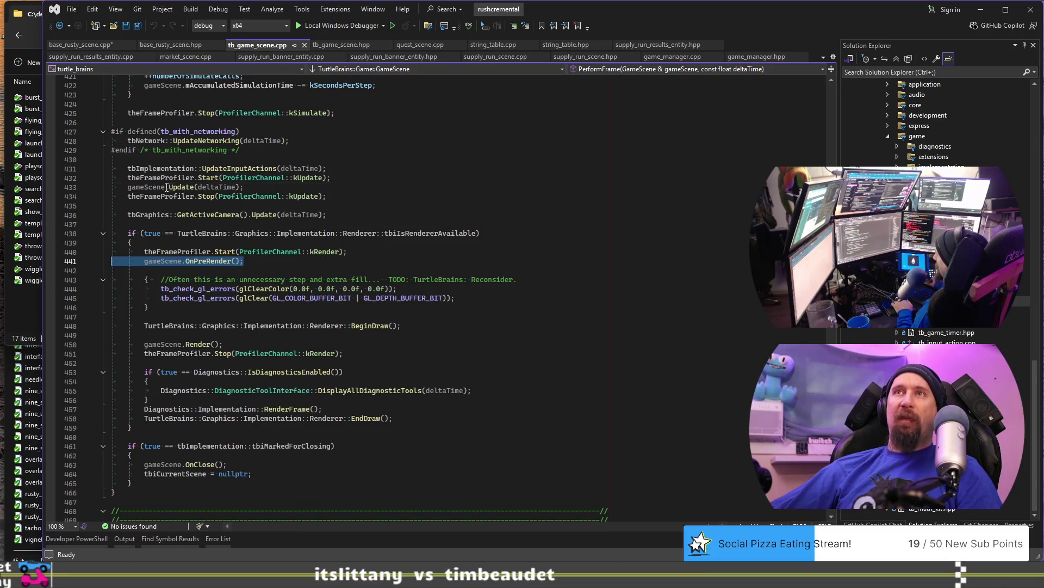
# Step: Check the Update(deltaTime) call, the renderer-available condition and the profiler start lines
pyautogui.moveTo(167, 187); pyautogui.dragTo(250, 187)
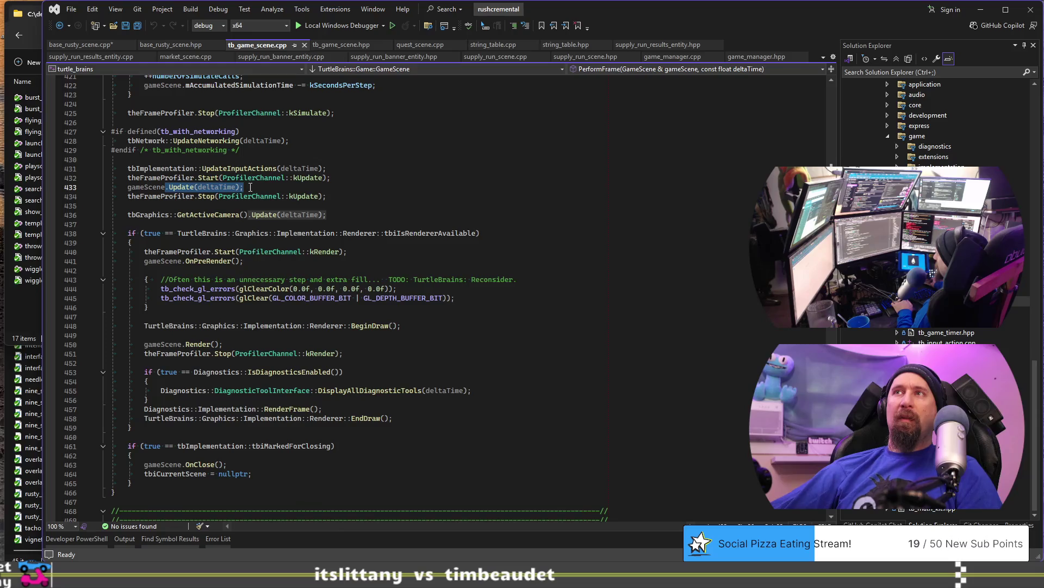
pyautogui.moveTo(363, 234)
pyautogui.mouseDown()
pyautogui.moveTo(457, 252)
pyautogui.moveTo(458, 244)
pyautogui.mouseUp()
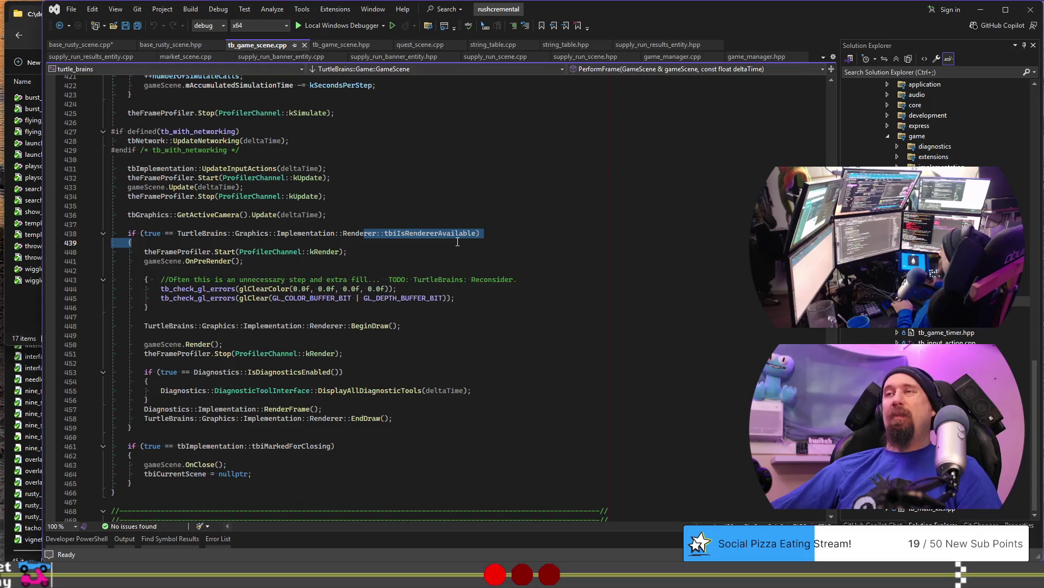
pyautogui.click(350, 188)
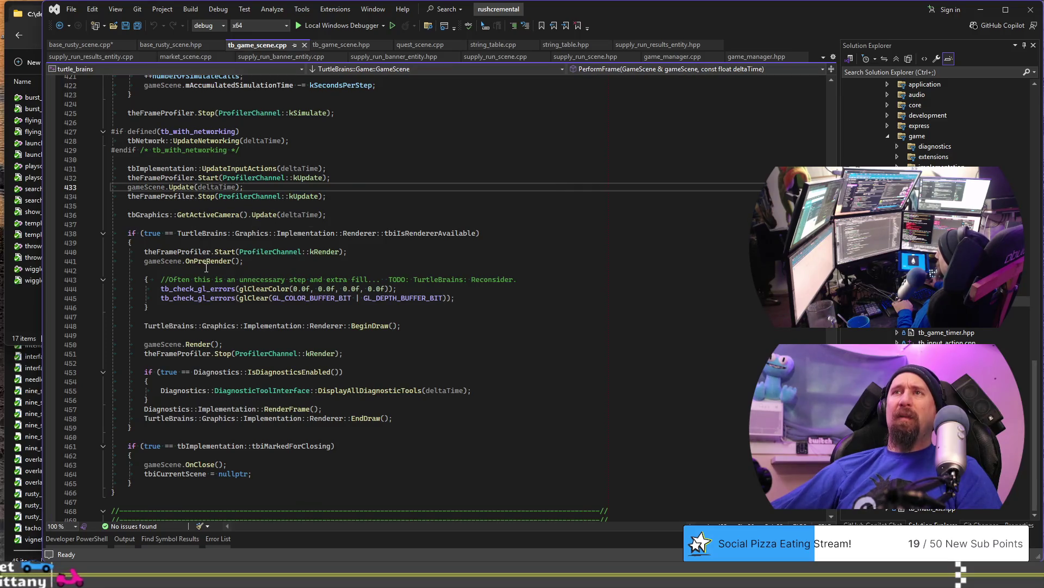
pyautogui.moveTo(351, 251)
pyautogui.mouseDown()
pyautogui.moveTo(107, 240)
pyautogui.moveTo(107, 258)
pyautogui.moveTo(108, 243)
pyautogui.mouseUp()
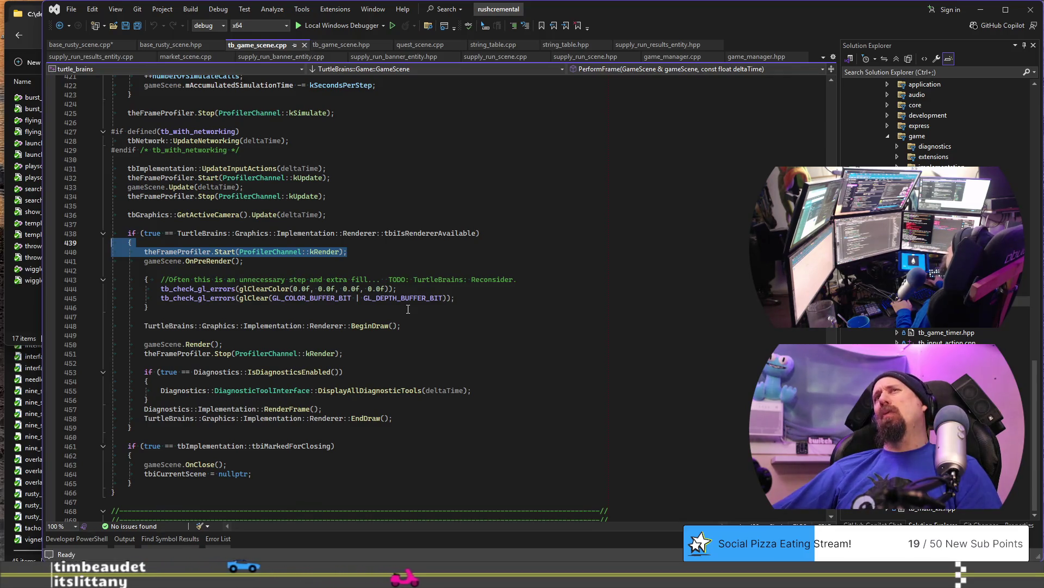
pyautogui.click(457, 252)
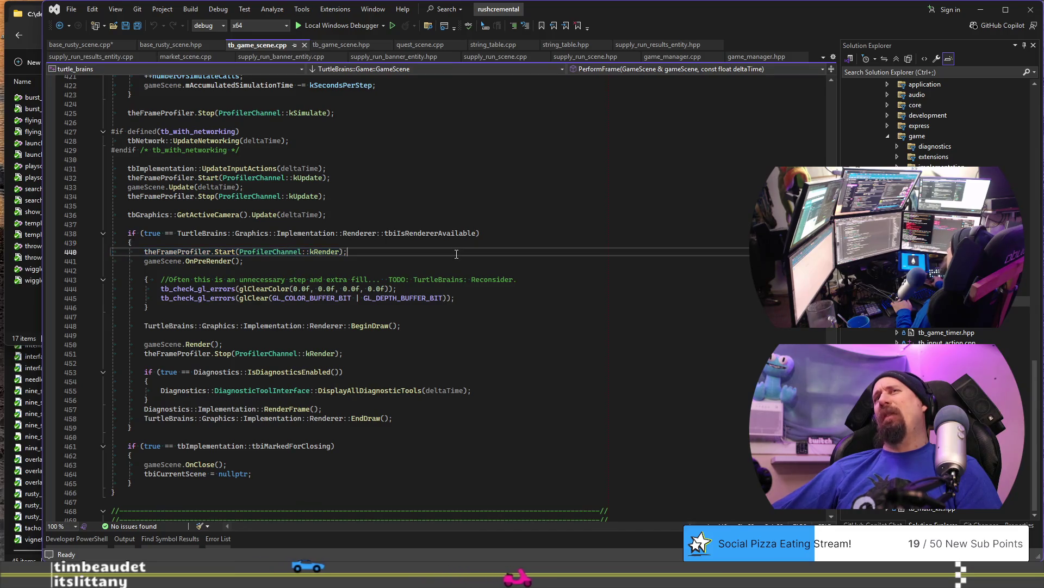
pyautogui.click(428, 265)
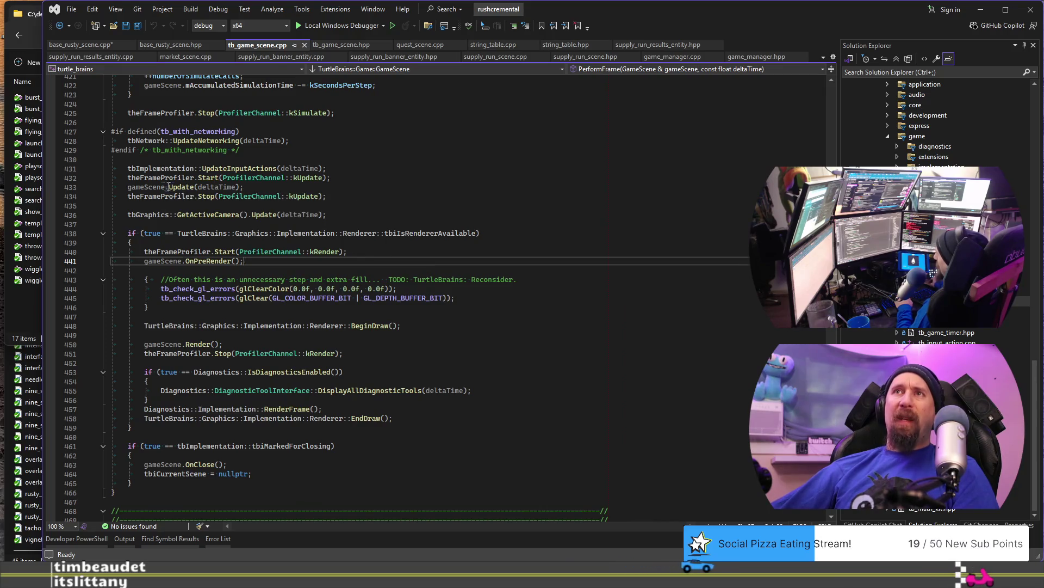
pyautogui.moveTo(166, 187); pyautogui.dragTo(223, 178)
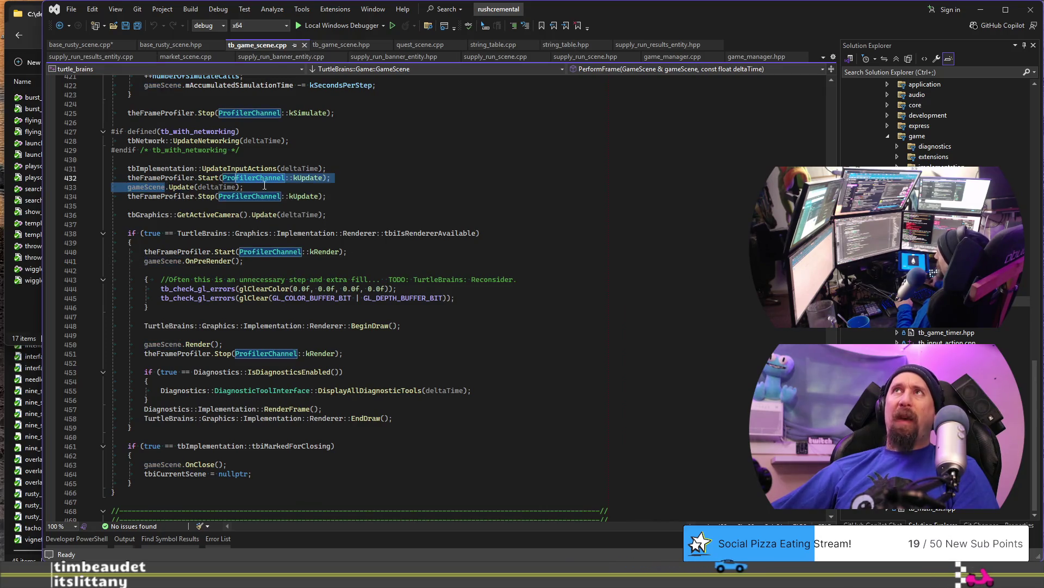
pyautogui.click(416, 203)
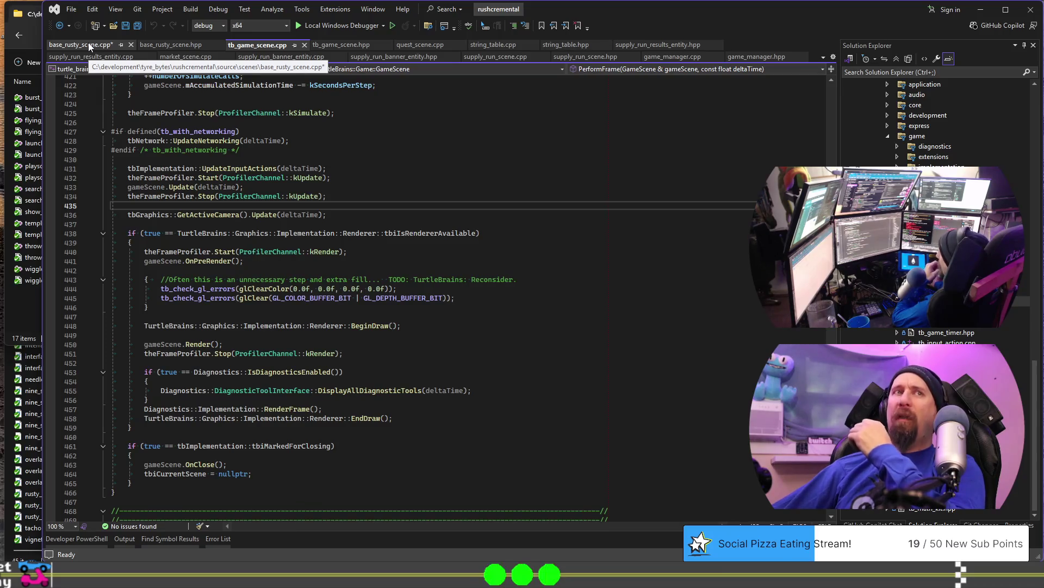
pyautogui.click(90, 46)
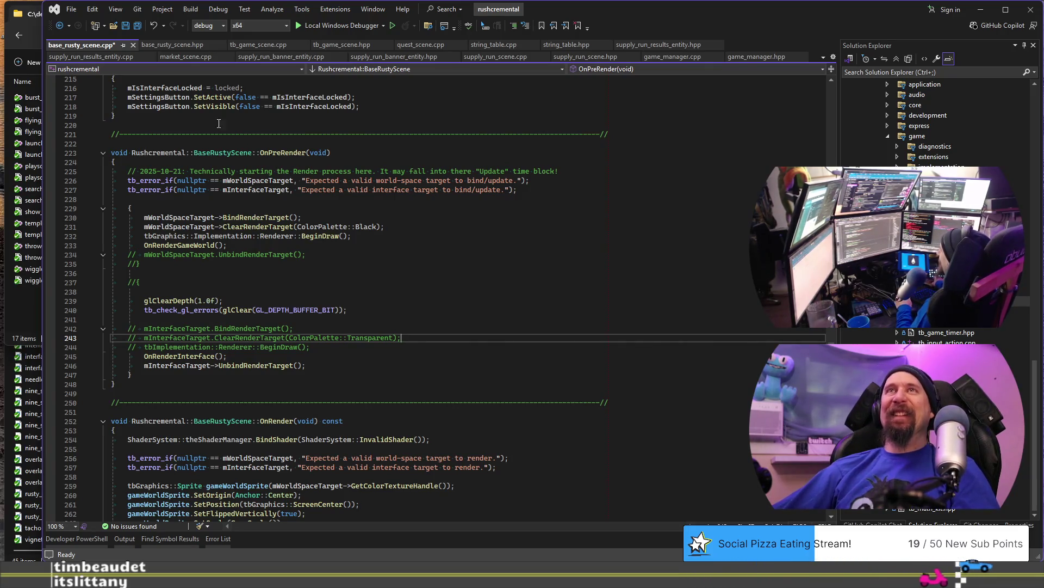
# Step: Undo the render edits so no OnPreRender call remains, then build and launch the game
pyautogui.hotkey('ctrl', 'z')
pyautogui.hotkey('ctrl', 'z')
pyautogui.hotkey('ctrl', 'z')
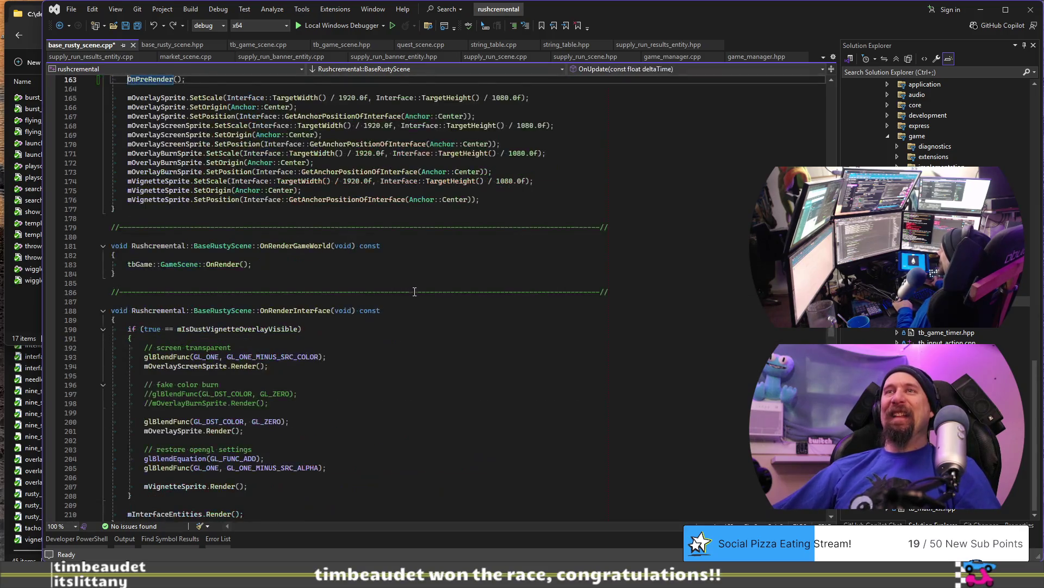
pyautogui.scroll(5, 463, 285)
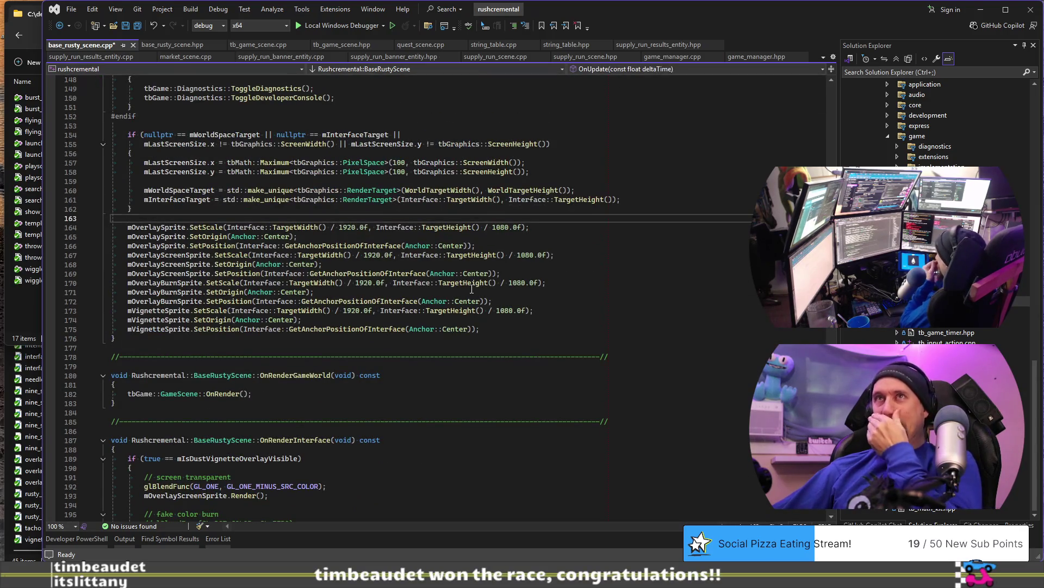
pyautogui.hotkey('ctrl', 'y')
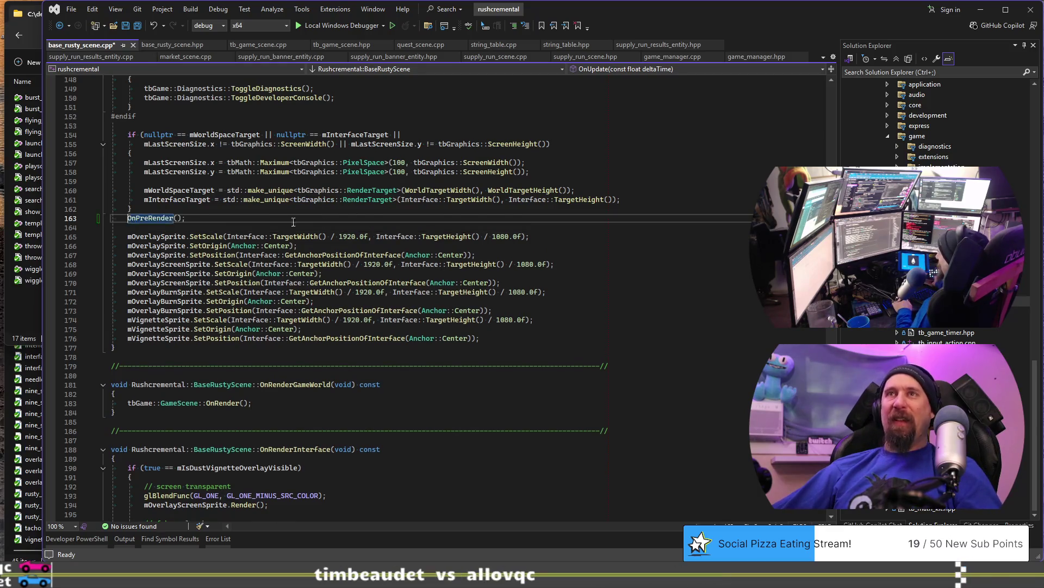
pyautogui.hotkey('ctrl', 'z')
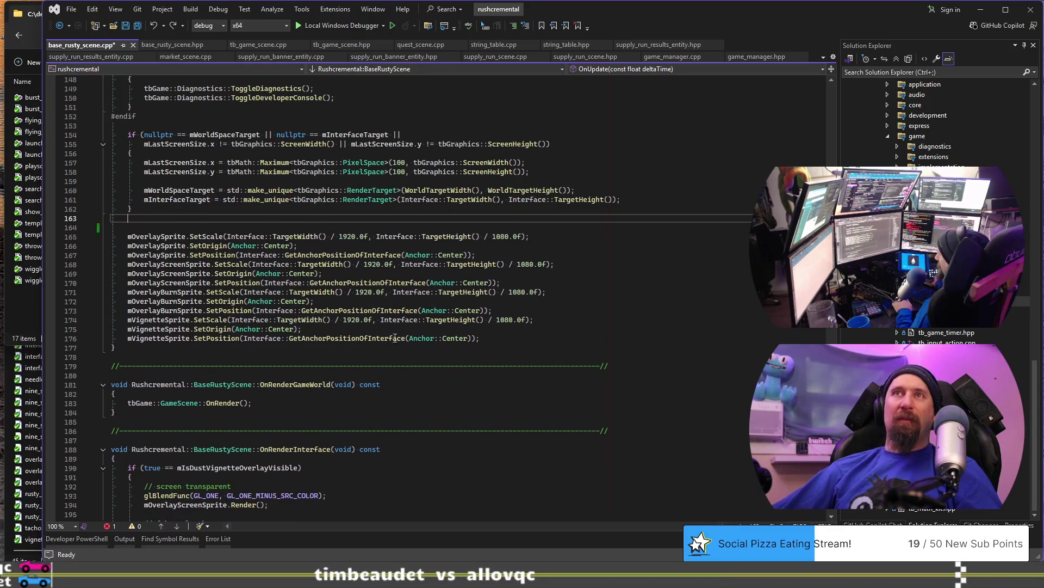
pyautogui.scroll(-6, 428, 353)
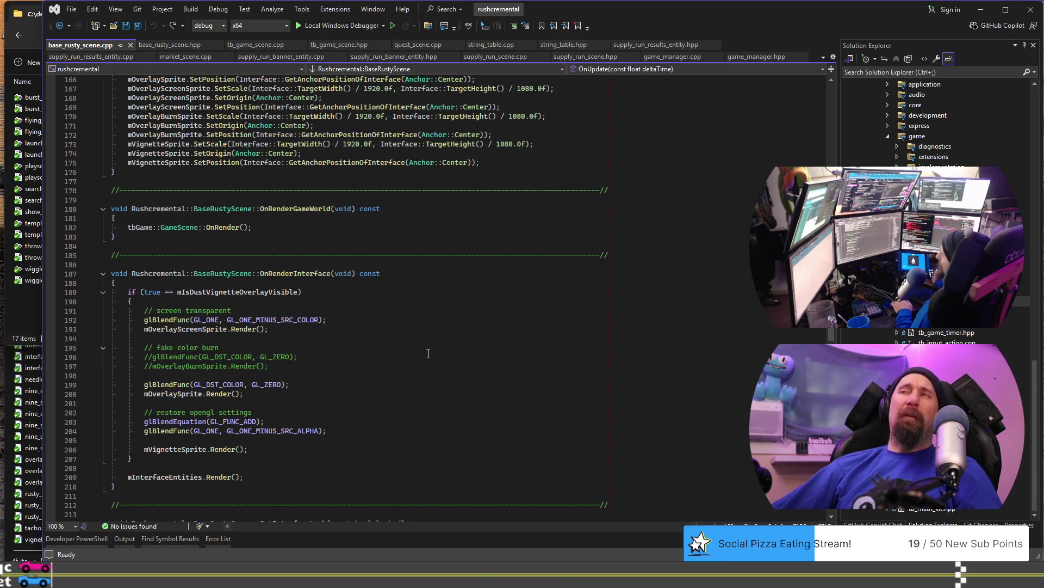
pyautogui.hotkey('ctrl', 'shift', 'b')
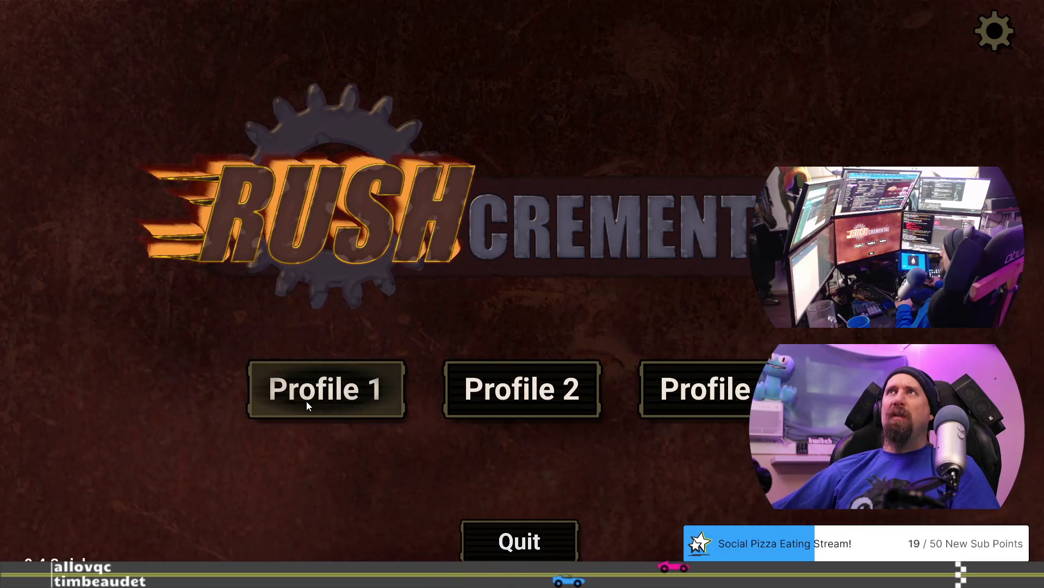
# Step: Start a Run for Supplies on Profile 1, then back out to the title menu and quit
pyautogui.click(321, 399)
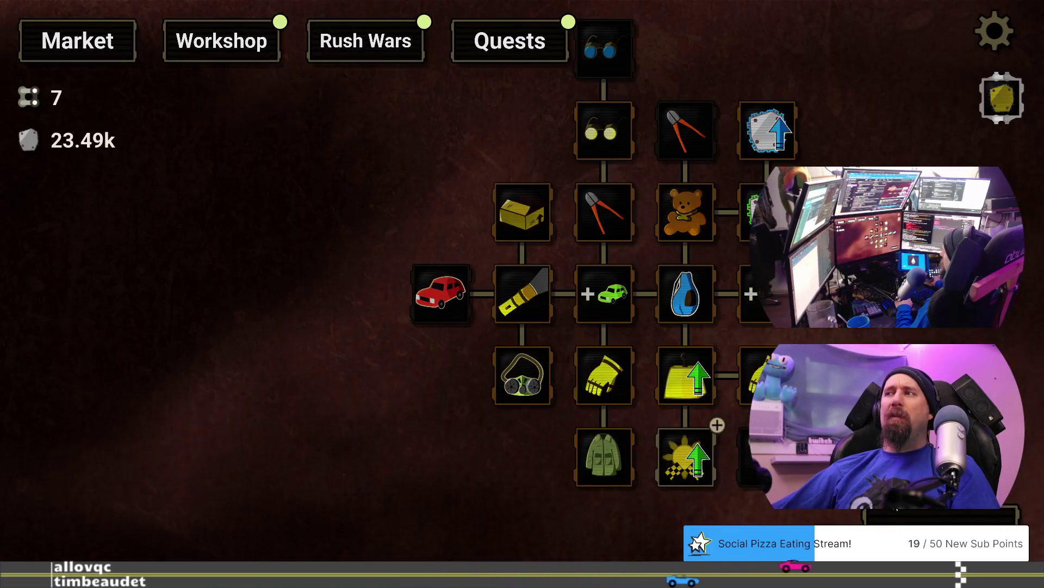
pyautogui.click(519, 393)
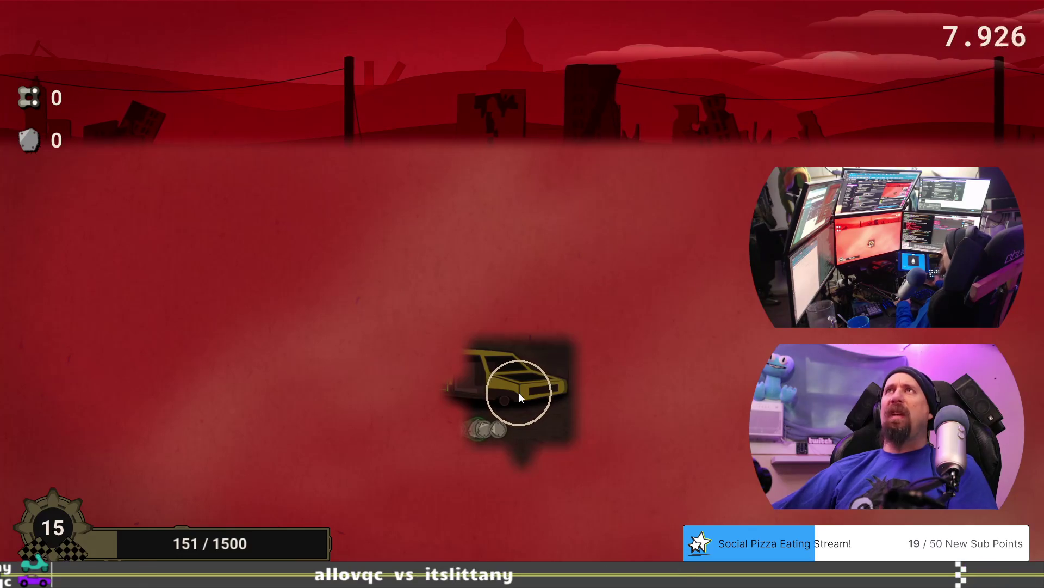
pyautogui.press('Escape')
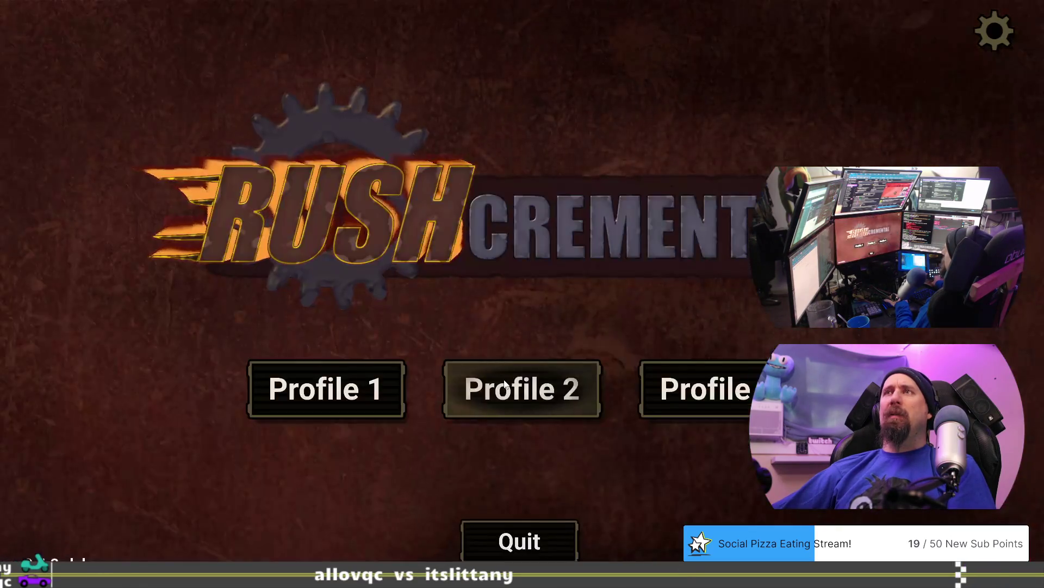
pyautogui.press('Escape')
pyautogui.click(502, 273)
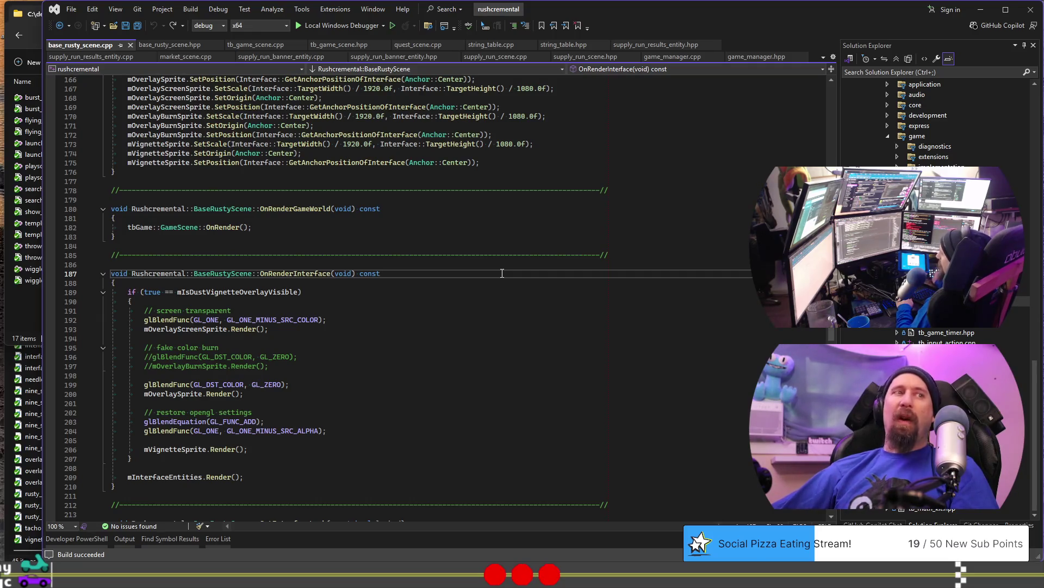
# Step: Bring the browser forward, restore its window, and click below the Loot Drop Car notes
pyautogui.hotkey('alt', 'Tab')
pyautogui.doubleClick(877, 37)
pyautogui.moveTo(869, 34); pyautogui.dragTo(864, 22)
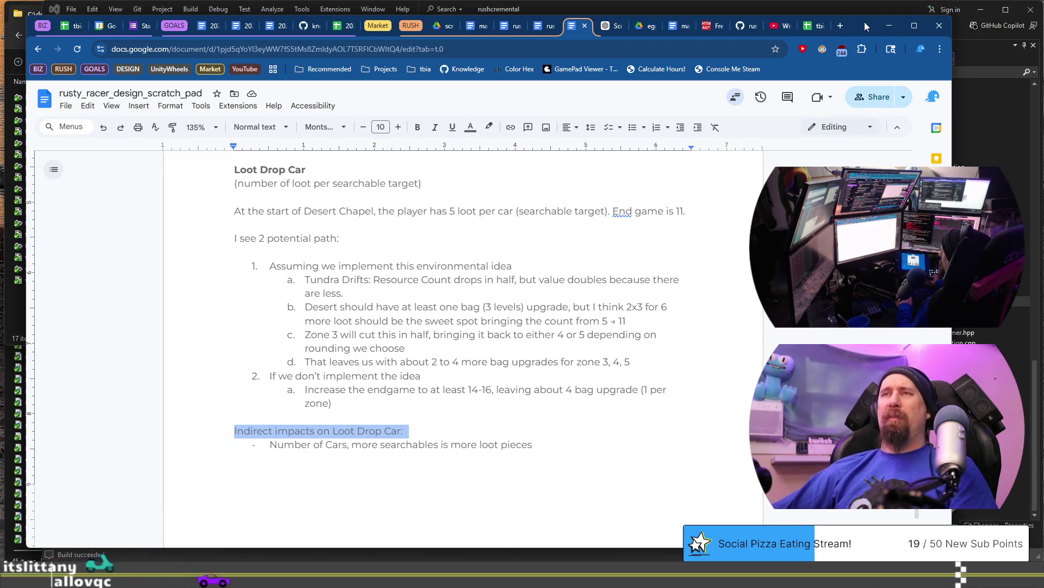
pyautogui.click(626, 212)
# Step: Scroll through the notes after Loot Drop Car to find the Searching Power section
pyautogui.click(579, 230)
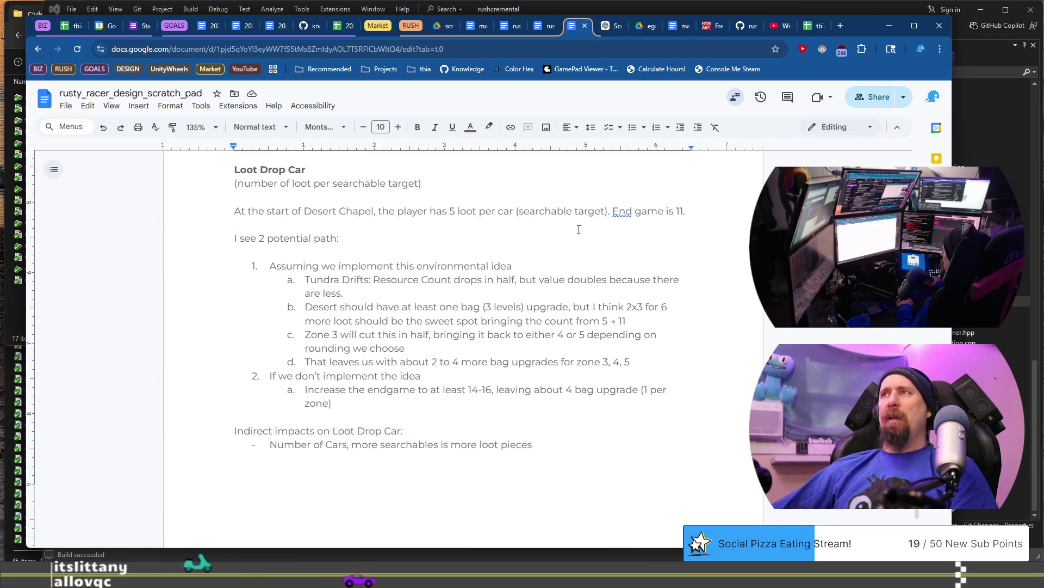
pyautogui.scroll(-10, 544, 283)
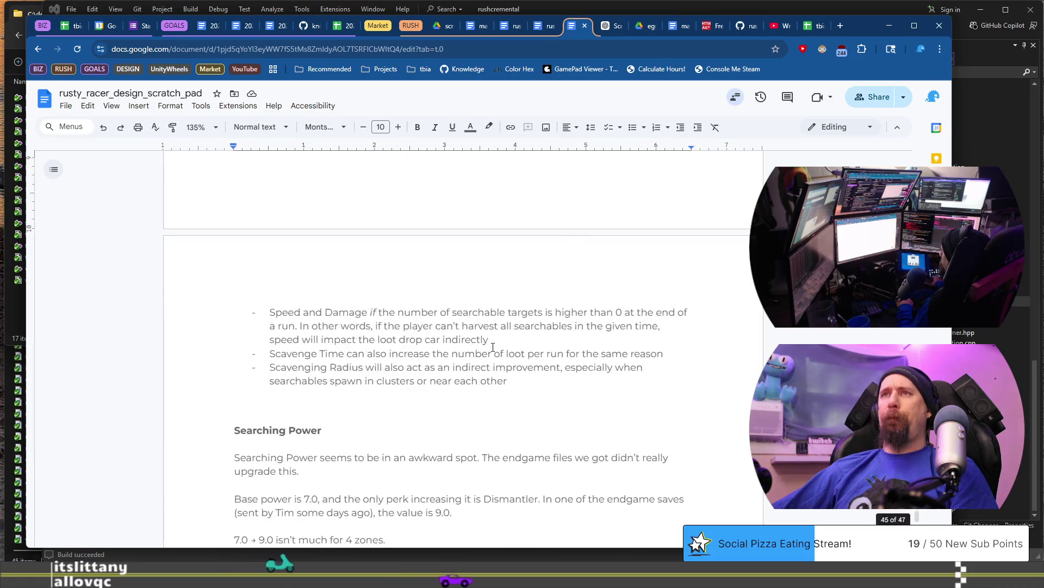
pyautogui.scroll(8, 490, 345)
pyautogui.scroll(-6, 474, 355)
pyautogui.scroll(5, 474, 355)
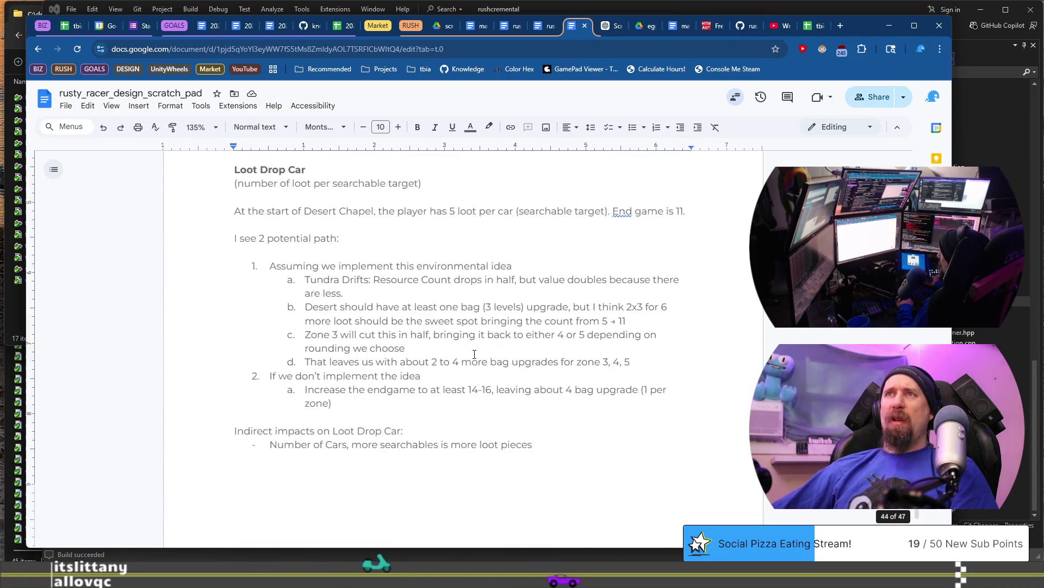
pyautogui.scroll(-10, 475, 354)
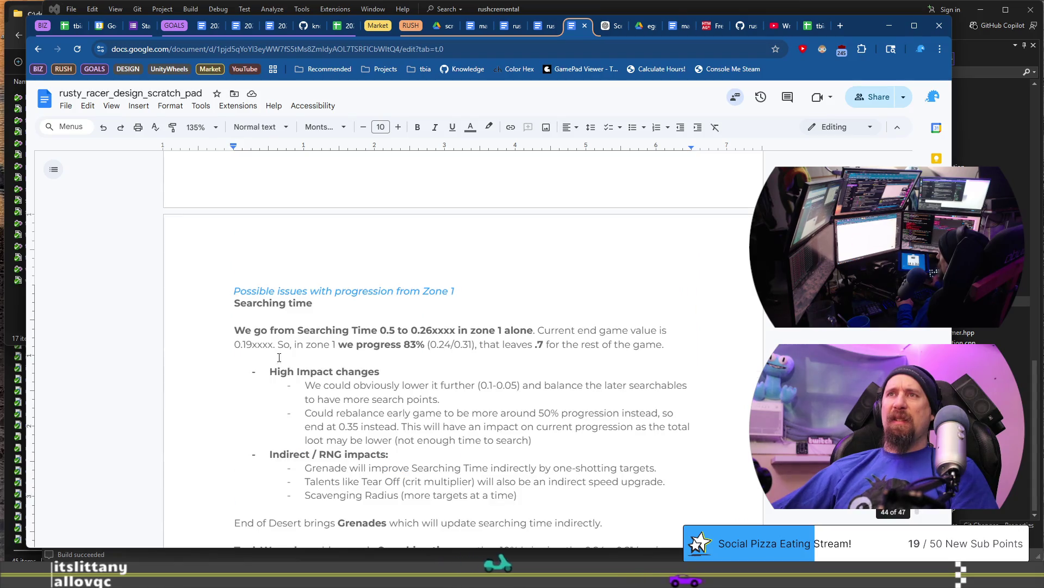
pyautogui.scroll(-4, 457, 361)
pyautogui.moveTo(247, 306)
pyautogui.mouseDown()
pyautogui.moveTo(457, 362)
pyautogui.moveTo(577, 362)
pyautogui.moveTo(459, 357)
pyautogui.mouseUp()
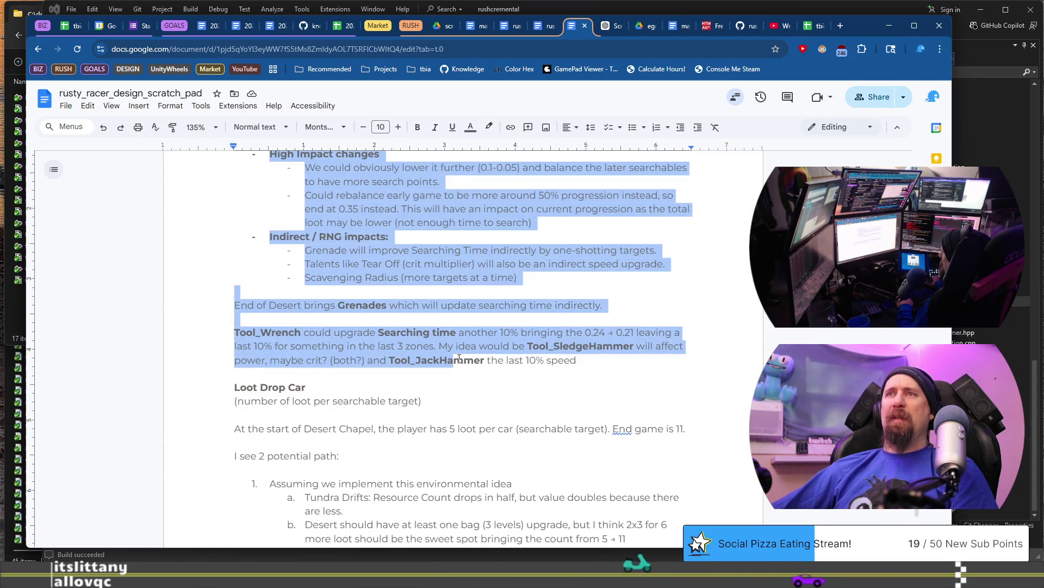
pyautogui.scroll(-4, 459, 358)
pyautogui.scroll(-15, 459, 359)
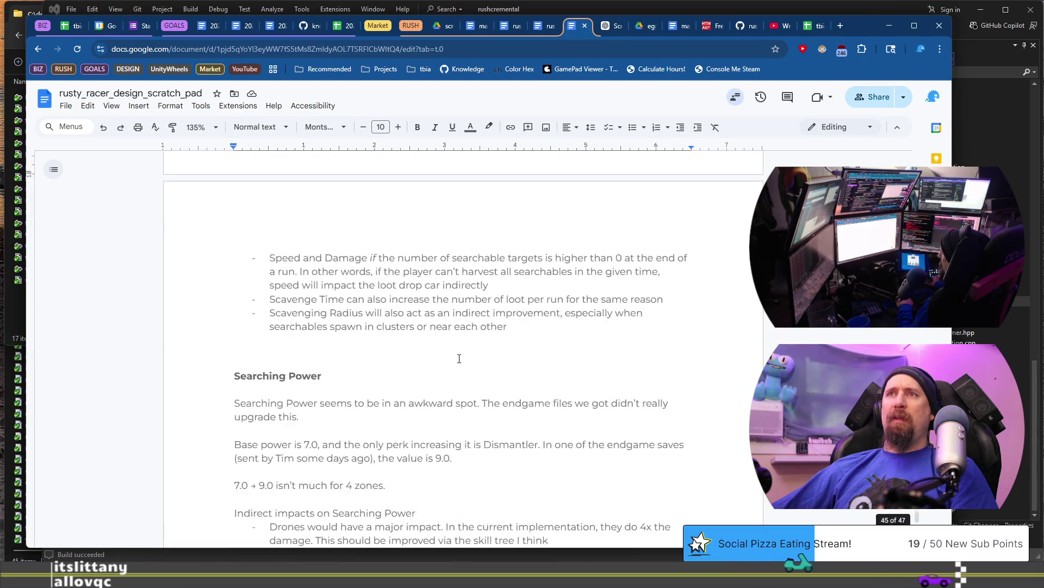
pyautogui.scroll(10, 459, 359)
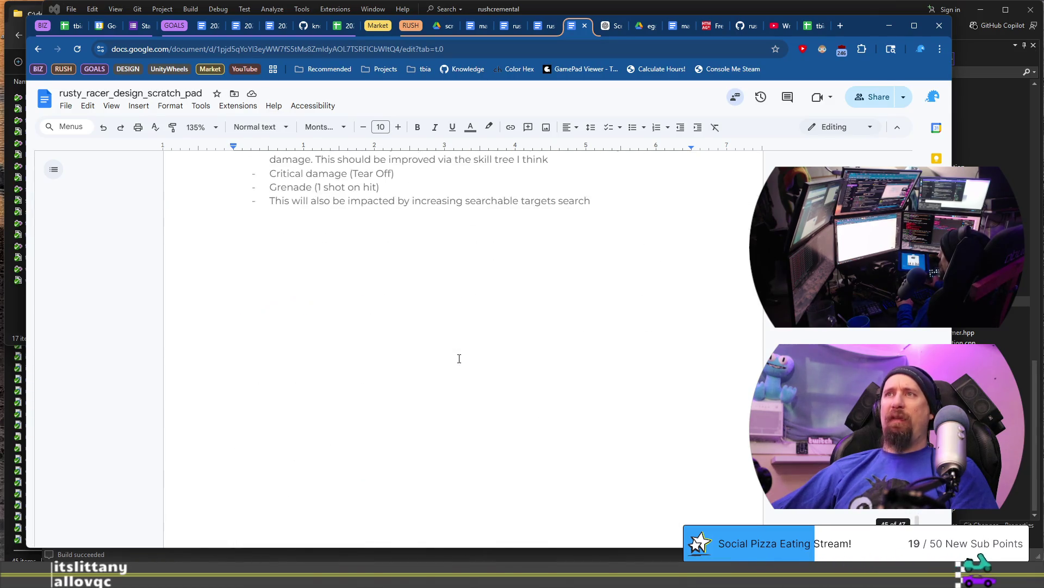
# Step: Select the Searching Power section from its list end up to its heading and cut it
pyautogui.click(652, 426)
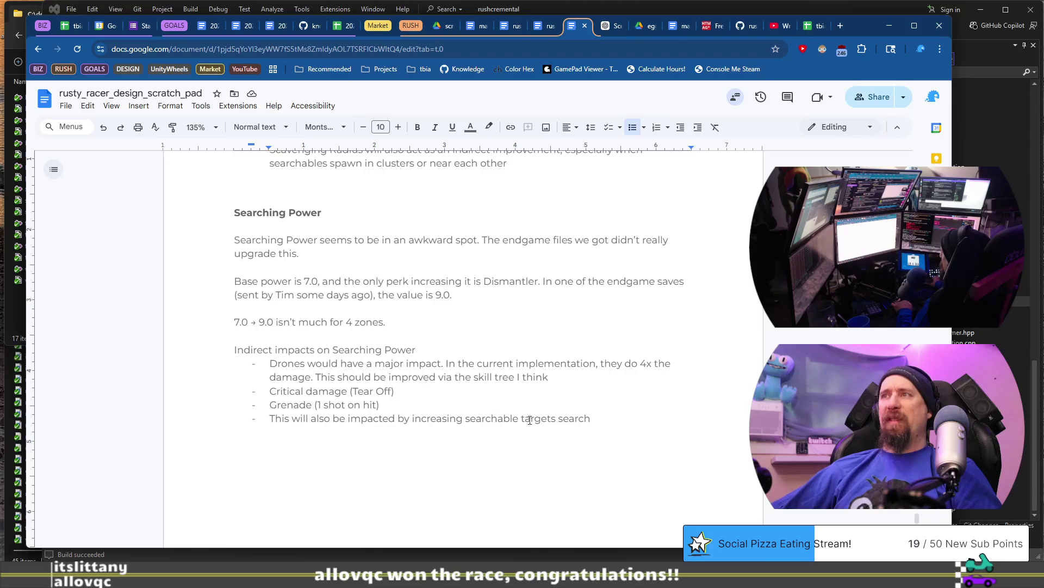
pyautogui.keyDown('shift'); pyautogui.click(208, 214); pyautogui.keyUp('shift')
pyautogui.hotkey('ctrl', 'x')
pyautogui.scroll(10, 300, 283)
pyautogui.scroll(3, 378, 403)
pyautogui.scroll(-12, 379, 380)
pyautogui.scroll(9, 382, 360)
pyautogui.scroll(6, 382, 360)
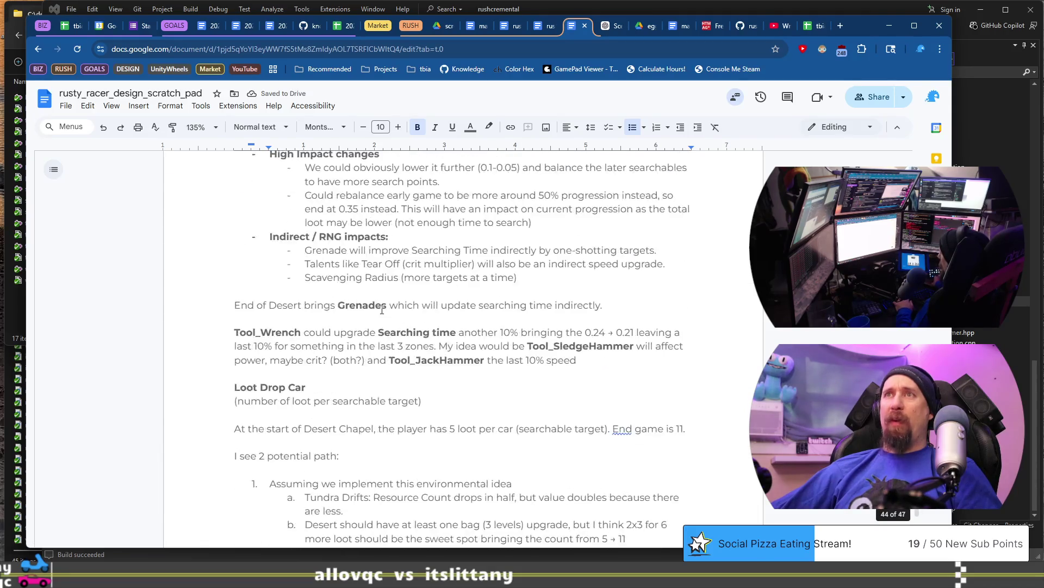
pyautogui.scroll(-1, 254, 330)
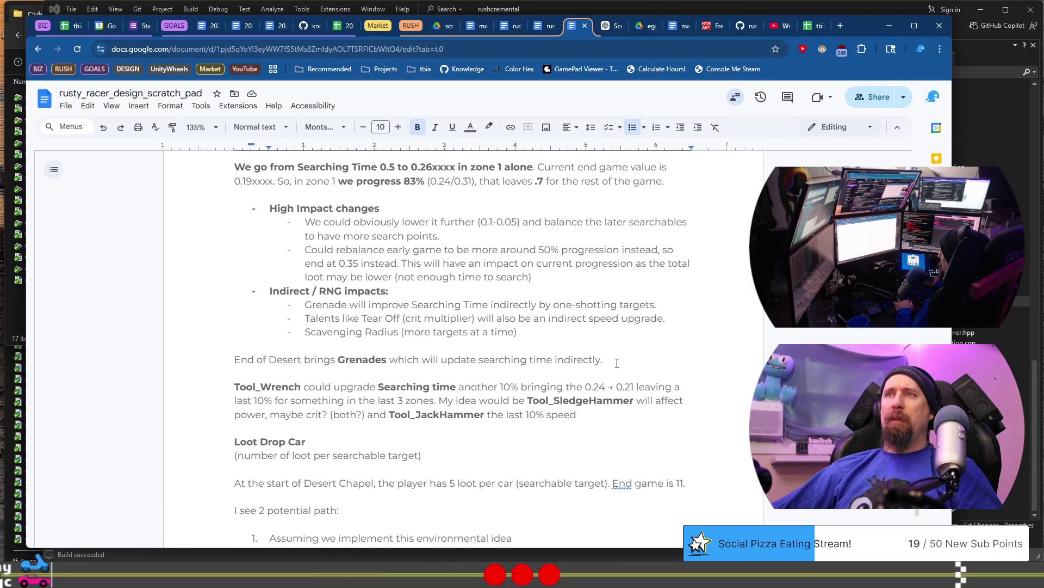
# Step: Paste the Searching Power section on a new line below 'End of Desert brings Grenades'
pyautogui.click(602, 343)
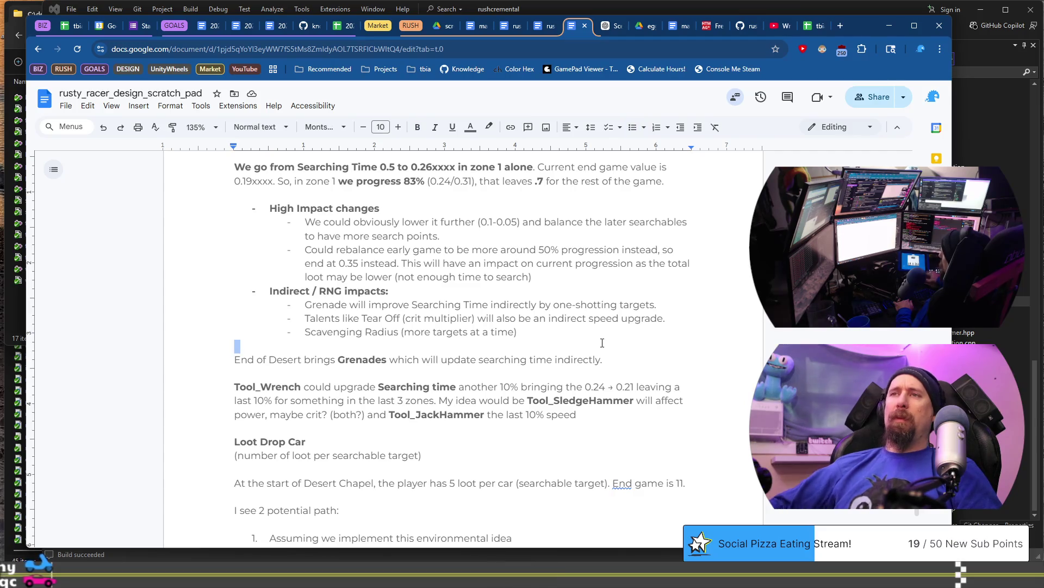
pyautogui.press('Return')
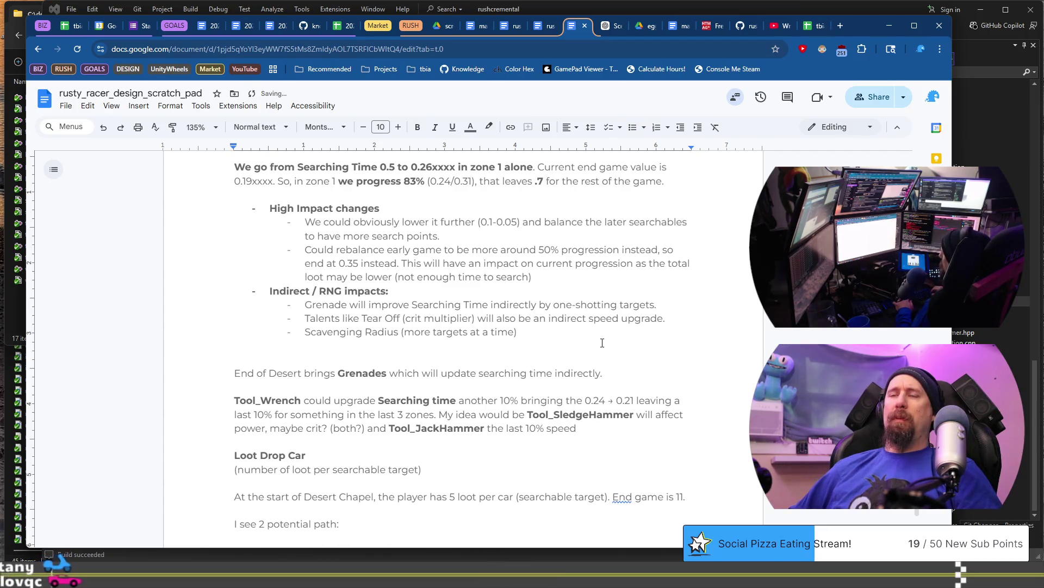
pyautogui.press('Delete')
pyautogui.press('End')
pyautogui.press('Return')
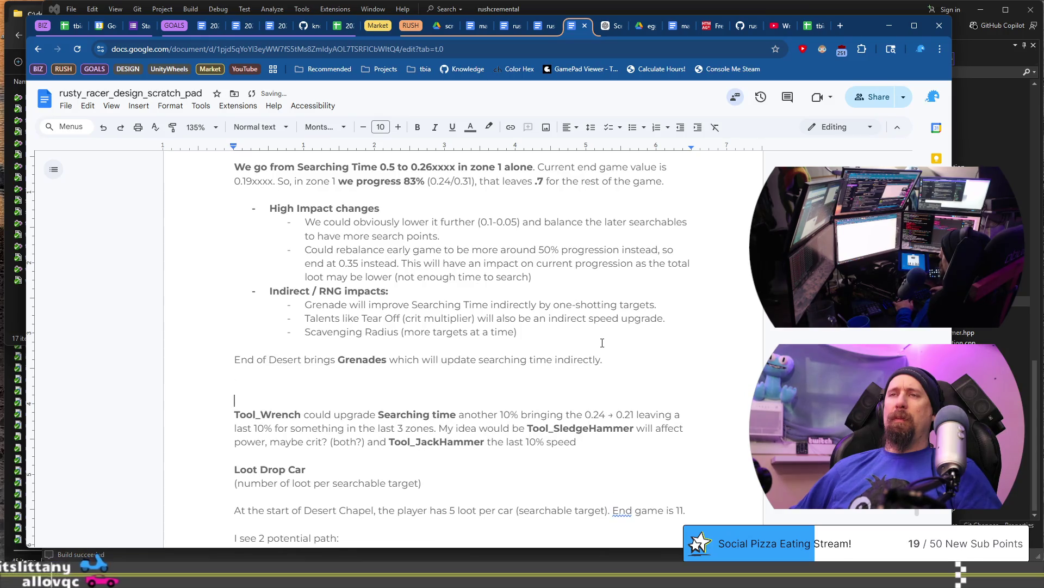
pyautogui.hotkey('ctrl', 'v')
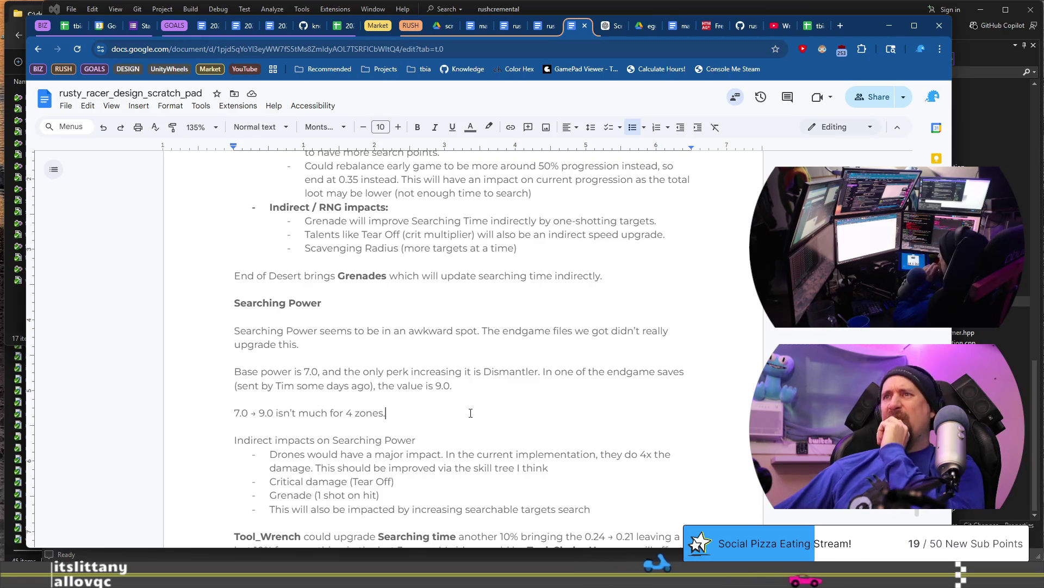
pyautogui.moveTo(471, 412); pyautogui.dragTo(319, 375)
pyautogui.scroll(-2, 434, 405)
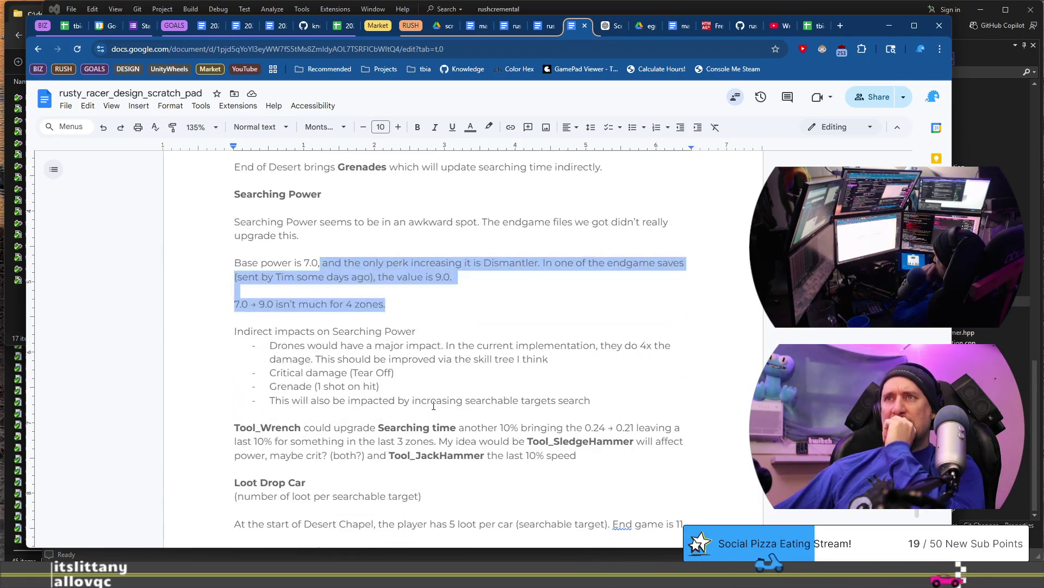
pyautogui.moveTo(235, 330); pyautogui.dragTo(422, 348)
pyautogui.scroll(7, 424, 349)
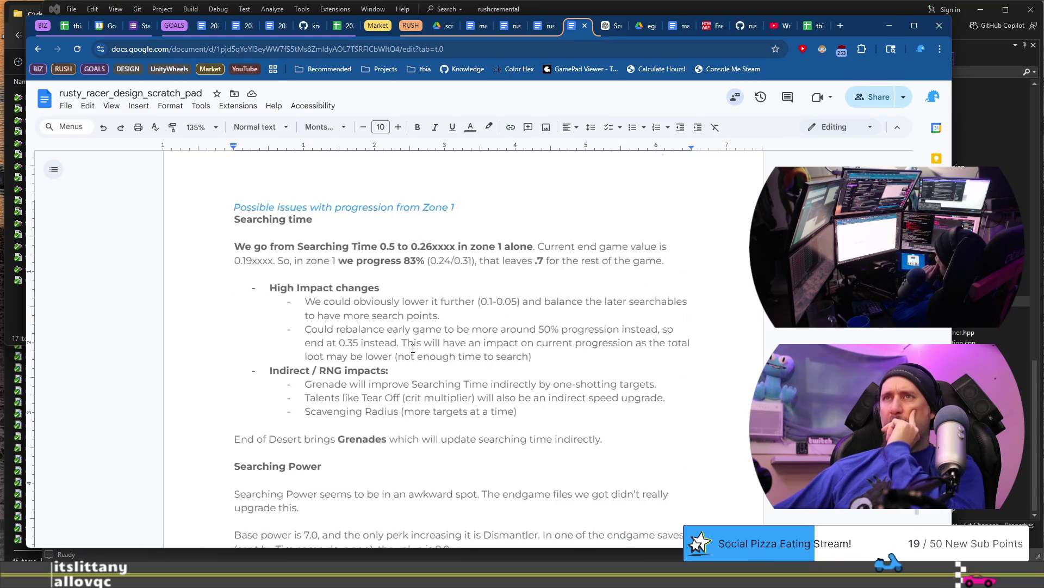
pyautogui.scroll(6, 427, 352)
pyautogui.scroll(-6, 427, 352)
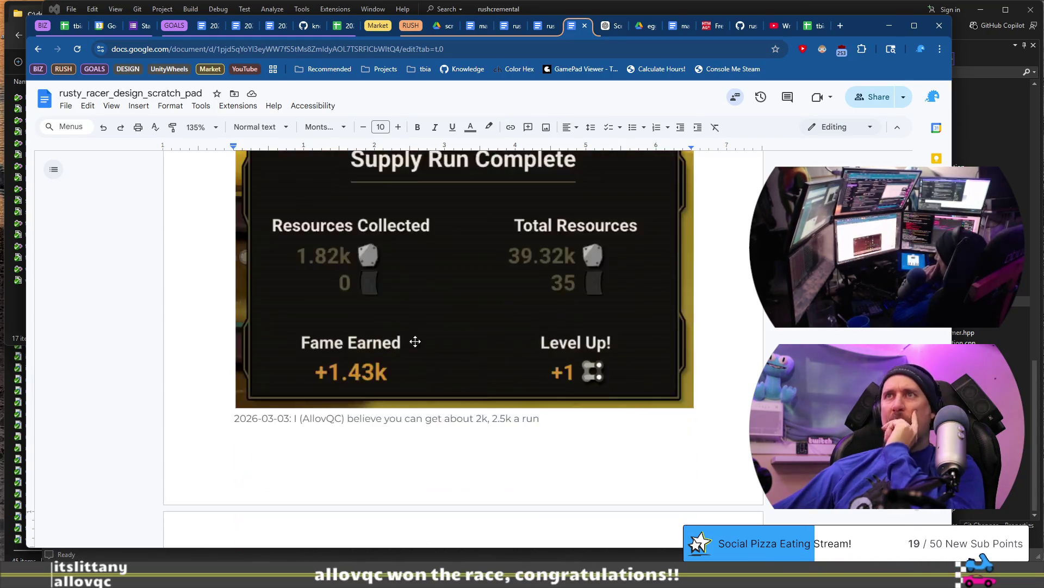
pyautogui.scroll(-4, 418, 325)
pyautogui.scroll(3, 351, 295)
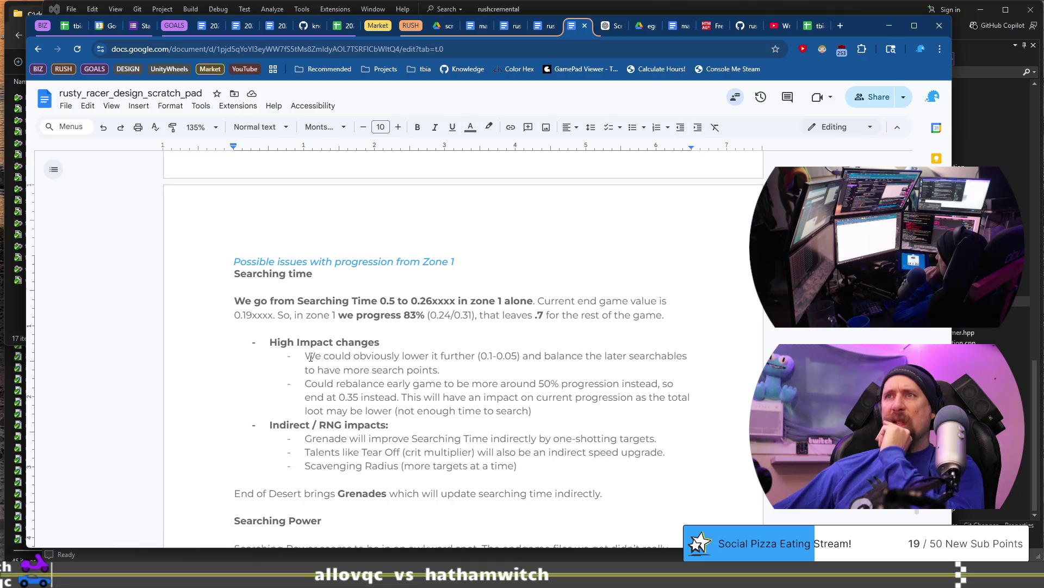
pyautogui.moveTo(310, 357); pyautogui.dragTo(456, 360)
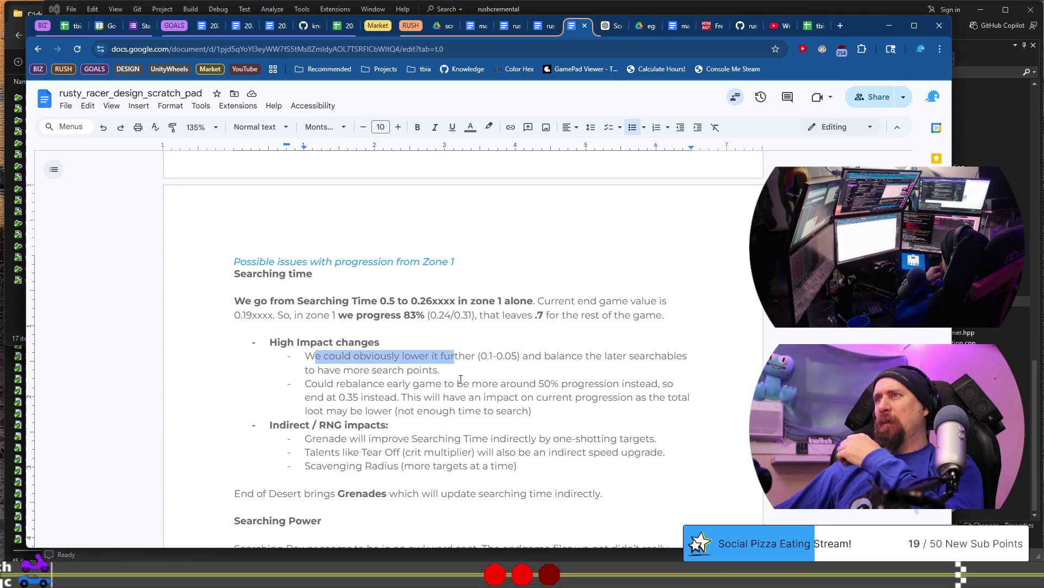
pyautogui.moveTo(637, 365)
pyautogui.mouseDown()
pyautogui.moveTo(637, 343)
pyautogui.moveTo(617, 357)
pyautogui.mouseUp()
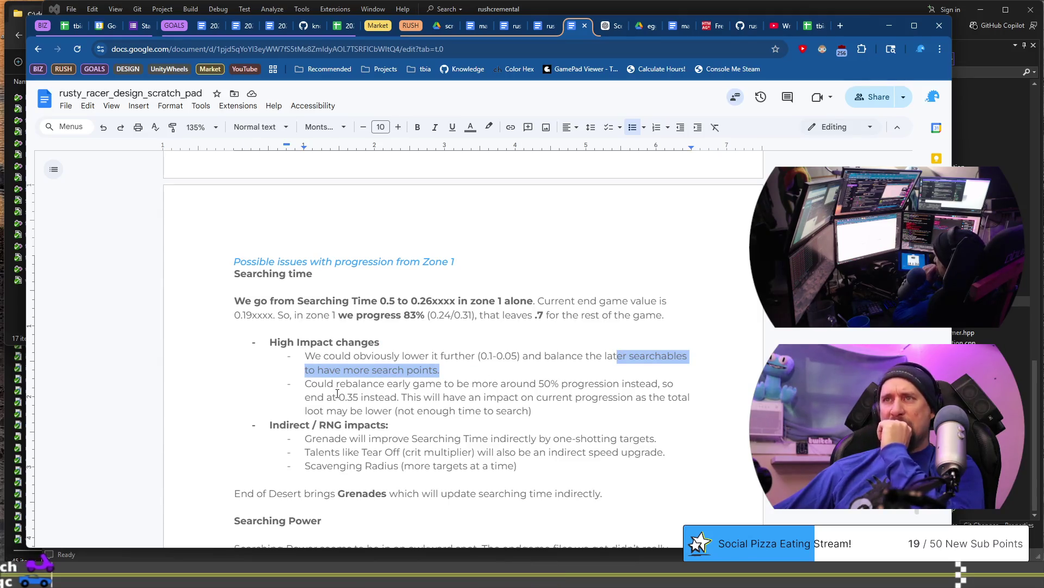
pyautogui.moveTo(319, 384); pyautogui.dragTo(471, 383)
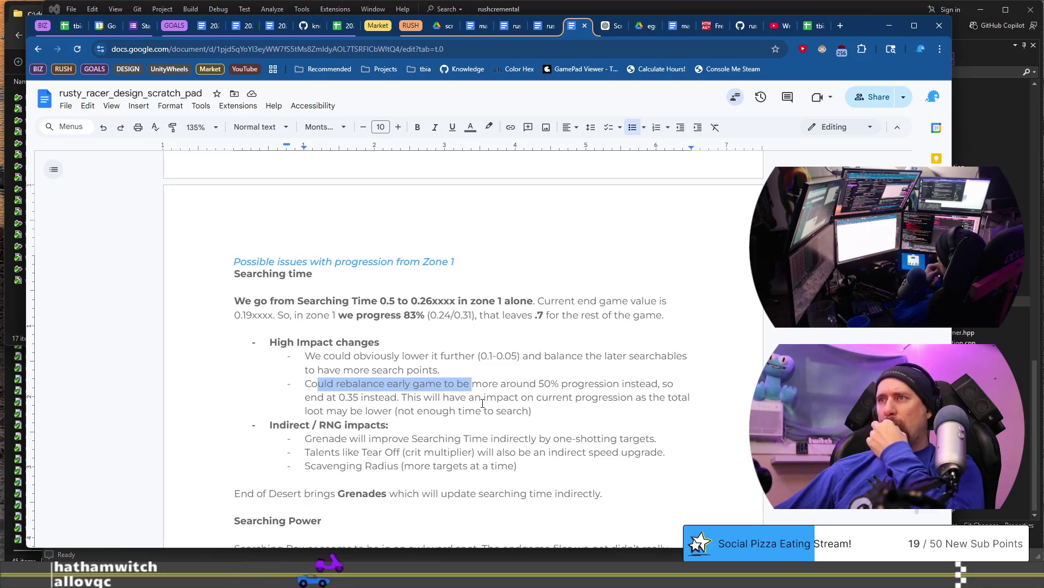
pyautogui.click(552, 409)
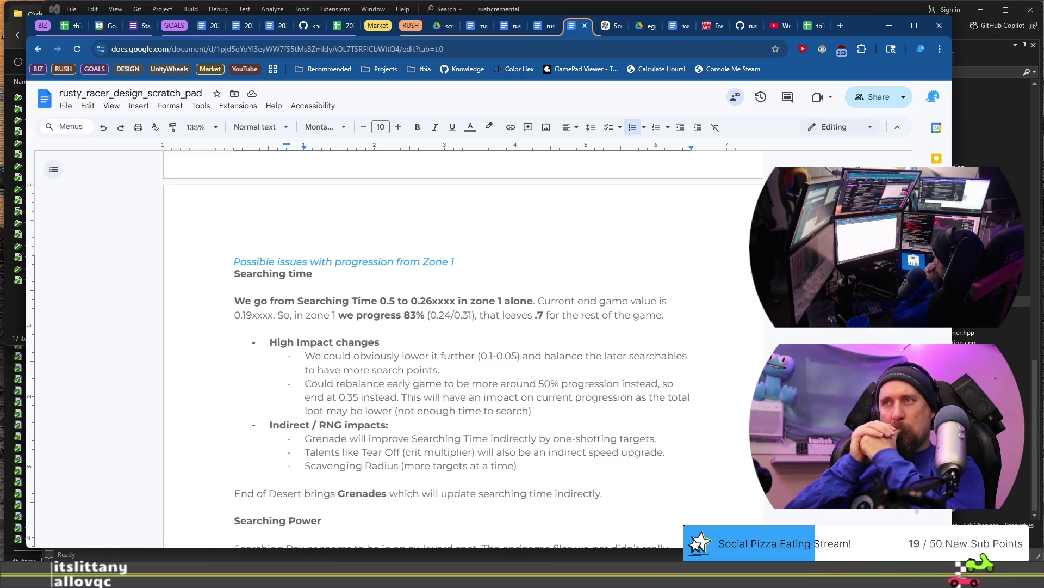
pyautogui.click(553, 409)
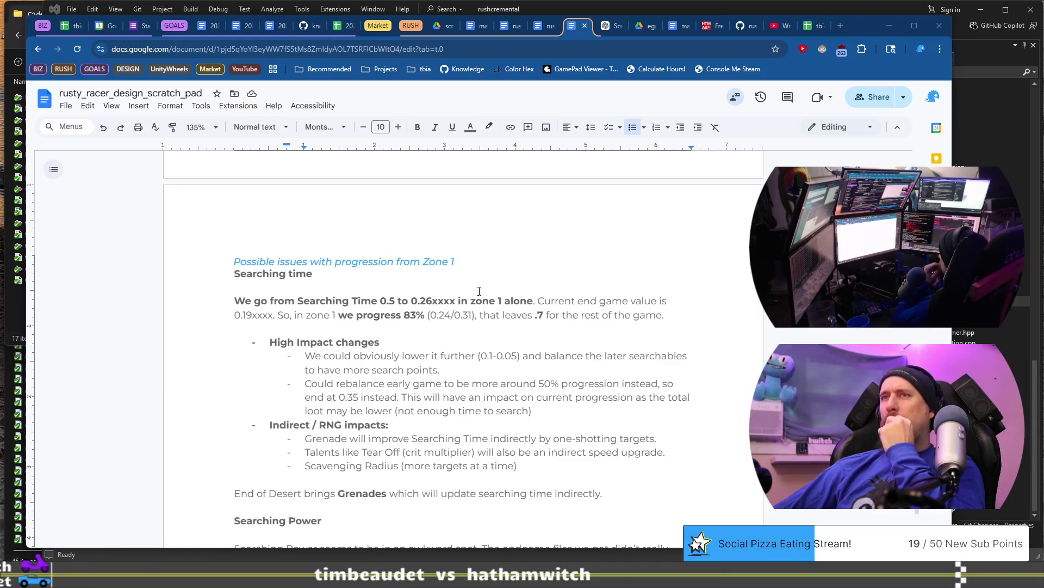
pyautogui.scroll(-5, 479, 291)
pyautogui.scroll(8, 479, 291)
pyautogui.scroll(-2, 479, 291)
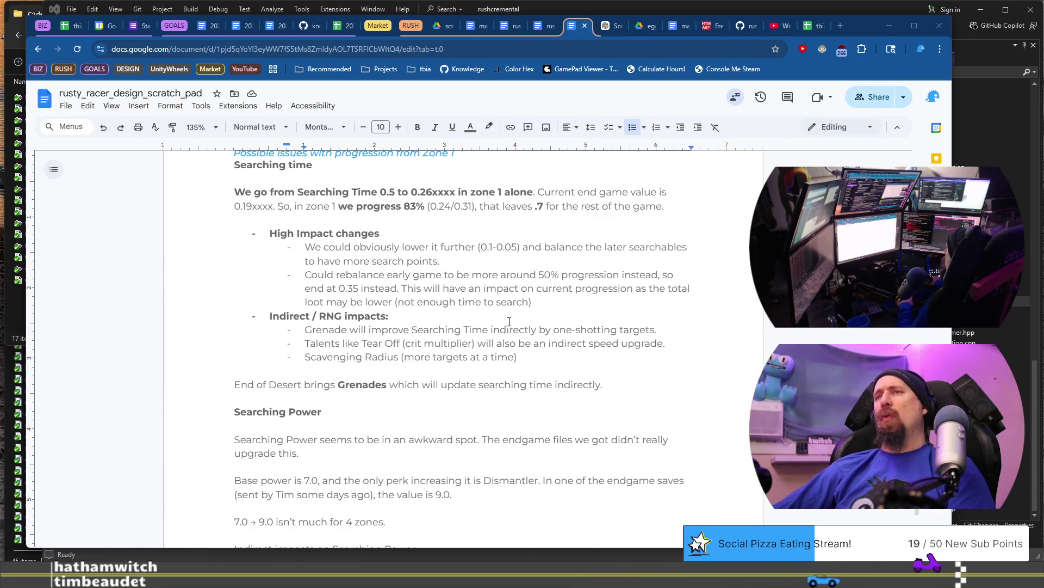
pyautogui.click(548, 355)
pyautogui.click(361, 362)
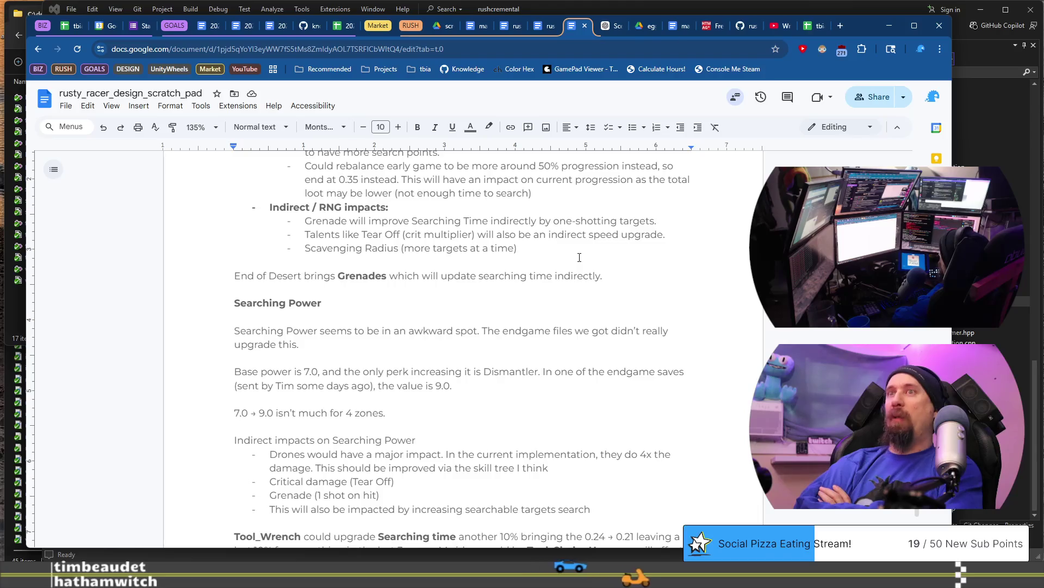
# Step: Scroll the rusty_racer_design_scratch_pad back to its 'Flow of the Game:' notes
pyautogui.scroll(10, 580, 257)
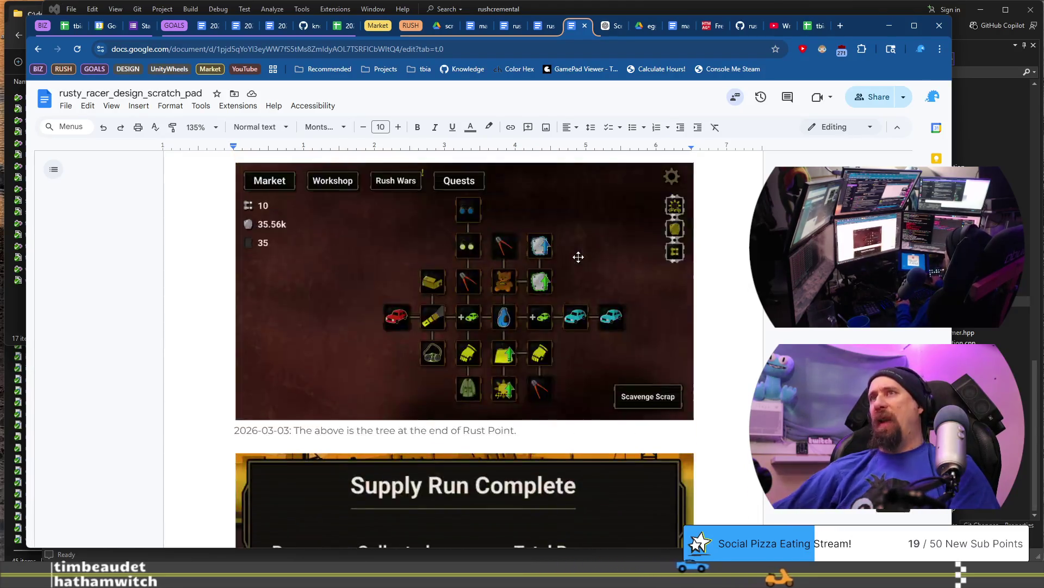
pyautogui.hotkey('ctrl', 'End')
pyautogui.scroll(15, 463, 348)
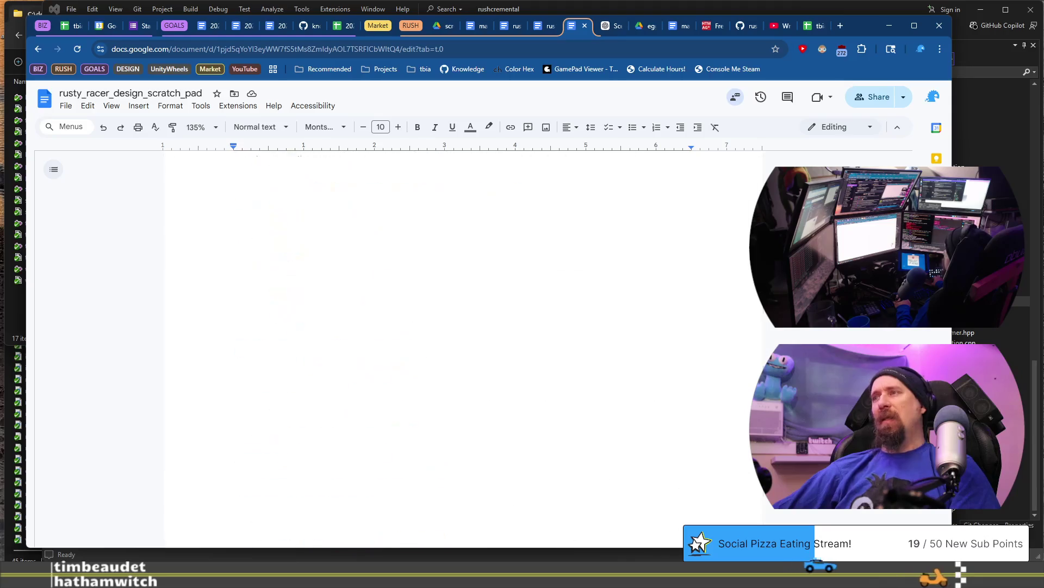
pyautogui.scroll(20, 462, 348)
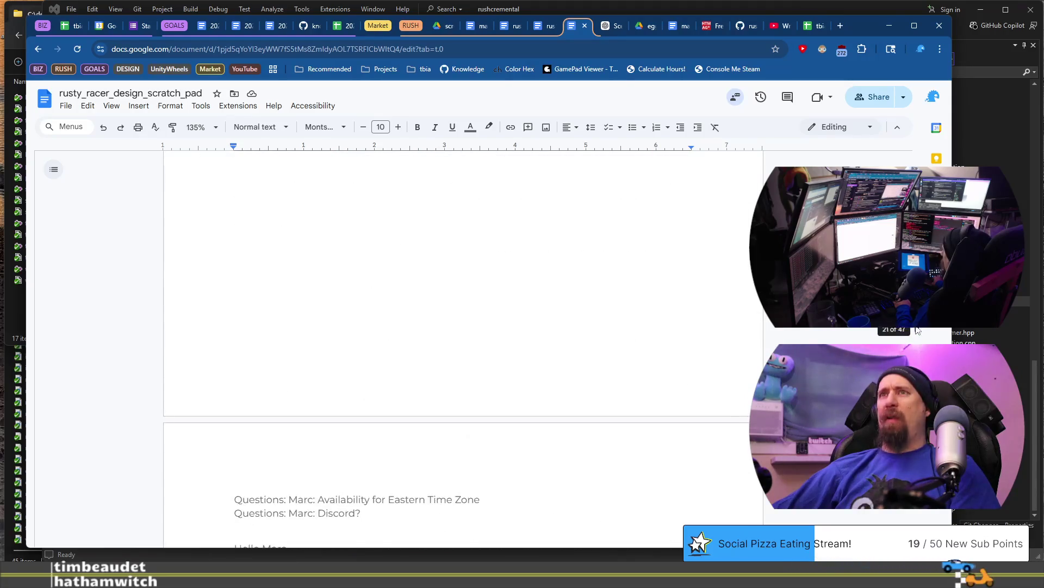
pyautogui.moveTo(904, 348)
pyautogui.mouseDown()
pyautogui.moveTo(904, 283)
pyautogui.moveTo(904, 327)
pyautogui.mouseUp()
pyautogui.scroll(-15, 462, 349)
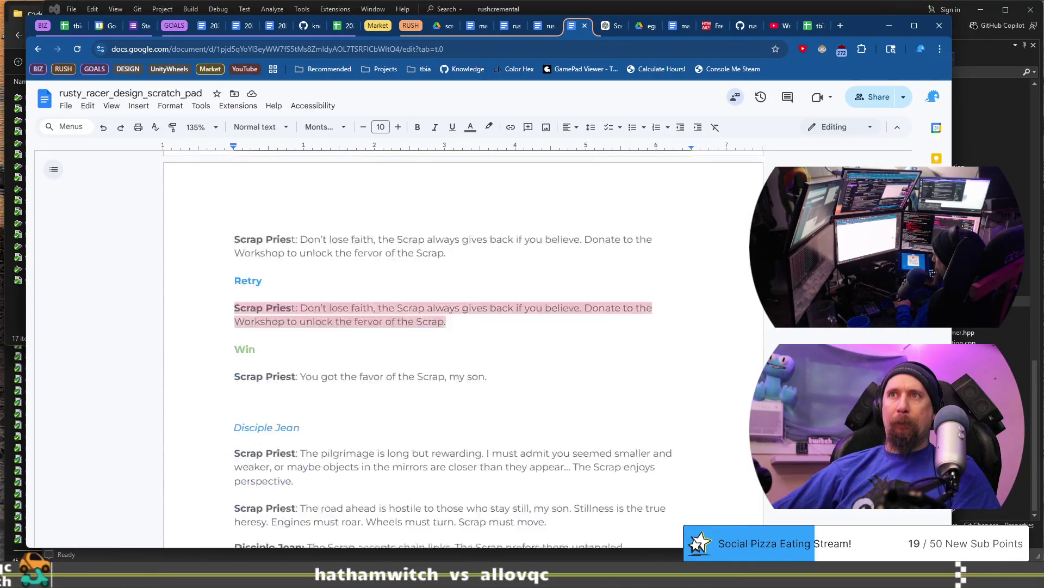
pyautogui.scroll(-20, 462, 348)
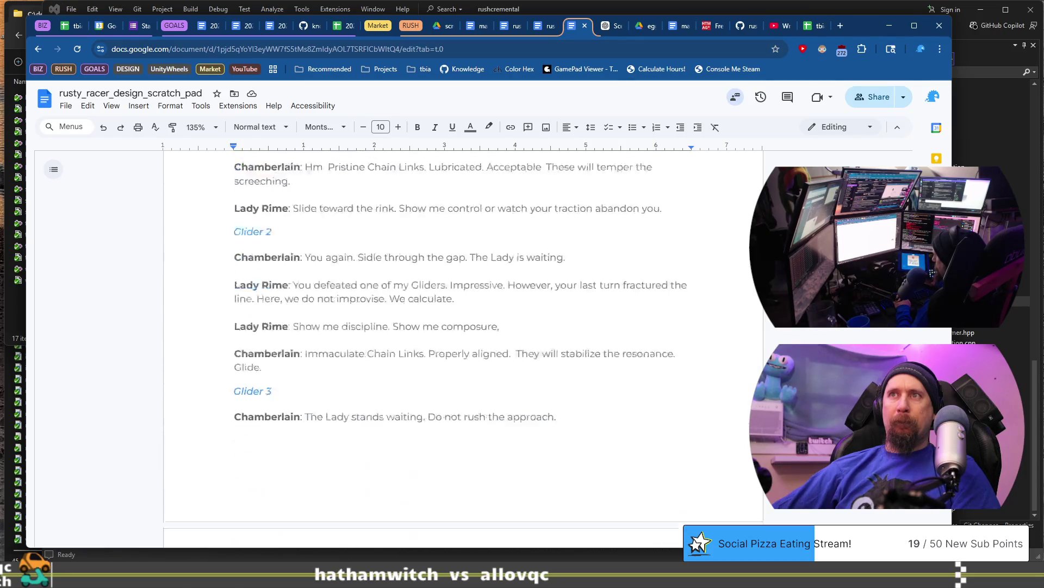
pyautogui.scroll(-20, 463, 349)
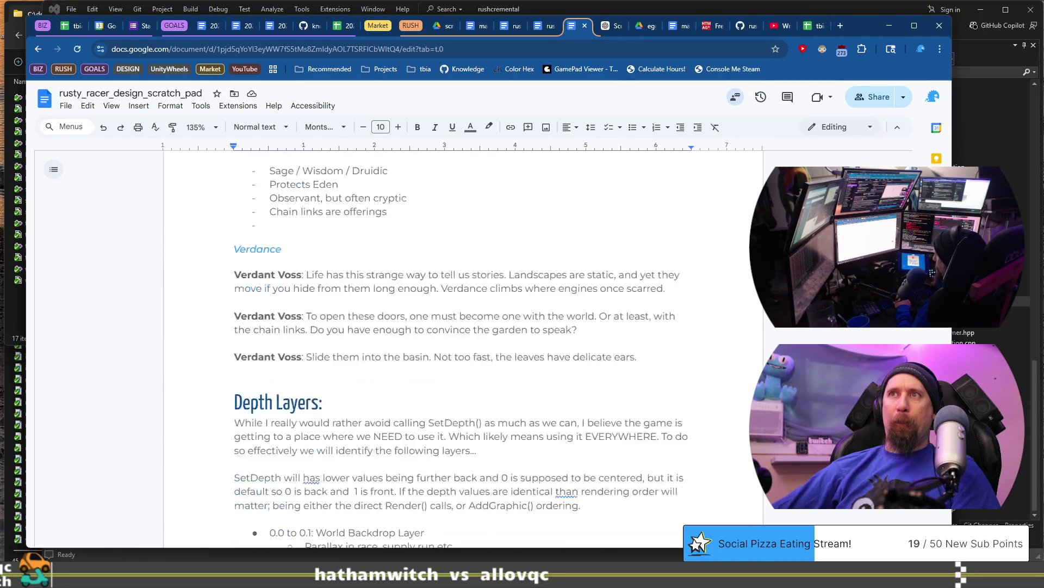
pyautogui.scroll(3, 457, 298)
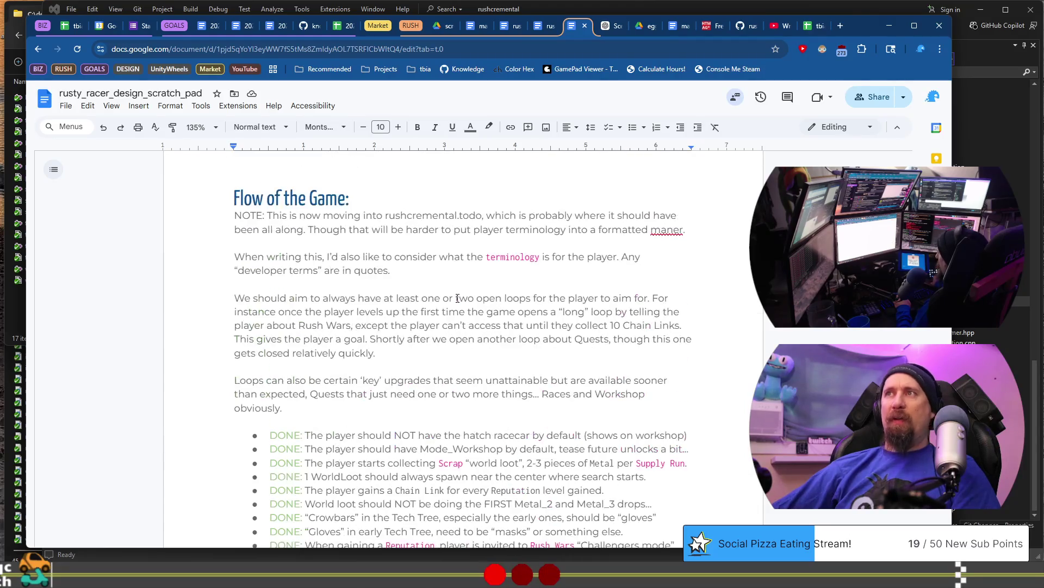
pyautogui.click(438, 26)
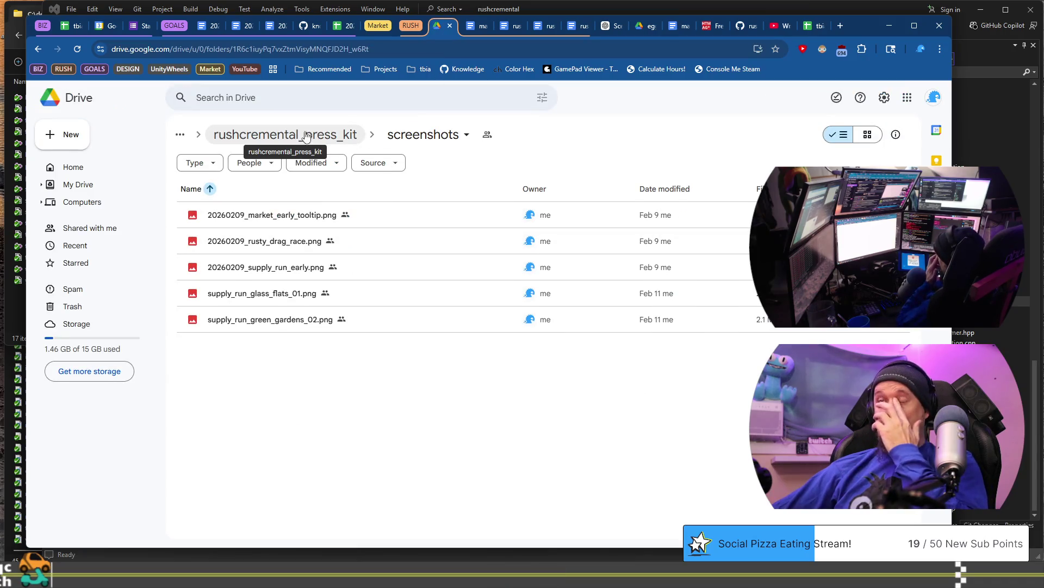
# Step: Go up from screenshots through rushcremental_press_kit to the rushcremental folder, then return to the scratch pad
pyautogui.click(217, 136)
pyautogui.click(255, 135)
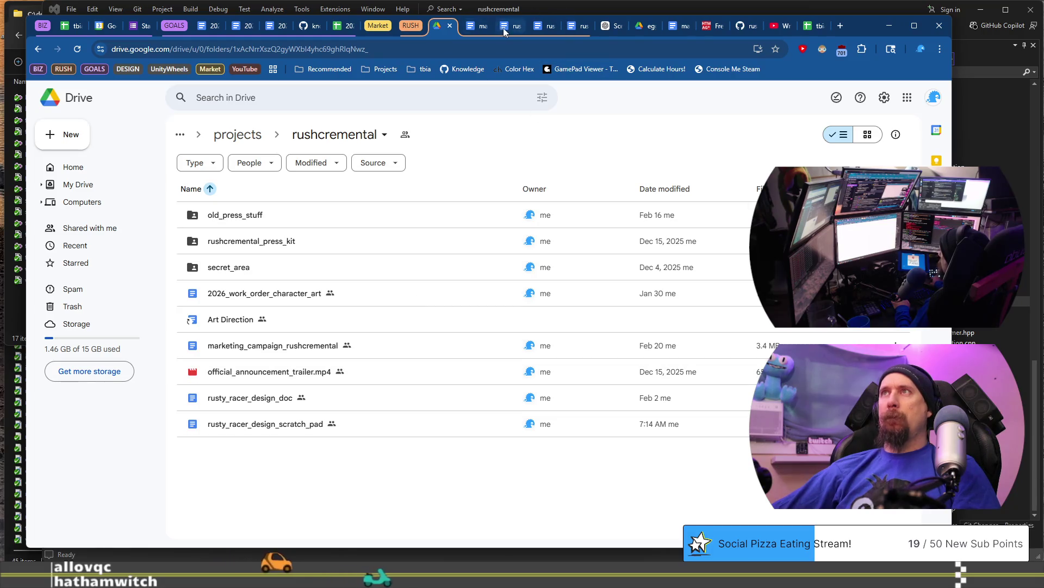
pyautogui.click(578, 26)
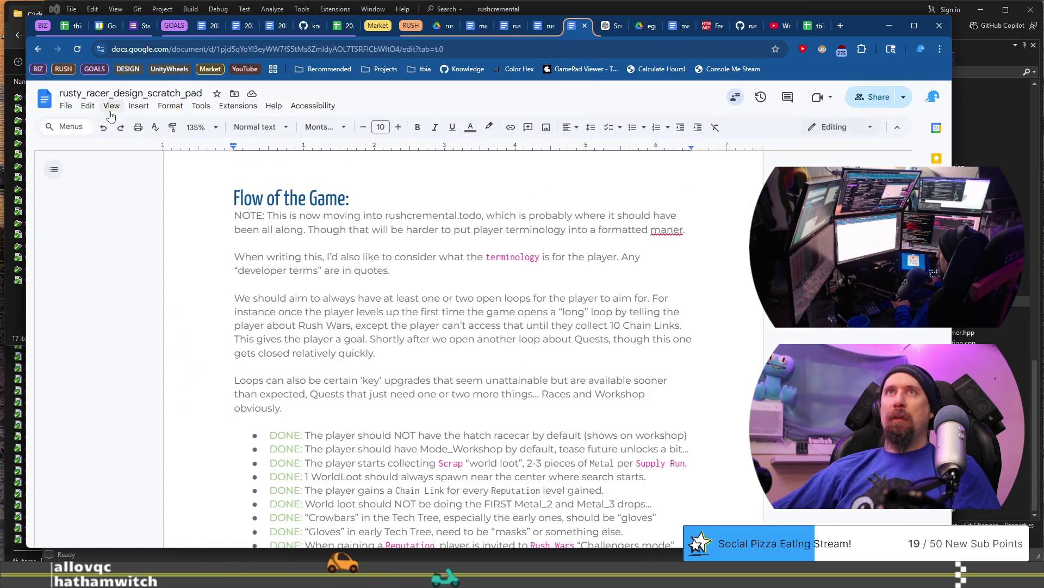
# Step: Copy the scratch pad as 'rusty_racer_game_flow' with 'Share it with the same people' ticked
pyautogui.click(67, 108)
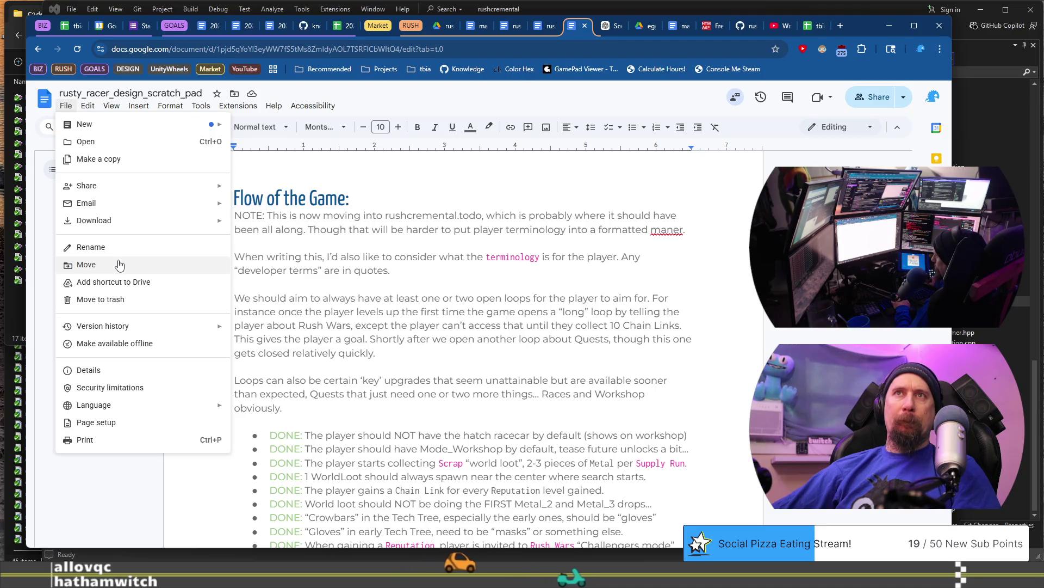
pyautogui.click(109, 159)
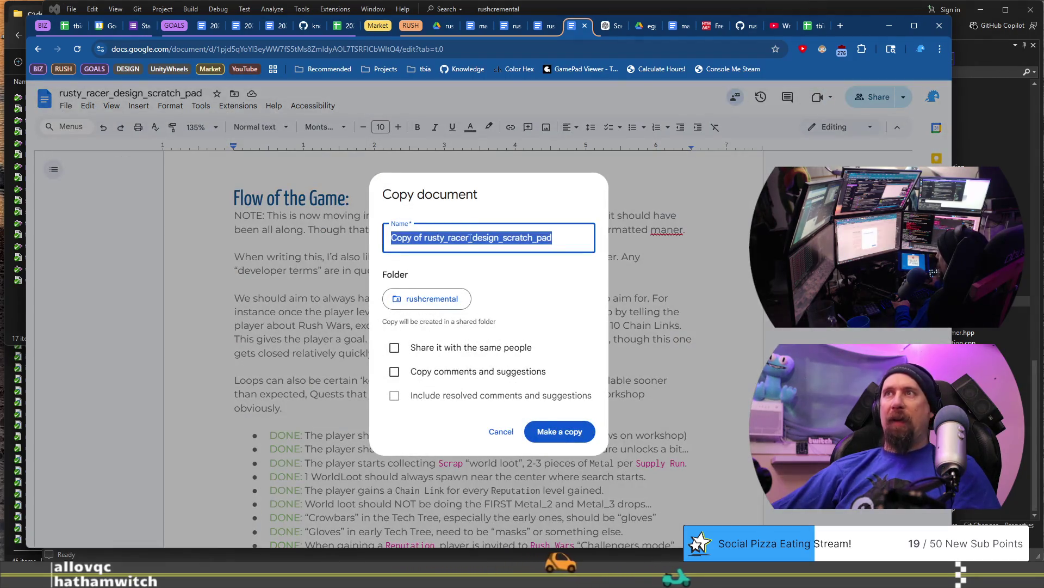
pyautogui.click(424, 237)
pyautogui.press('BackSpace')
pyautogui.press('BackSpace')
pyautogui.press('BackSpace')
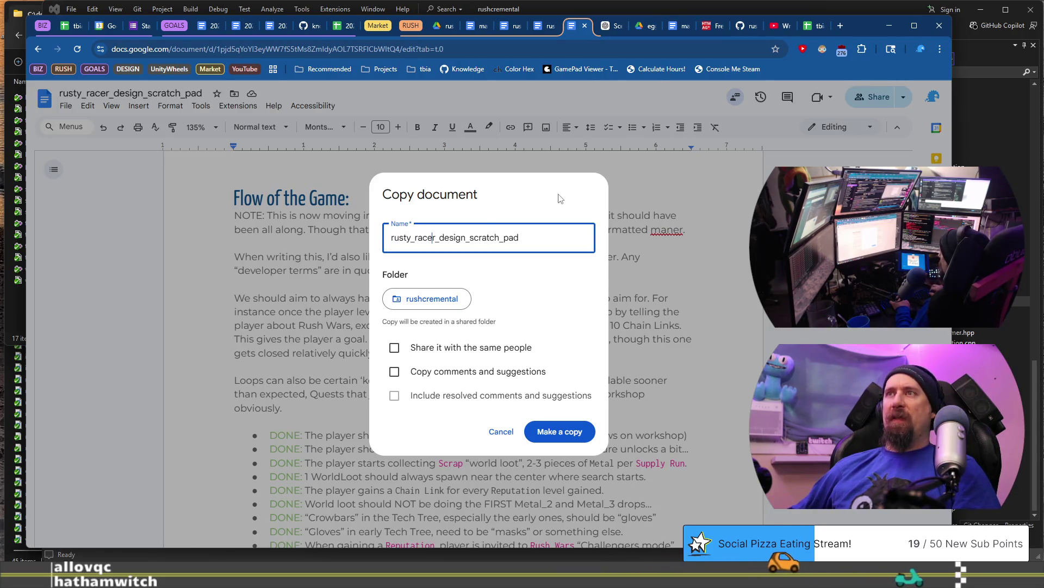
pyautogui.hotkey('shift', 'Right')
pyautogui.hotkey('shift', 'Right')
pyautogui.hotkey('shift', 'Right')
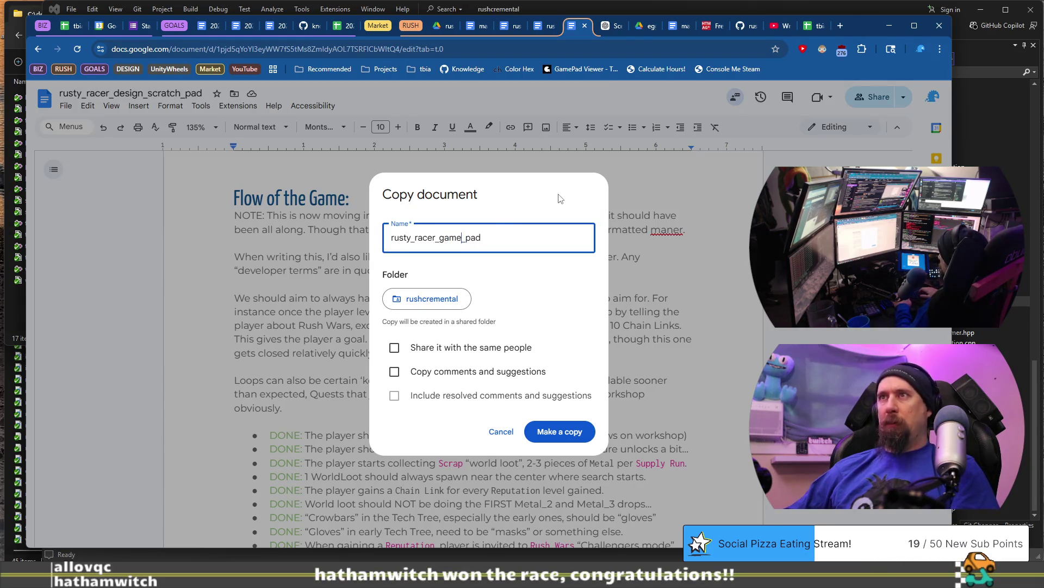
pyautogui.press('BackSpace')
pyautogui.press('BackSpace')
pyautogui.press('BackSpace')
pyautogui.write('flow')
pyautogui.click(471, 342)
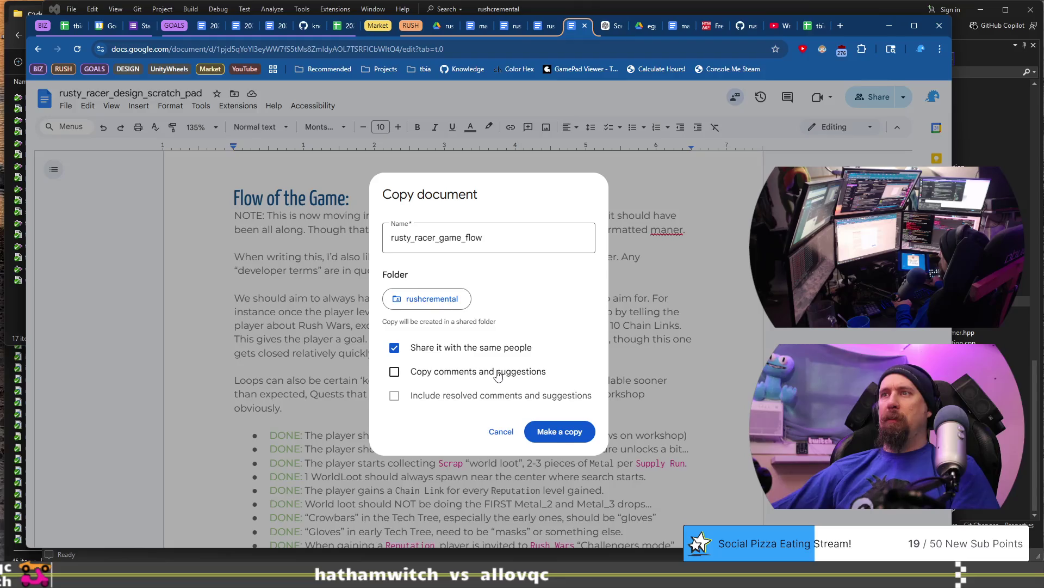
pyautogui.click(572, 434)
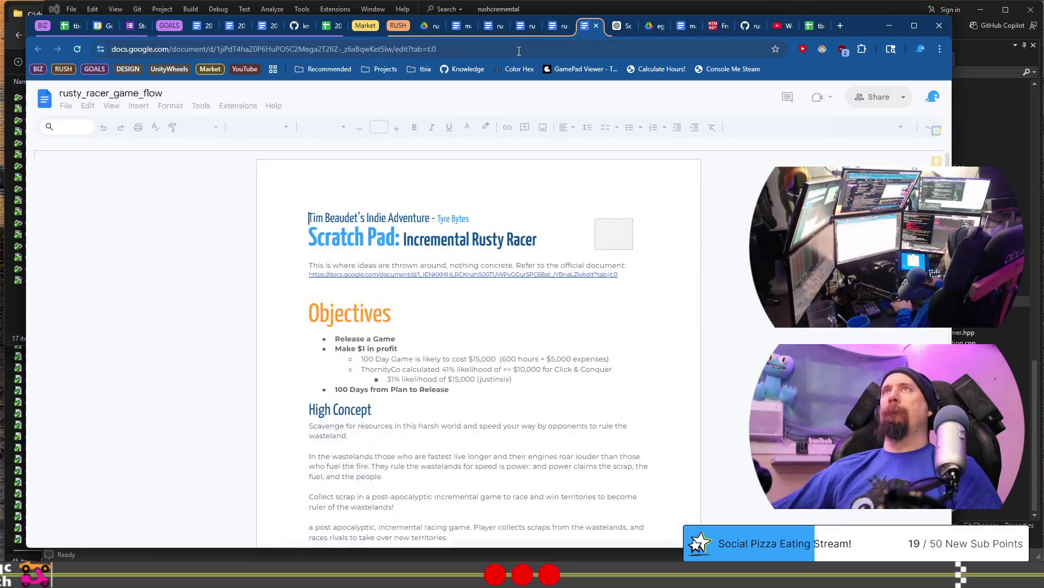
pyautogui.click(525, 50)
# Step: Under the official document link, add 'Any Game Flow / Progression stuff is thrown into:' and the new doc's URL
pyautogui.click(555, 26)
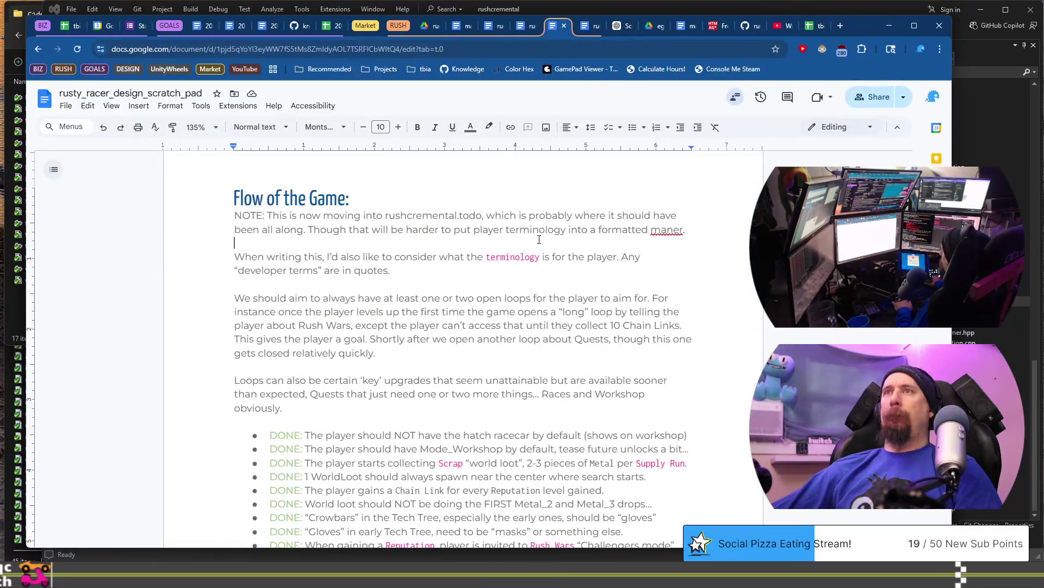
pyautogui.scroll(15, 539, 239)
pyautogui.click(557, 281)
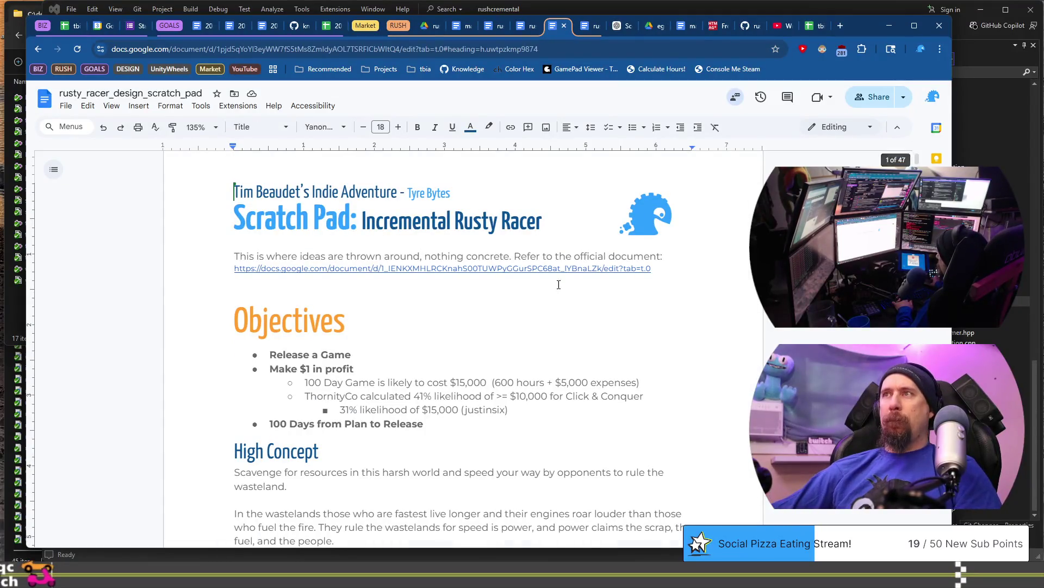
pyautogui.press('Return')
pyautogui.write('Any Game Flow')
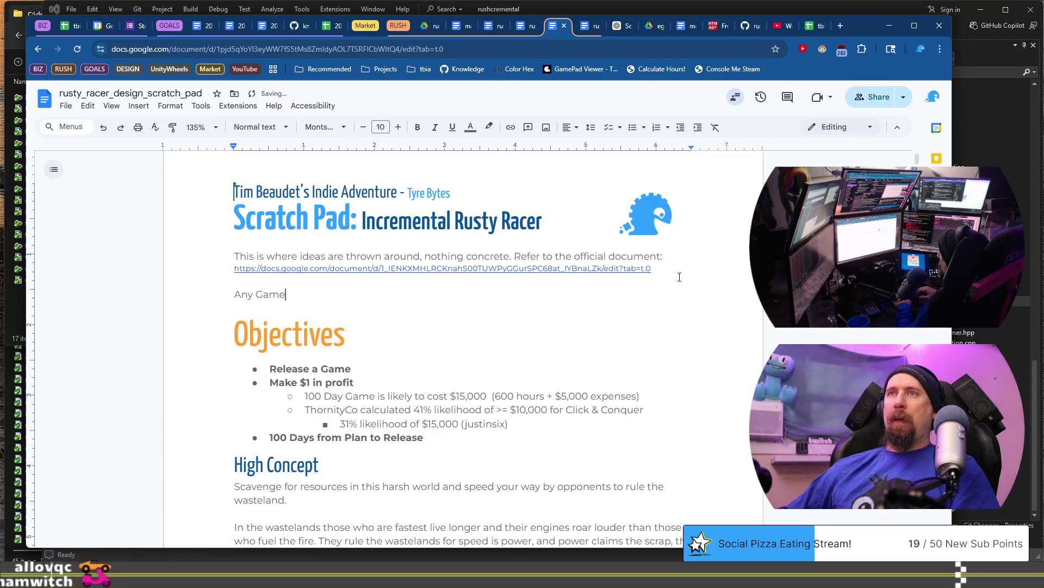
pyautogui.write(' / ')
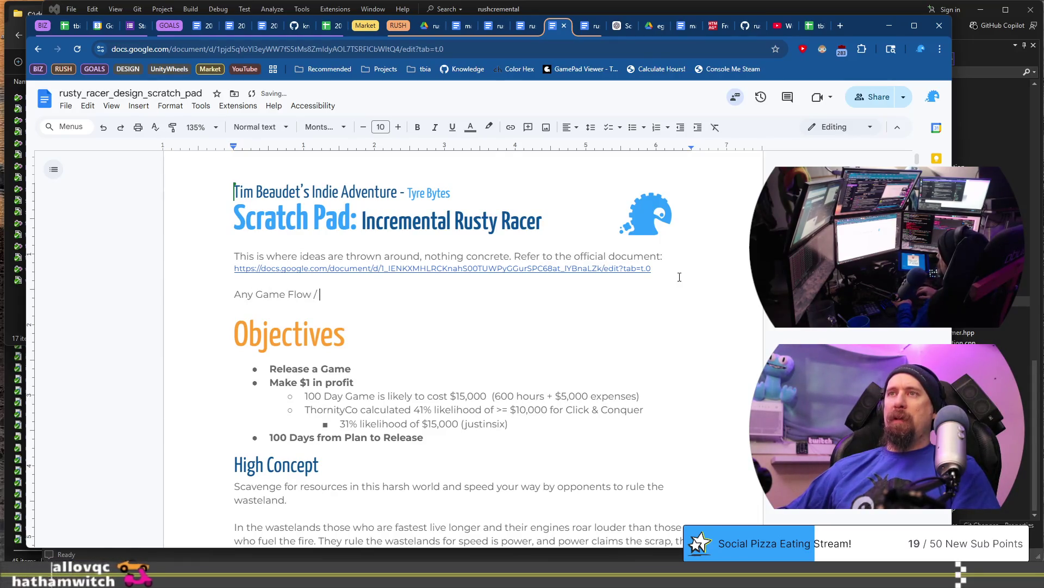
pyautogui.write('Progression stuff')
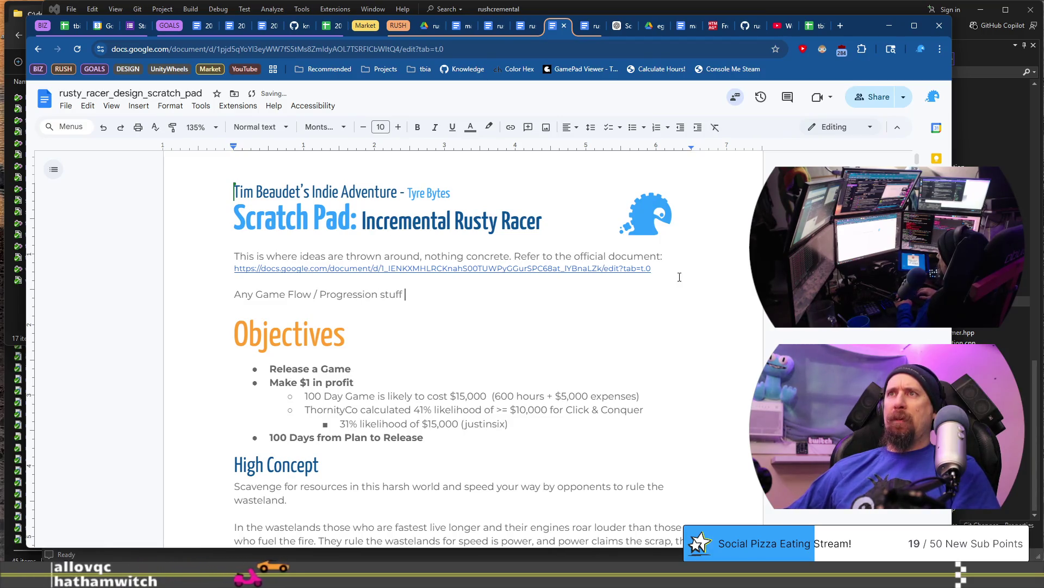
pyautogui.write(' is thrown into:')
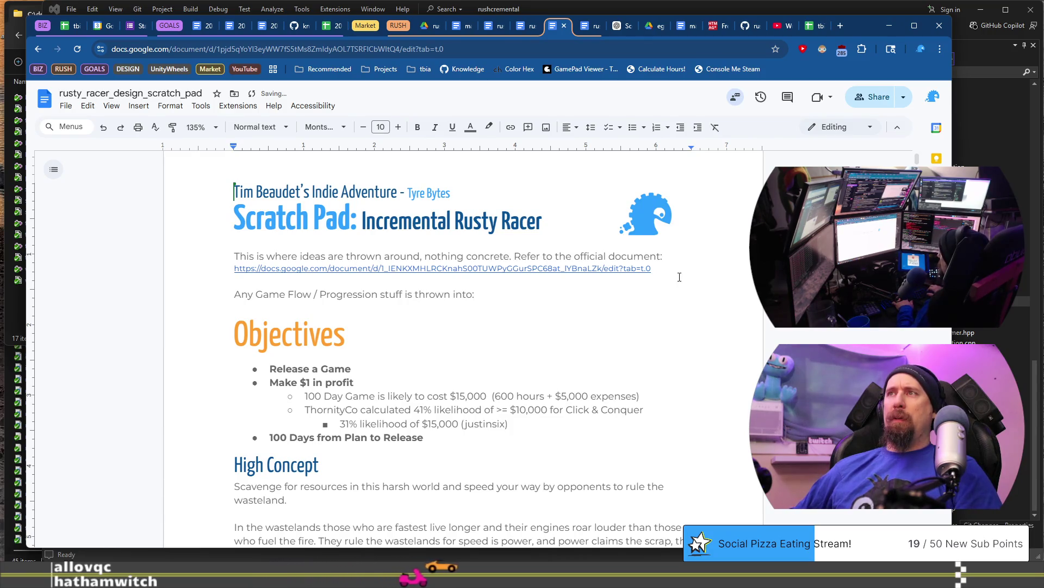
pyautogui.press('Return')
pyautogui.hotkey('ctrl', 'v')
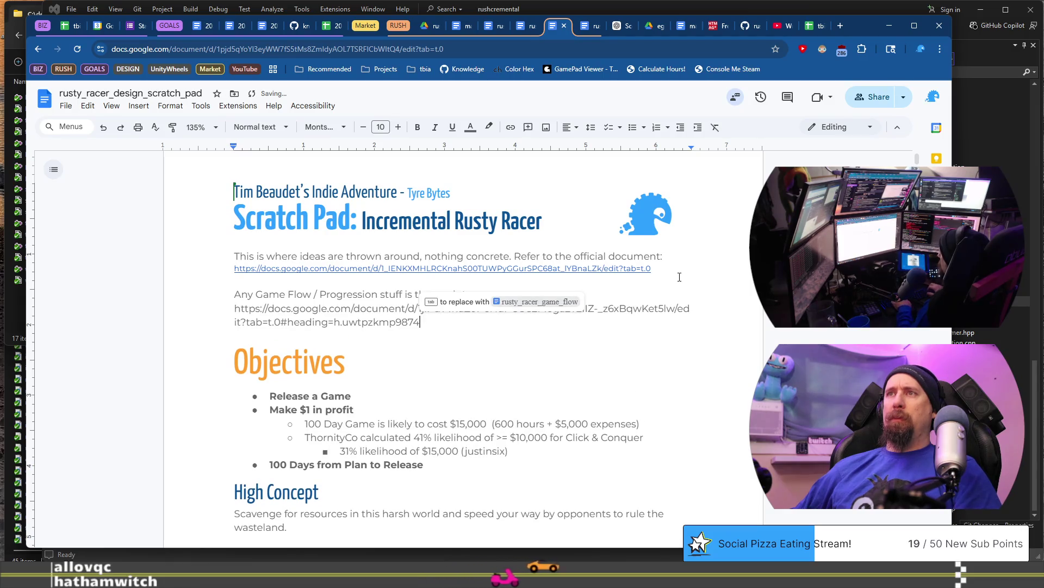
pyautogui.press('Return')
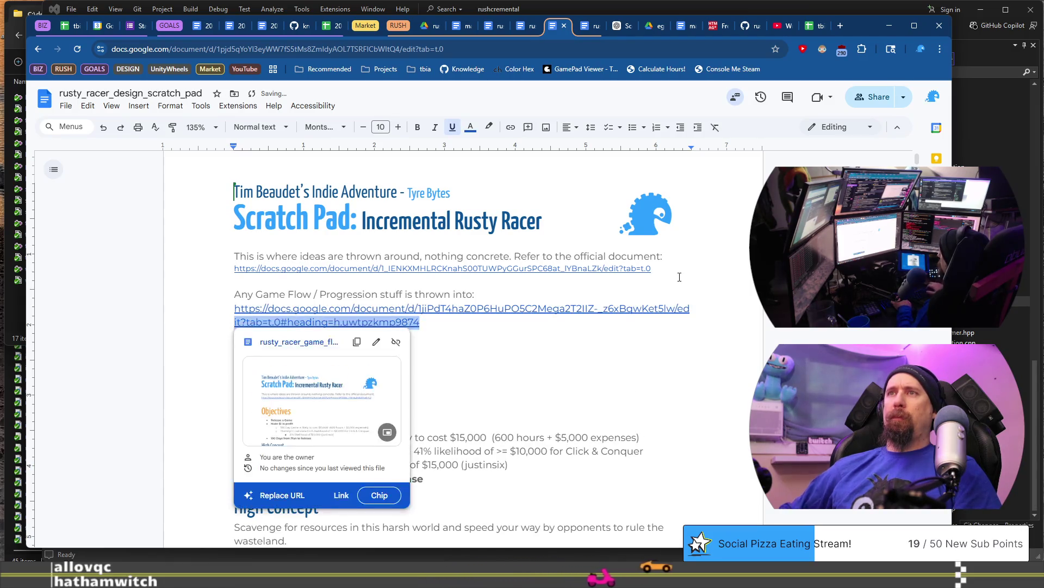
# Step: Shrink the pasted link to font size 7 and select the new note for copying
pyautogui.click(363, 127)
pyautogui.click(363, 127)
pyautogui.click(363, 127)
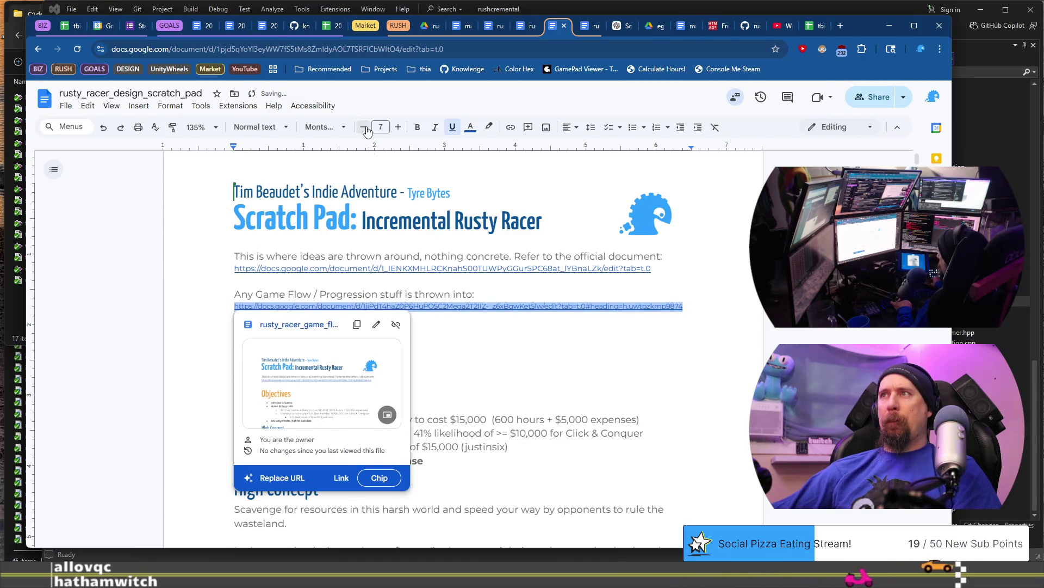
pyautogui.click(526, 324)
pyautogui.tripleClick(531, 320)
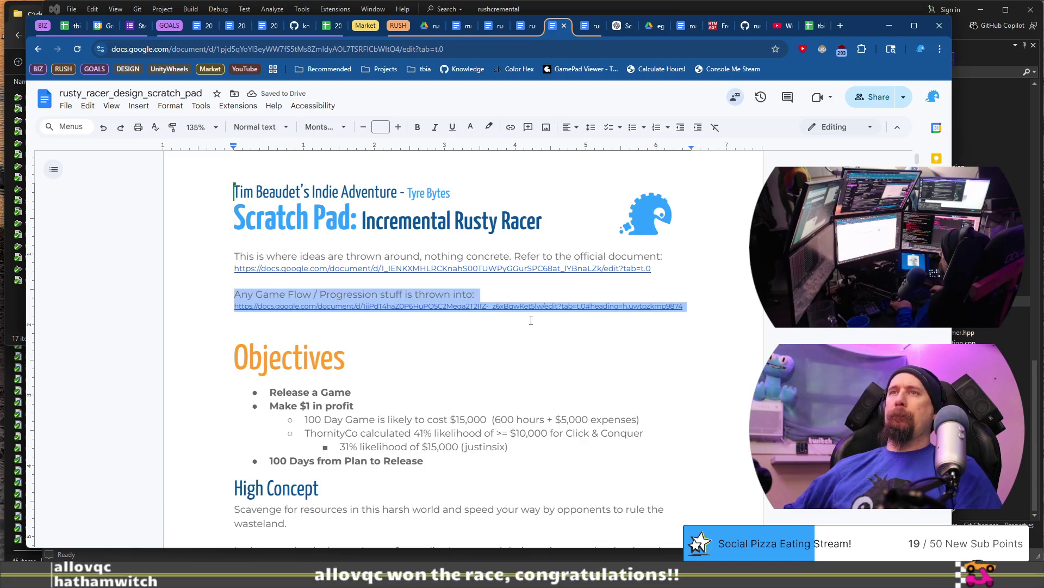
pyautogui.click(462, 27)
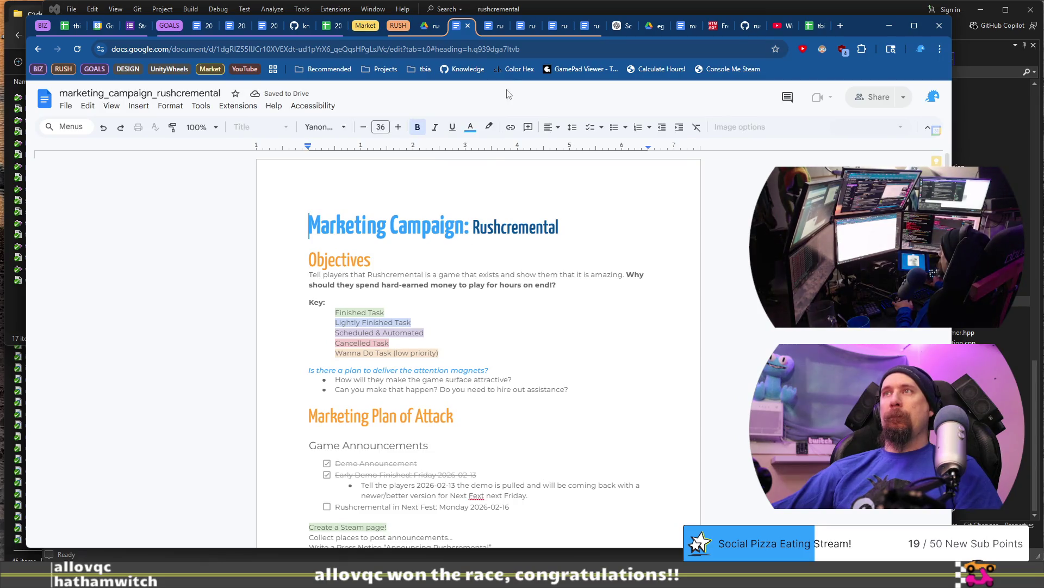
# Step: Close the design scratch pad tab
pyautogui.click(497, 26)
pyautogui.click(476, 311)
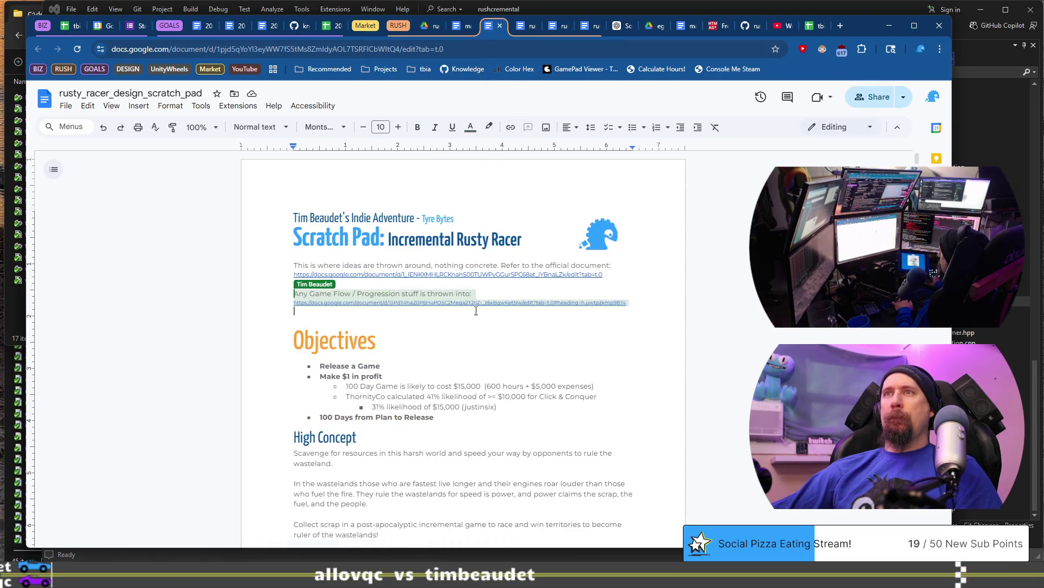
pyautogui.click(500, 26)
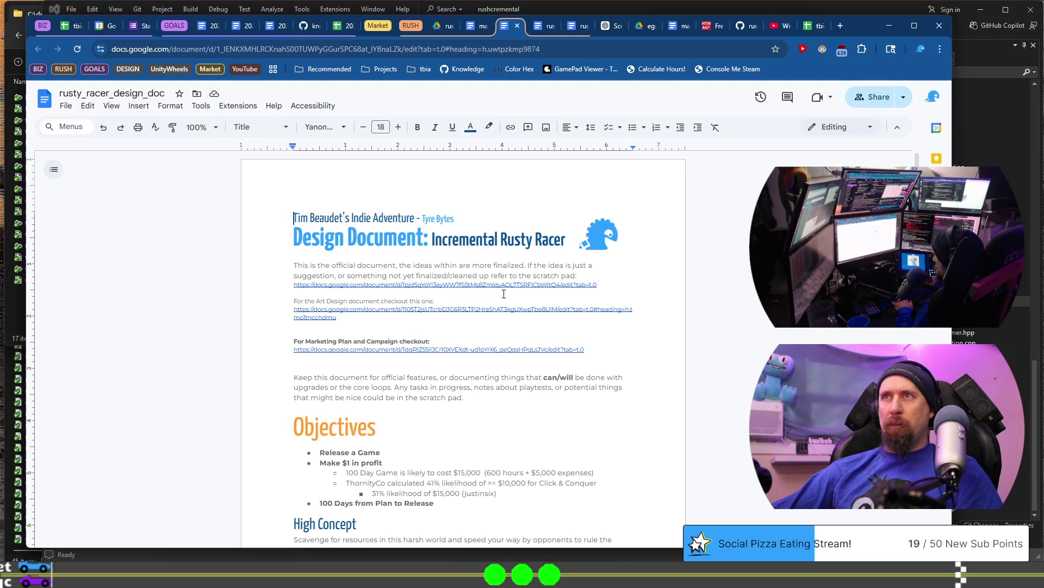
# Step: Paste the game flow note and link below the scratch pad link in rusty_racer_design_doc
pyautogui.click(615, 285)
pyautogui.press('Return')
pyautogui.hotkey('ctrl', 'v')
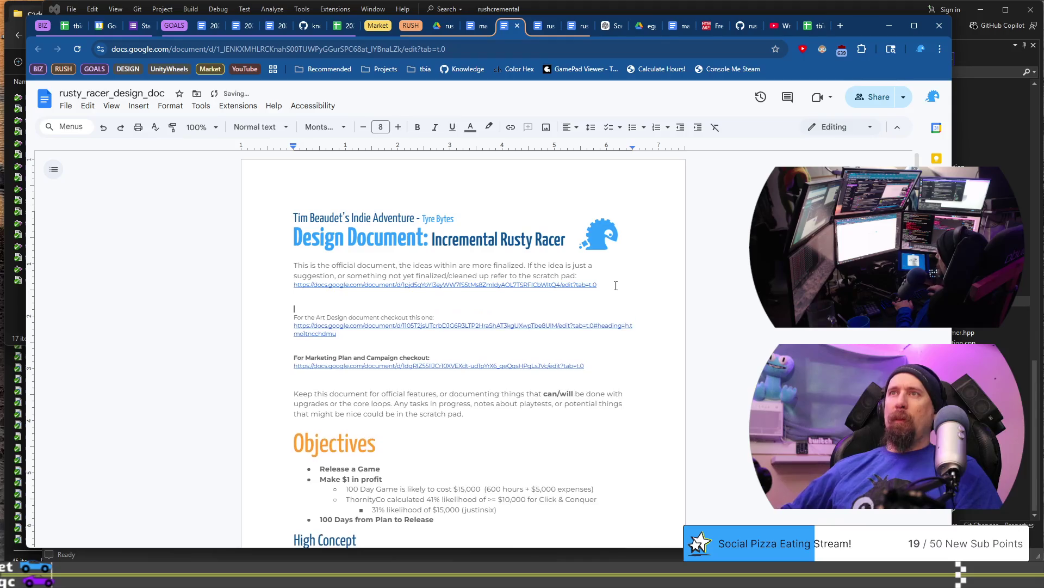
pyautogui.press('Return')
pyautogui.press('Delete')
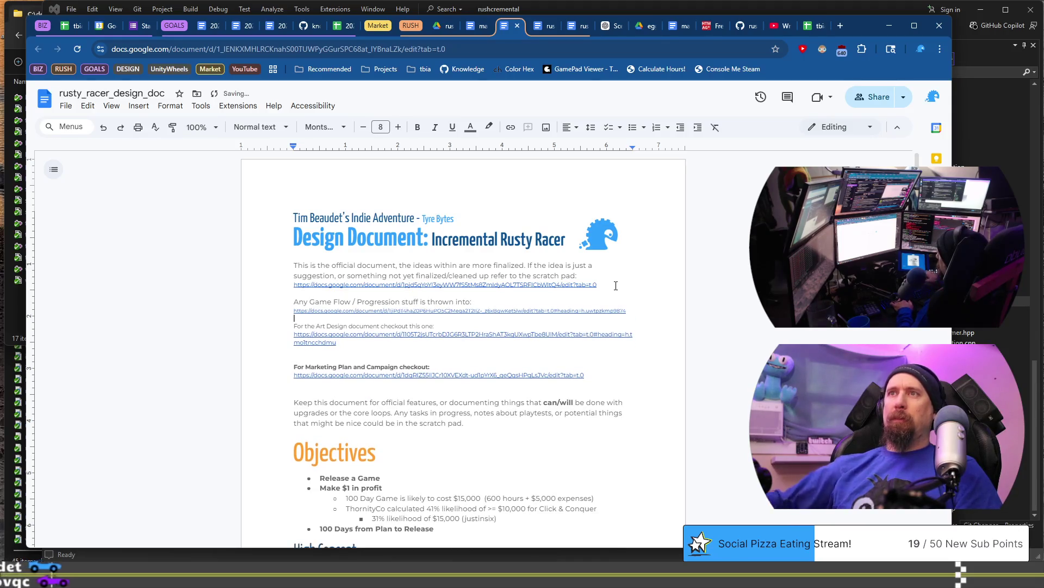
pyautogui.click(573, 29)
pyautogui.click(391, 291)
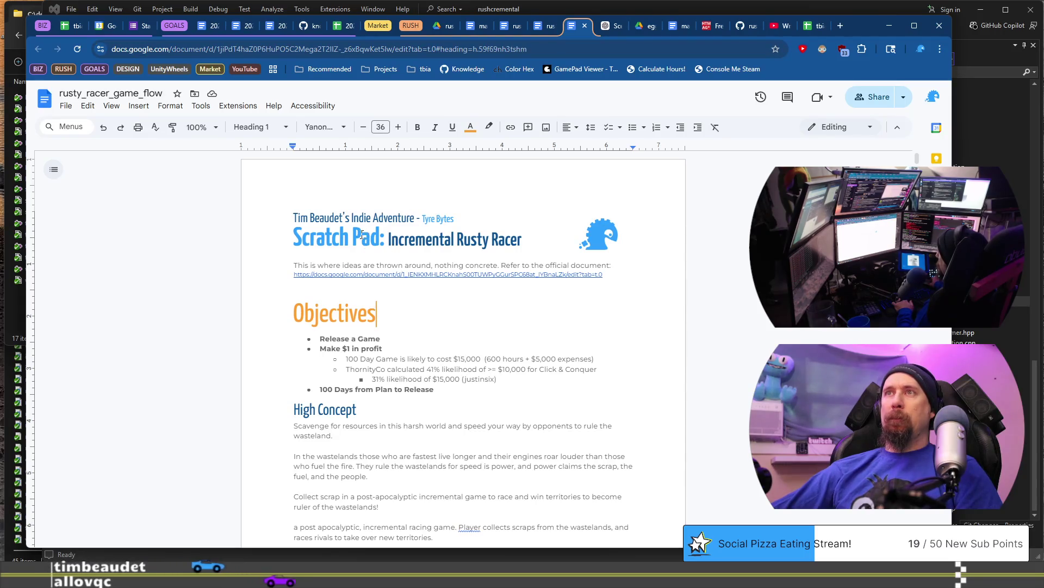
# Step: Rename the document title and the Objectives heading to 'Game Flow'
pyautogui.hotkey('ctrl', 'BackSpace')
pyautogui.hotkey('ctrl', 'BackSpace')
pyautogui.write('Game F')
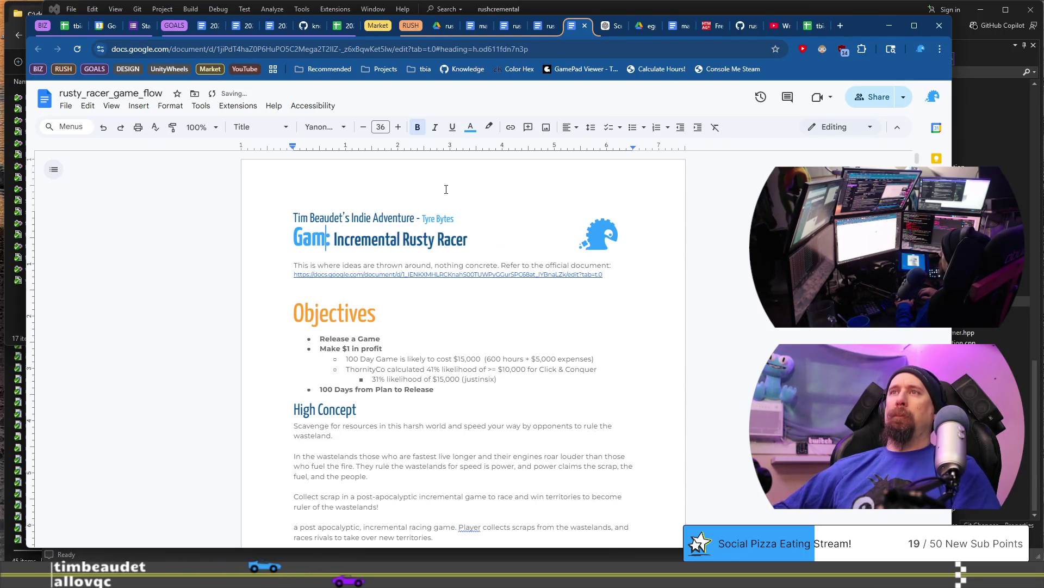
pyautogui.write('low')
pyautogui.press('Down')
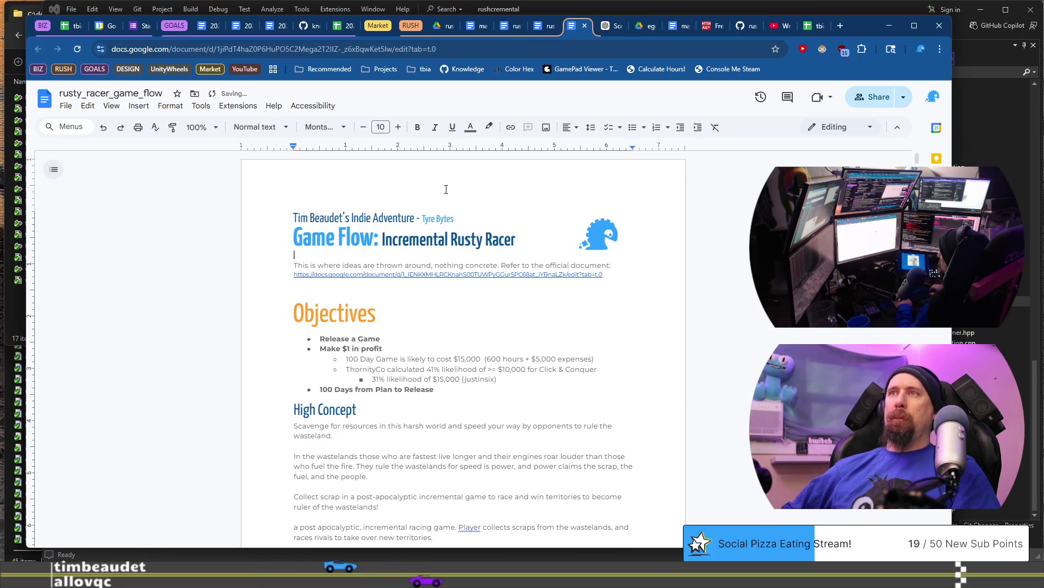
pyautogui.scroll(-7, 446, 218)
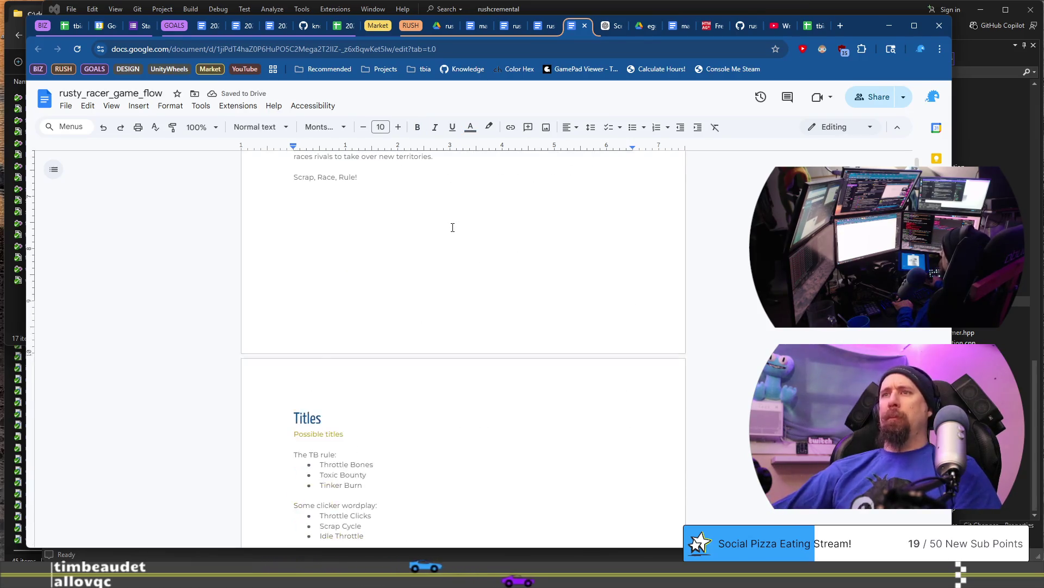
pyautogui.scroll(6, 460, 273)
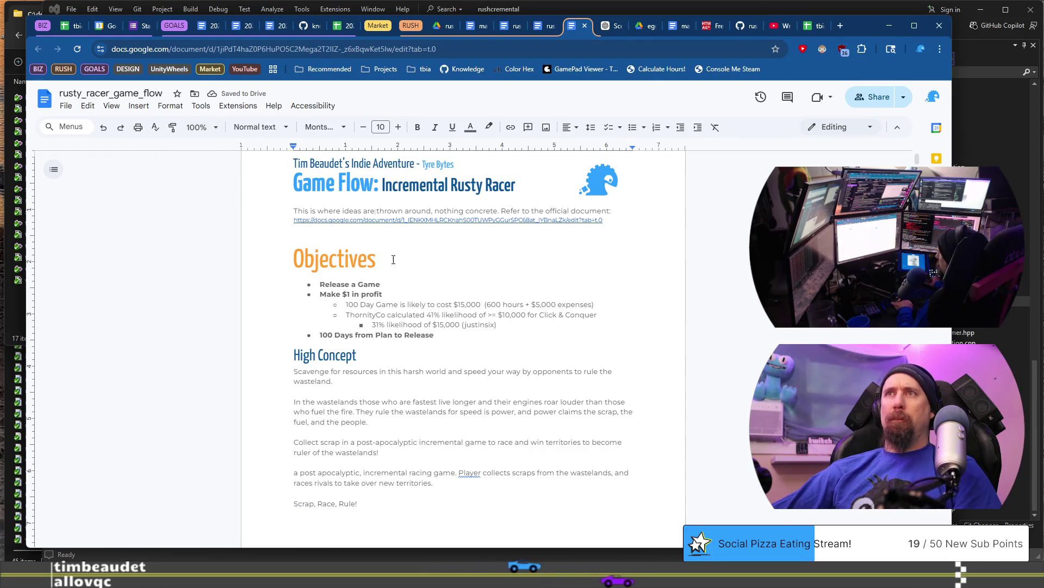
pyautogui.click(327, 259)
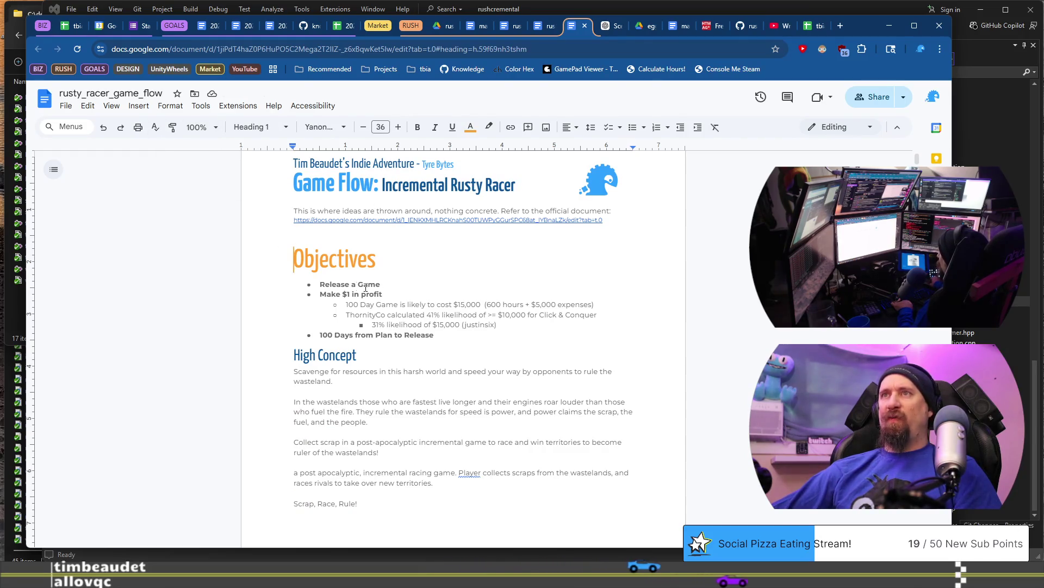
pyautogui.hotkey('shift', 'Home')
pyautogui.write('Game Flow')
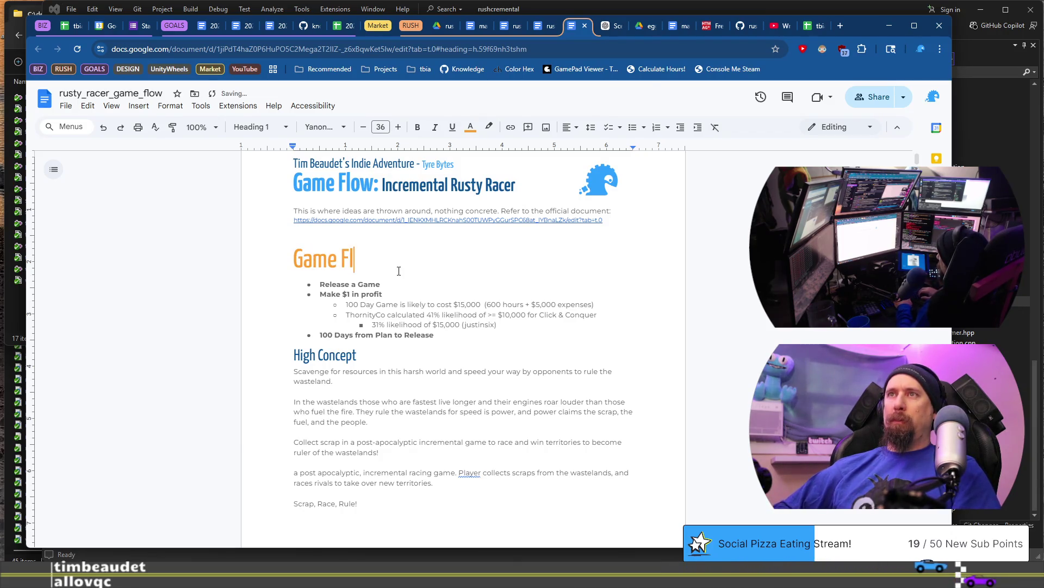
pyautogui.press('Down')
# Step: Delete the old content and heading line, retitling the heading 'Flow of the Game'
pyautogui.scroll(-20, 398, 271)
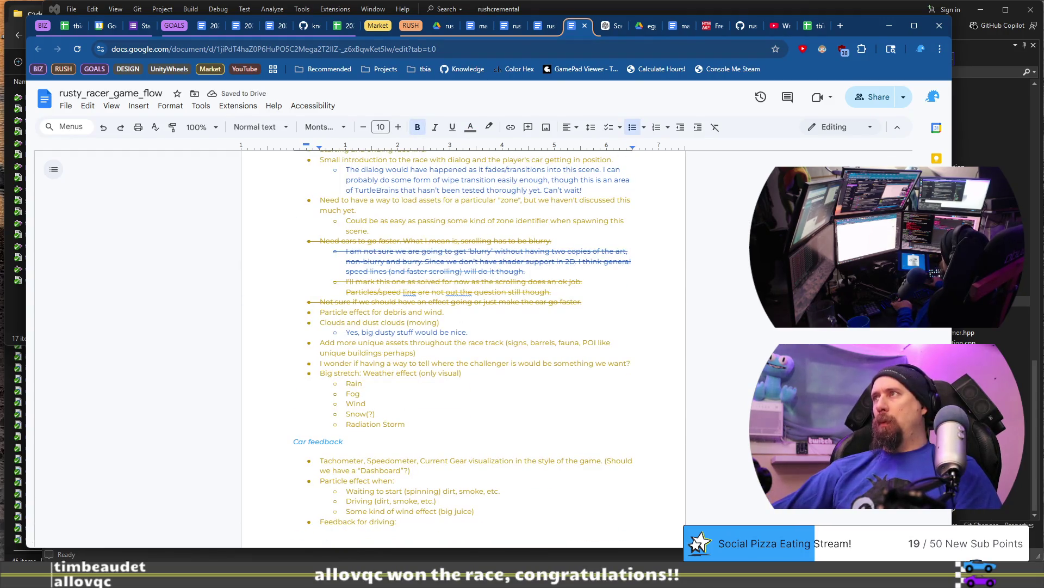
pyautogui.scroll(-20, 464, 348)
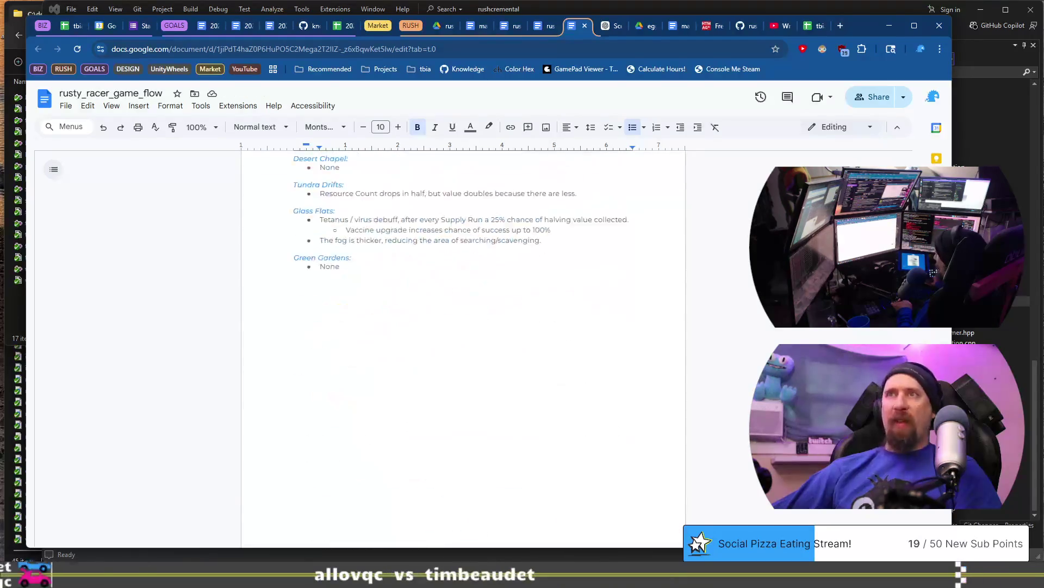
pyautogui.scroll(3, 464, 348)
pyautogui.keyDown('shift'); pyautogui.click(599, 243); pyautogui.keyUp('shift')
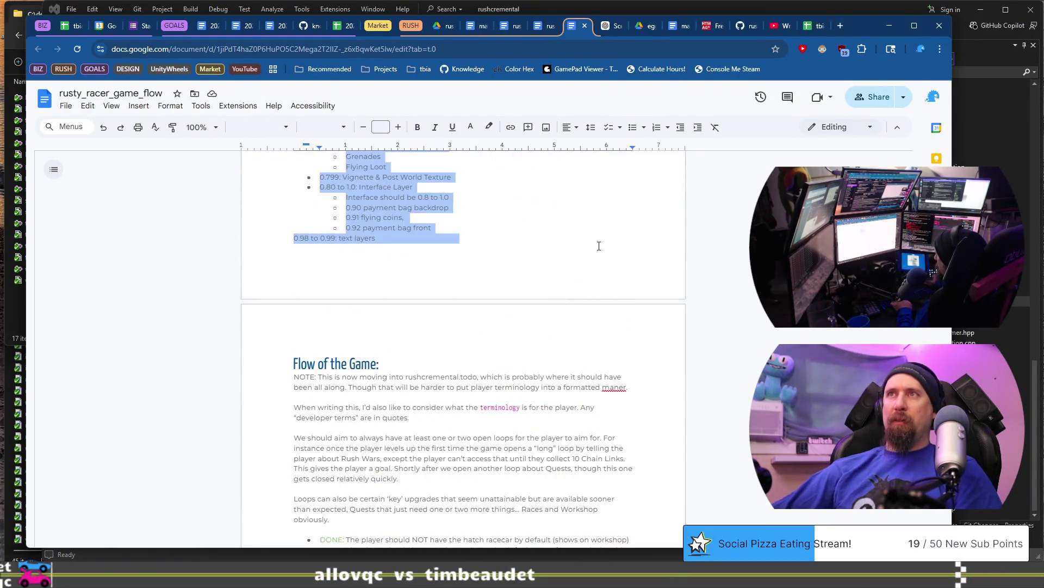
pyautogui.press('BackSpace')
pyautogui.click(415, 340)
pyautogui.hotkey('shift', 'Home')
pyautogui.press('BackSpace')
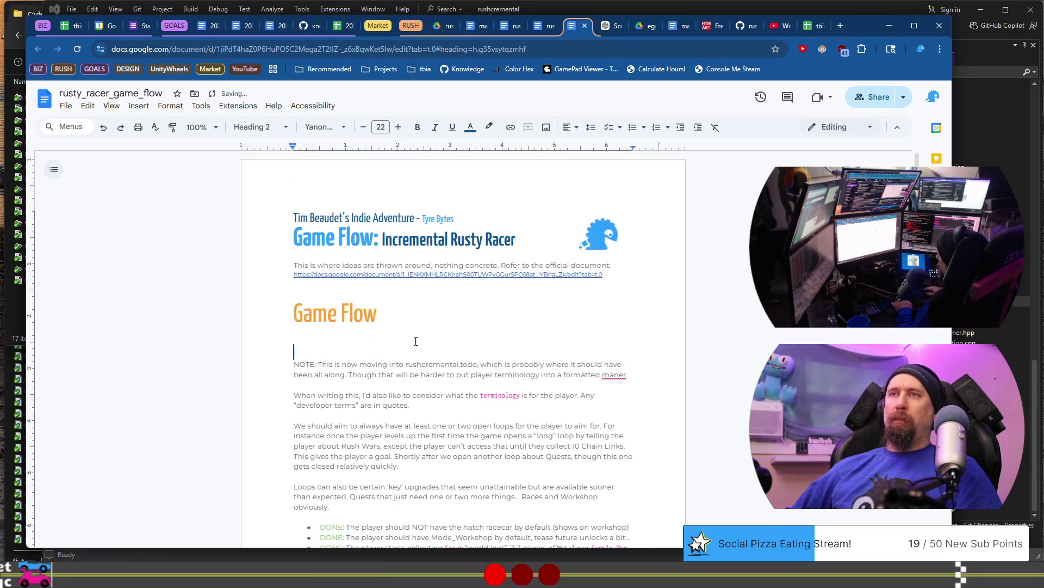
pyautogui.press('BackSpace')
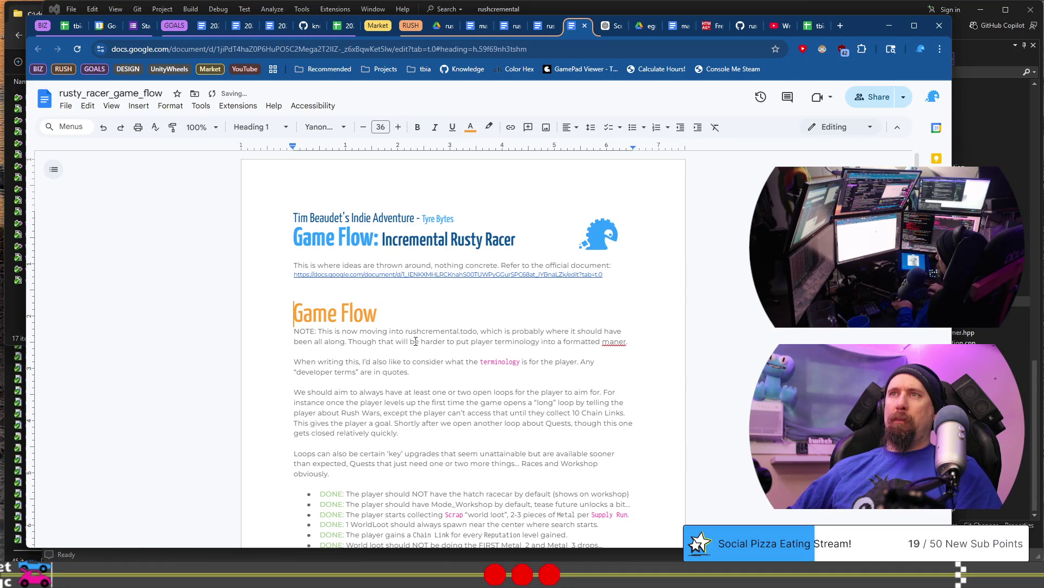
pyautogui.hotkey('ctrl', 'Delete')
pyautogui.press('End')
pyautogui.write('of th')
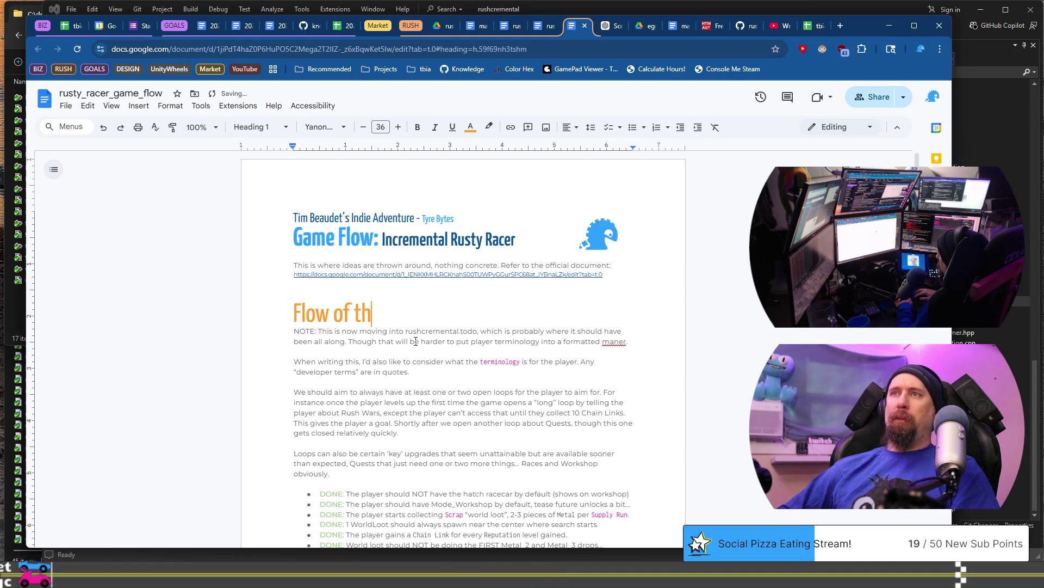
pyautogui.write('e Game')
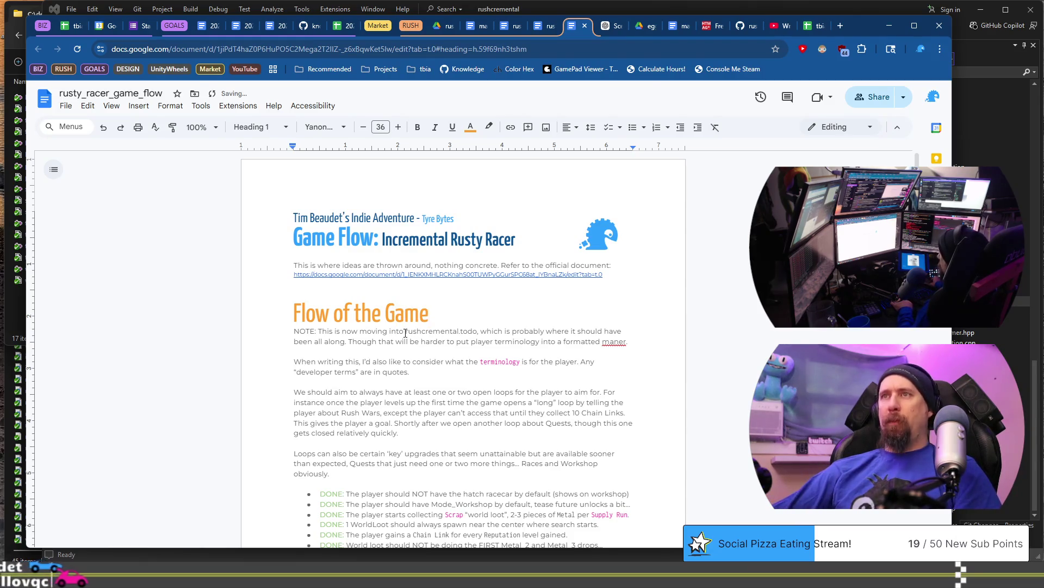
# Step: Set the document zoom to 135%, then switch to rushcremental.todo in VS Code
pyautogui.click(404, 330)
pyautogui.scroll(-2, 404, 331)
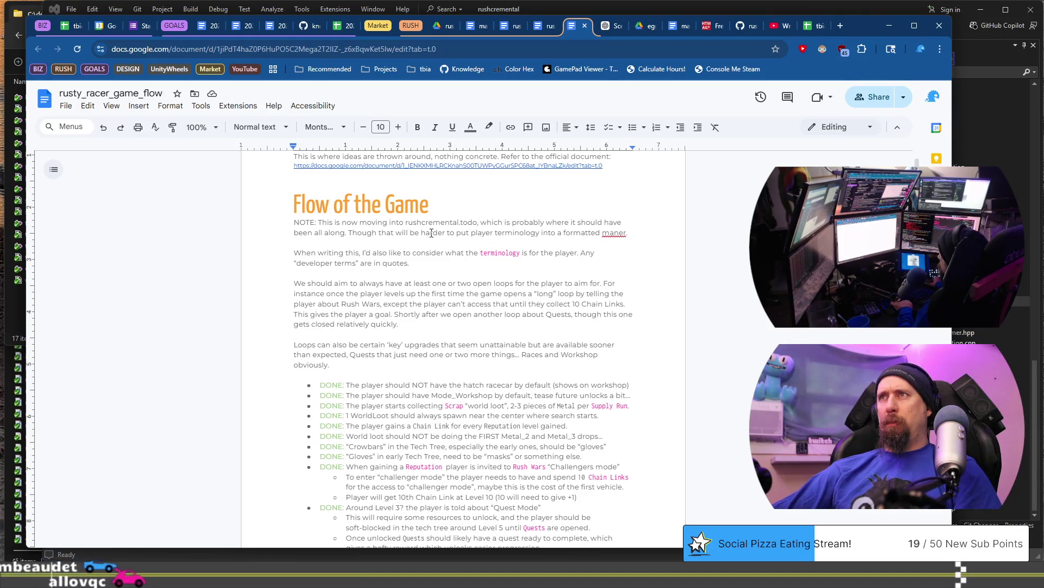
pyautogui.moveTo(306, 222)
pyautogui.mouseDown()
pyautogui.moveTo(628, 234)
pyautogui.moveTo(450, 245)
pyautogui.moveTo(452, 262)
pyautogui.mouseUp()
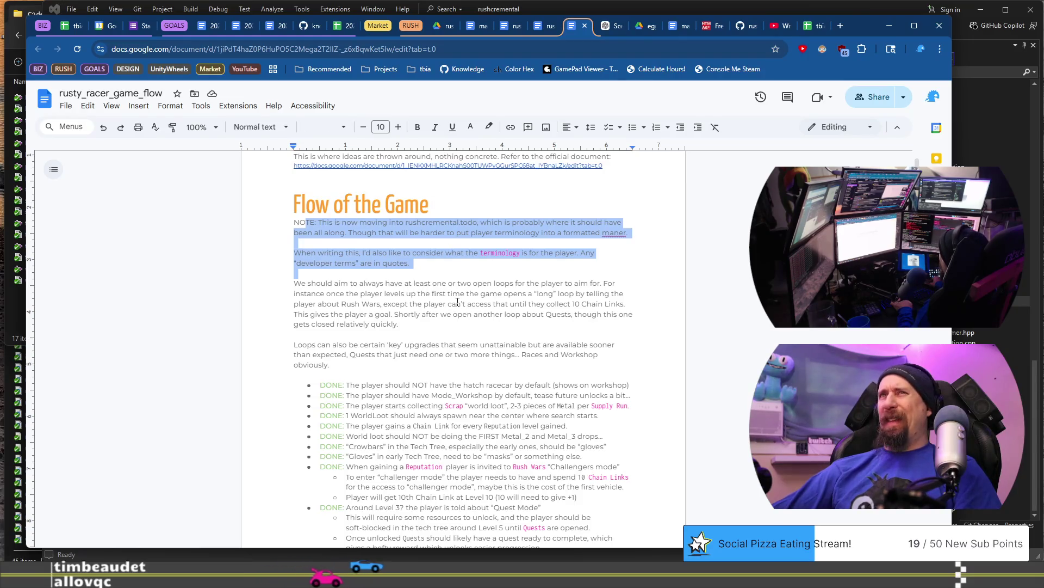
pyautogui.click(204, 126)
pyautogui.write('1')
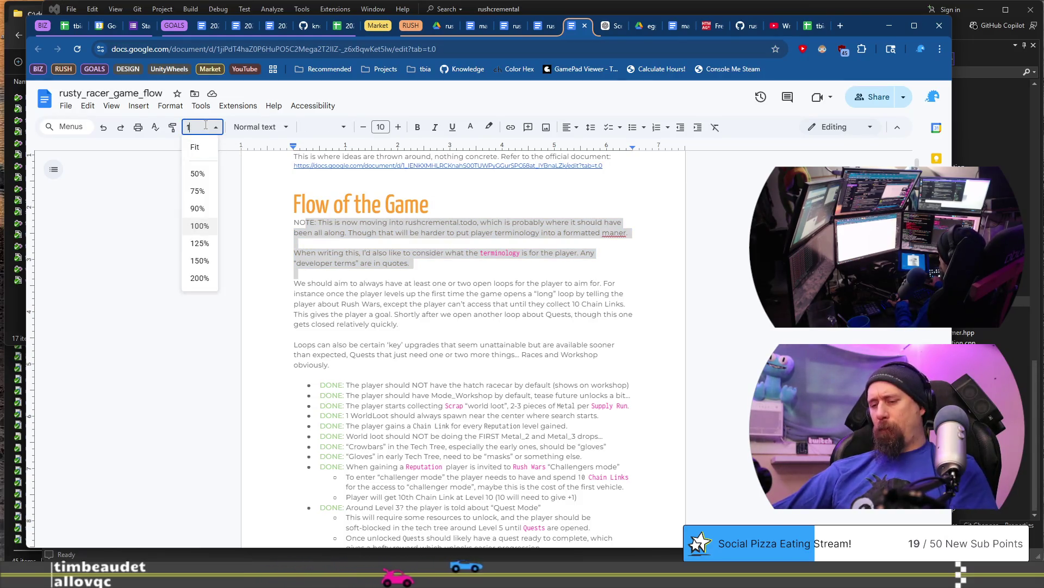
pyautogui.write('35')
pyautogui.press('Return')
pyautogui.click(527, 370)
pyautogui.hotkey('alt', 'Tab')
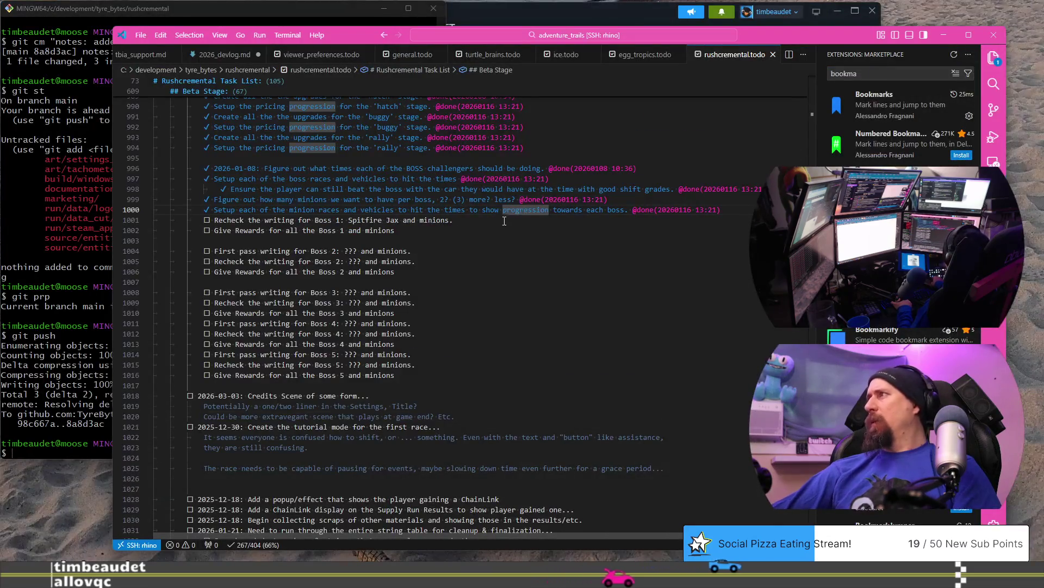
pyautogui.scroll(10, 680, 245)
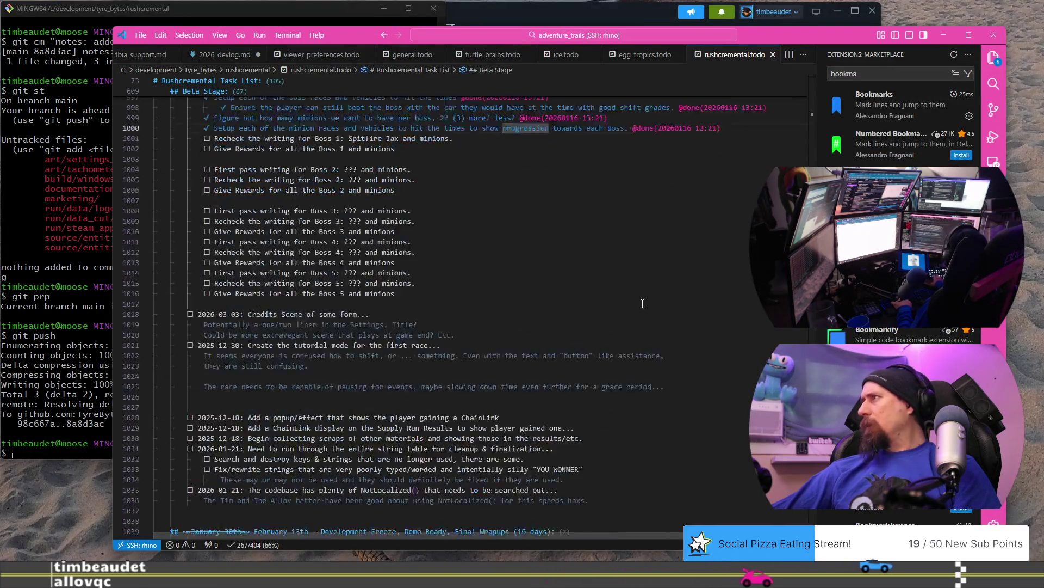
pyautogui.moveTo(248, 238); pyautogui.dragTo(496, 237)
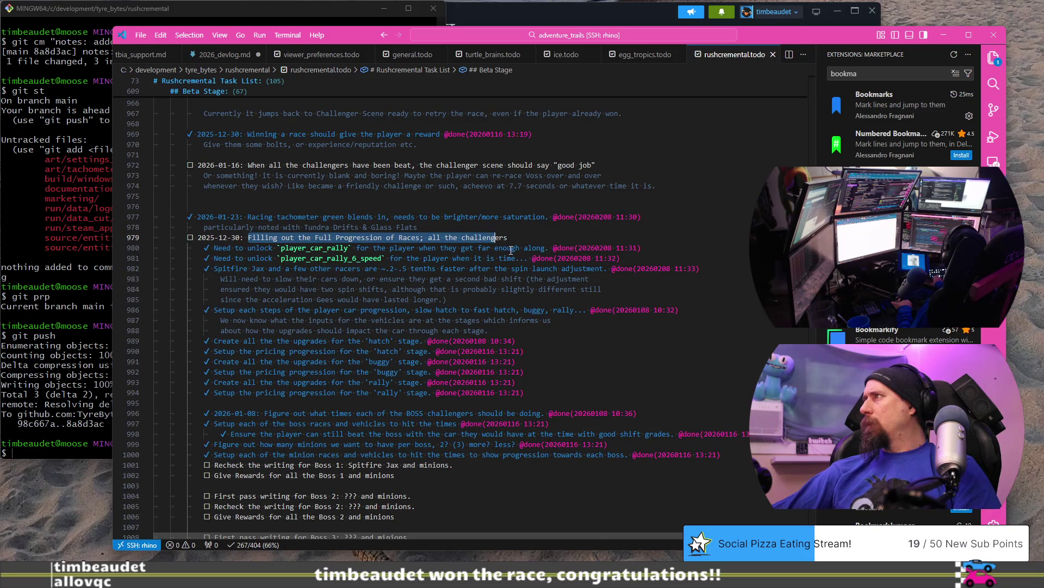
pyautogui.scroll(8, 512, 249)
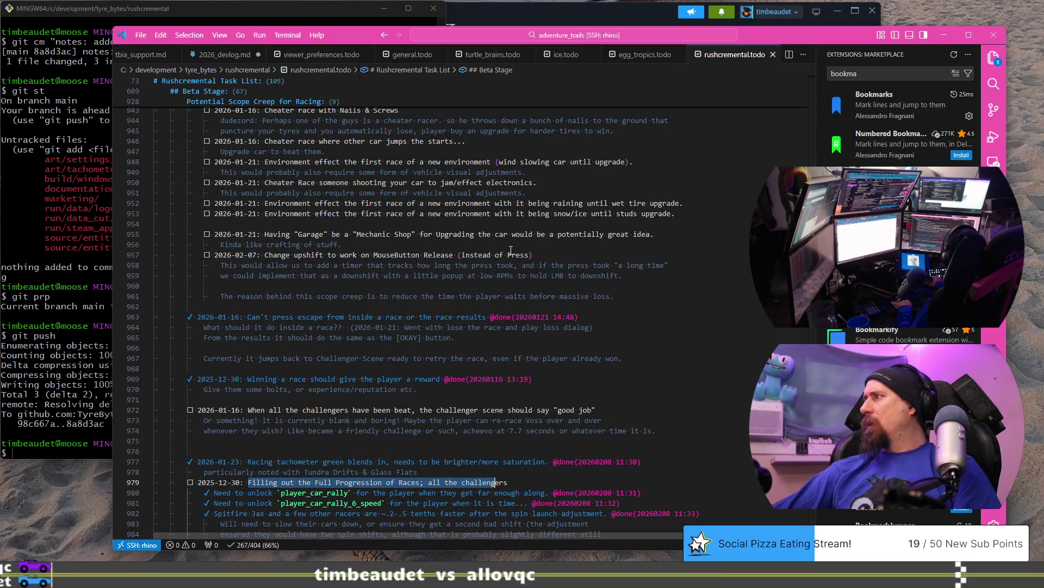
pyautogui.scroll(8, 511, 249)
pyautogui.scroll(15, 333, 227)
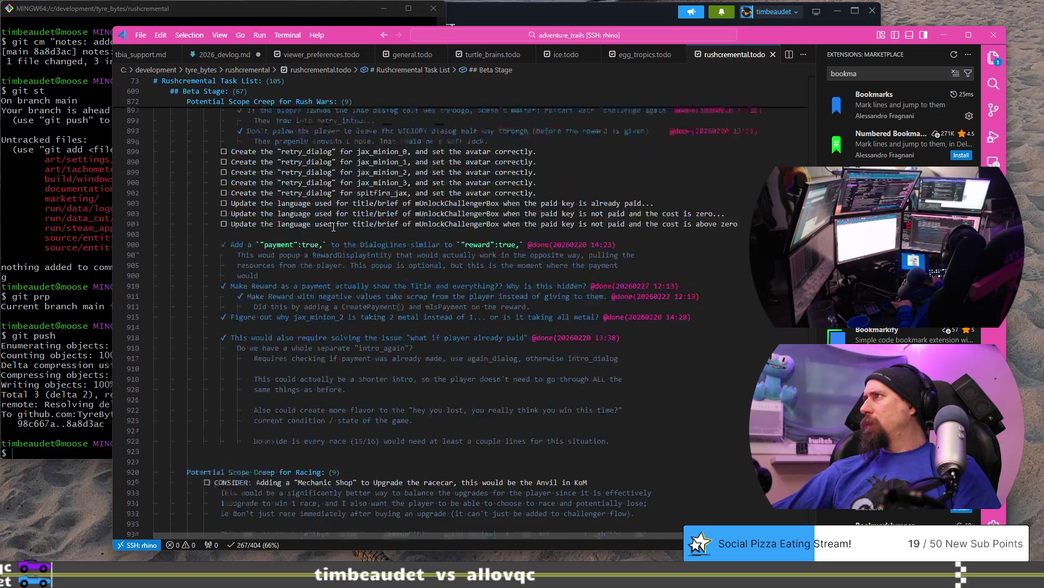
pyautogui.scroll(20, 416, 299)
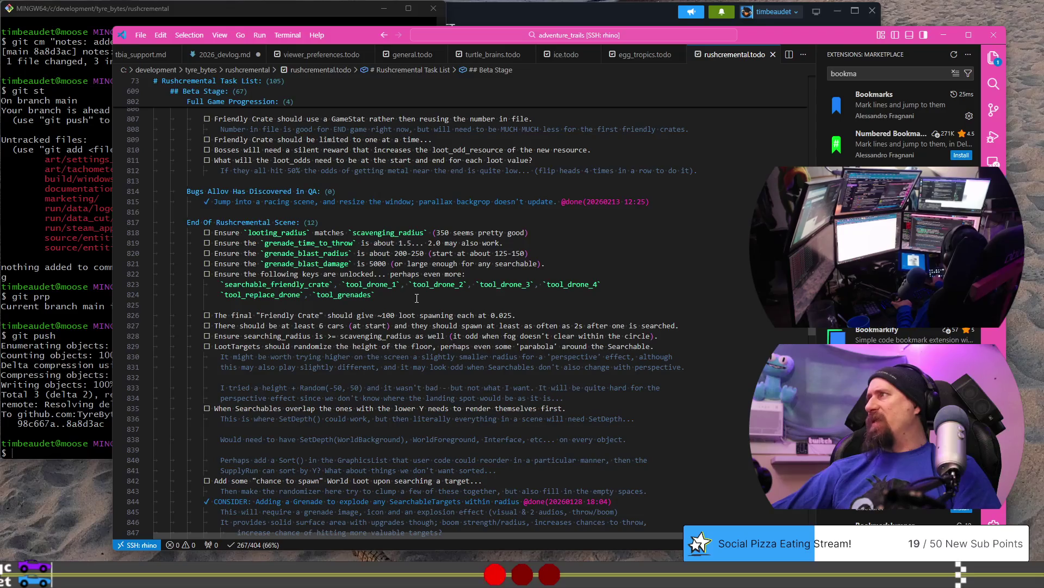
pyautogui.scroll(20, 417, 298)
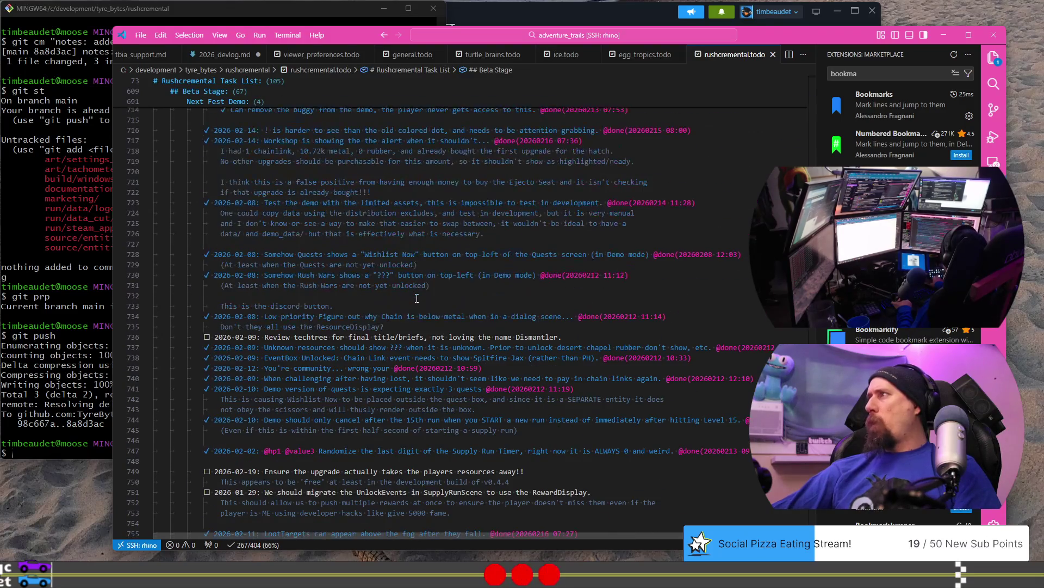
pyautogui.scroll(20, 417, 298)
pyautogui.scroll(-20, 417, 298)
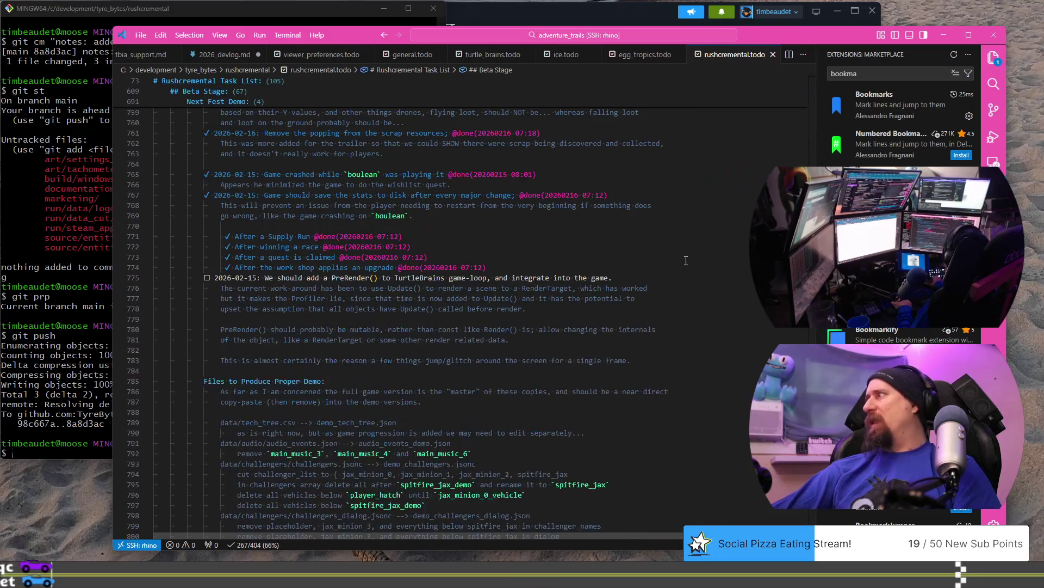
pyautogui.scroll(-20, 417, 299)
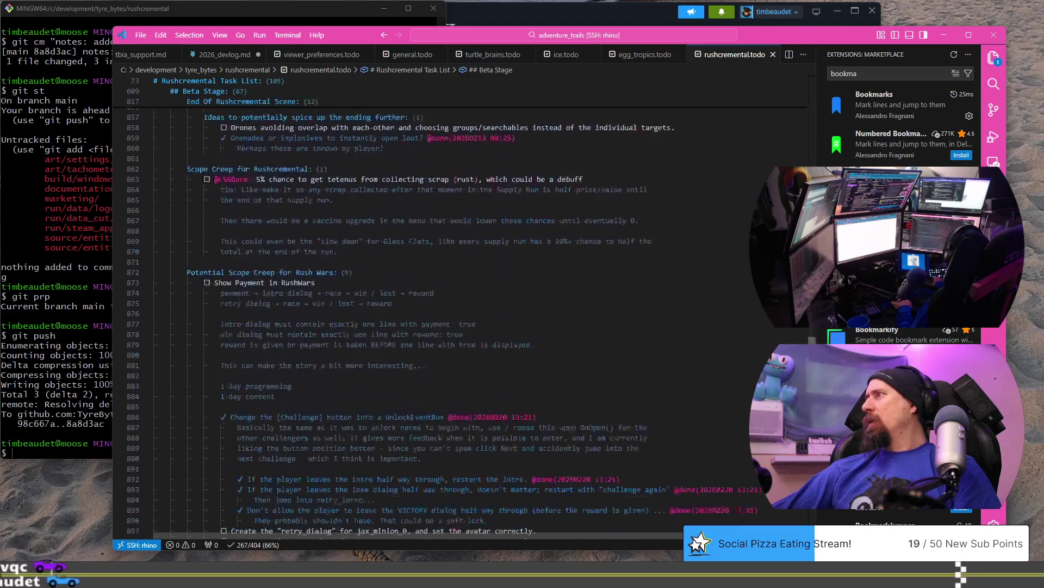
pyautogui.scroll(-20, 416, 298)
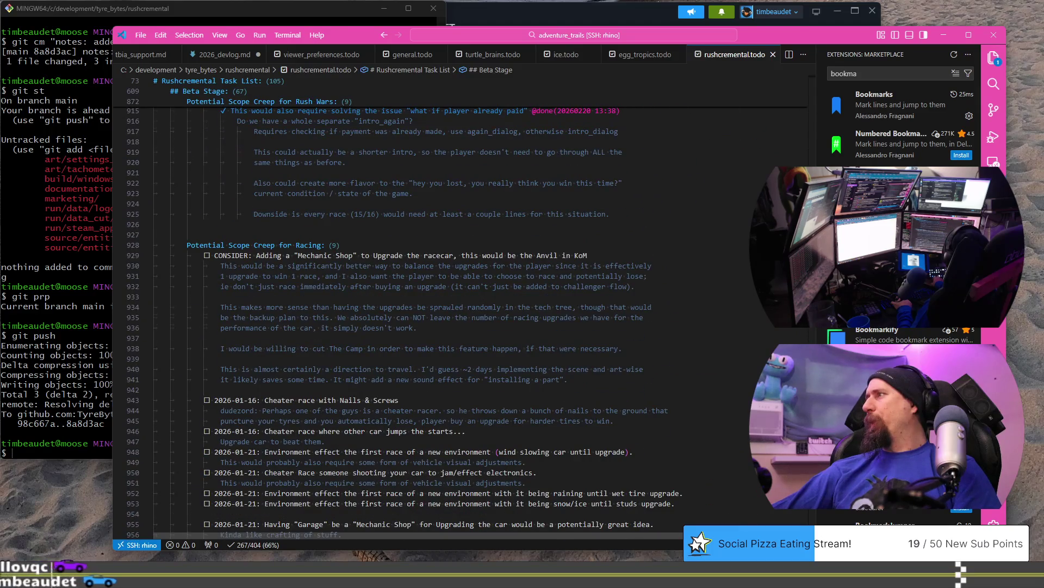
pyautogui.moveTo(248, 478); pyautogui.dragTo(495, 478)
pyautogui.scroll(-20, 417, 298)
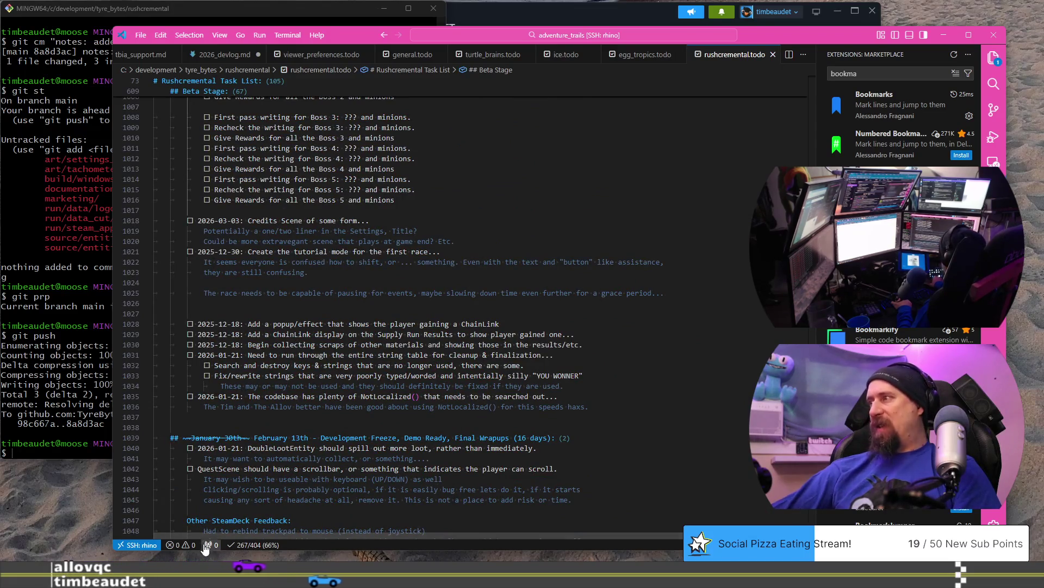
pyautogui.hotkey('alt', 'Tab')
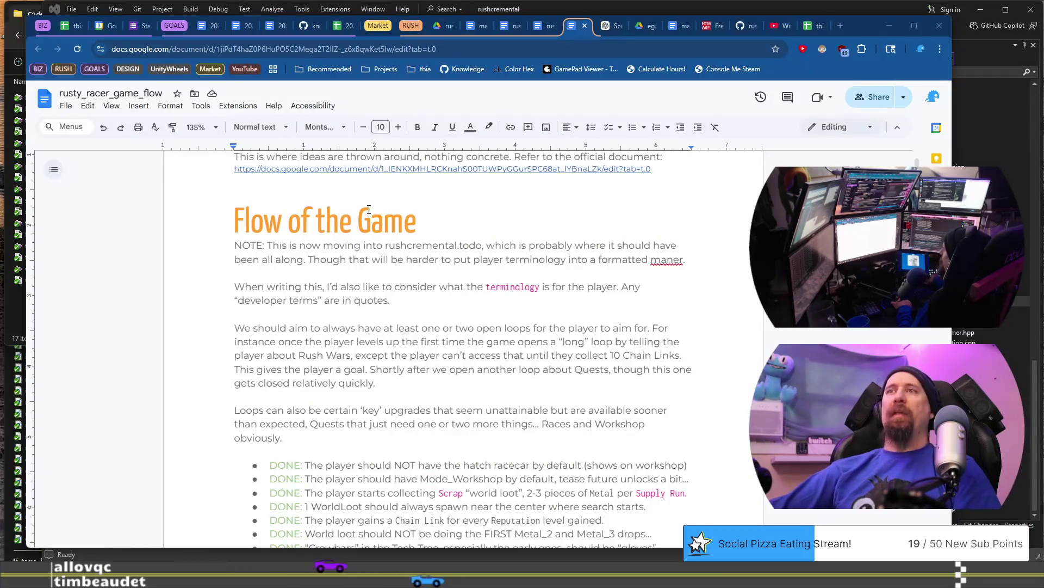
pyautogui.scroll(-5, 304, 300)
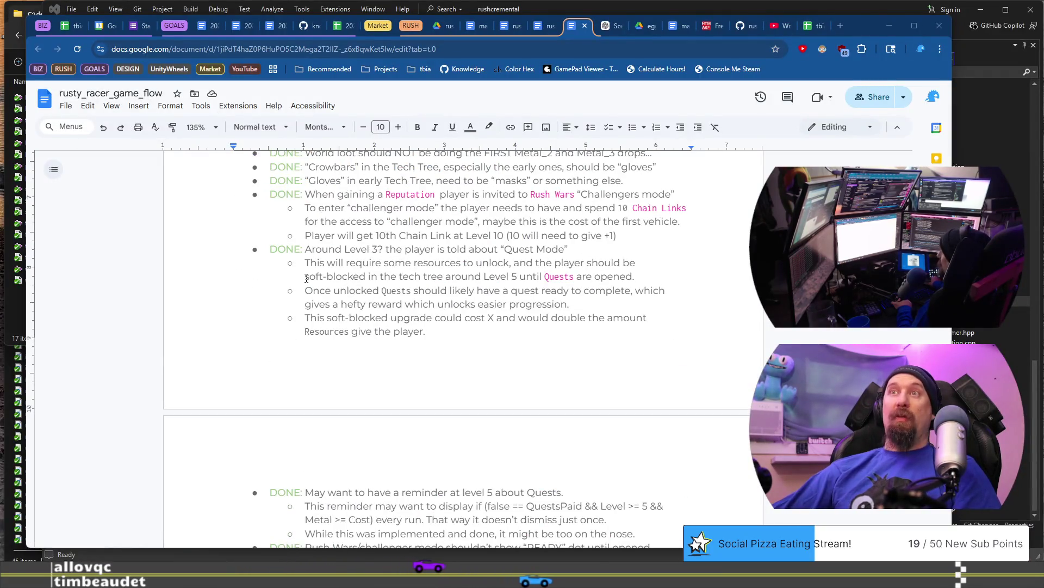
pyautogui.scroll(-15, 306, 278)
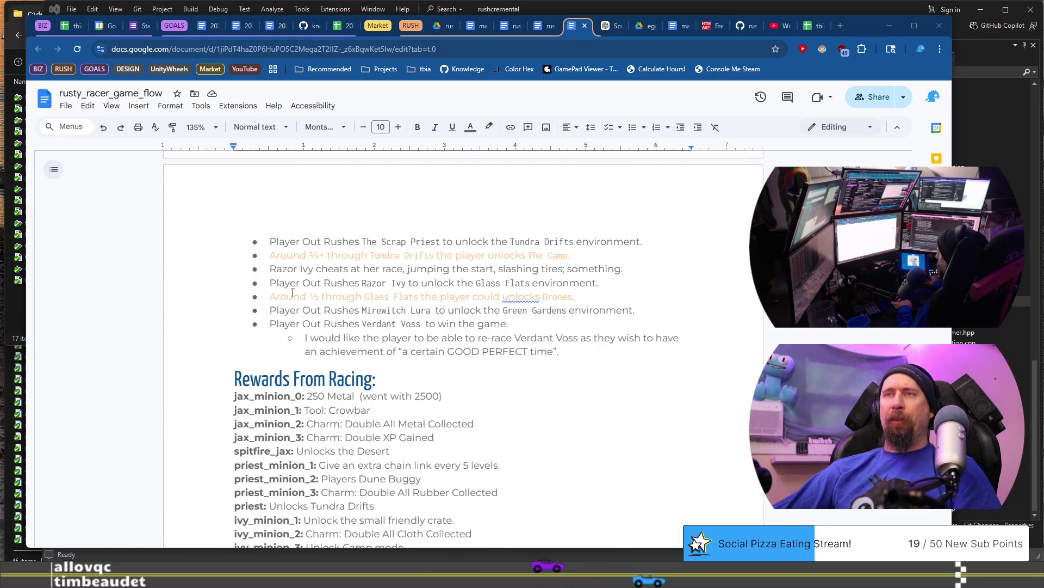
pyautogui.scroll(20, 293, 293)
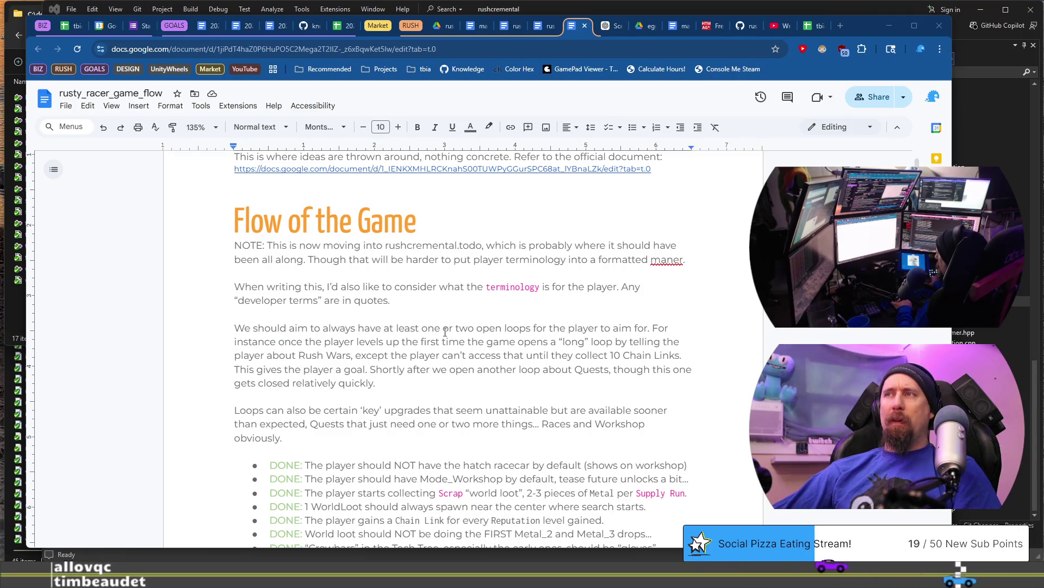
pyautogui.click(675, 260)
pyautogui.write('n')
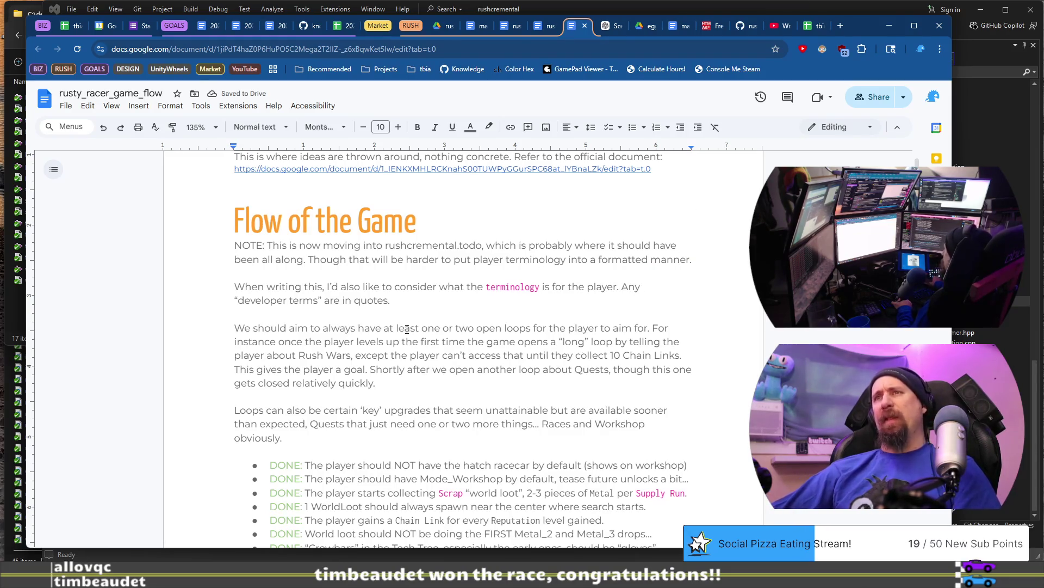
pyautogui.moveTo(235, 327)
pyautogui.mouseDown()
pyautogui.moveTo(430, 356)
pyautogui.moveTo(427, 387)
pyautogui.mouseUp()
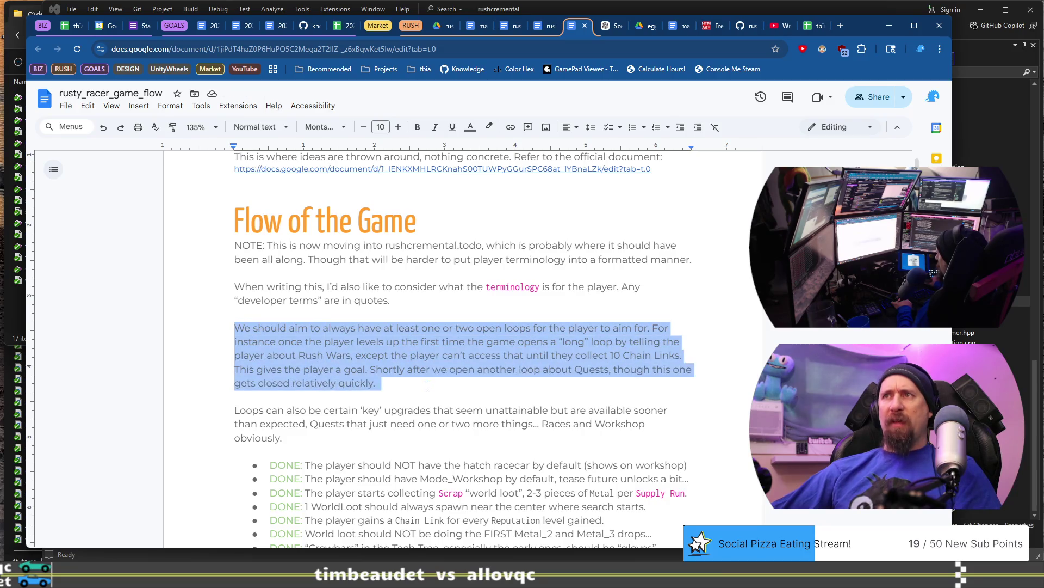
pyautogui.scroll(-10, 476, 350)
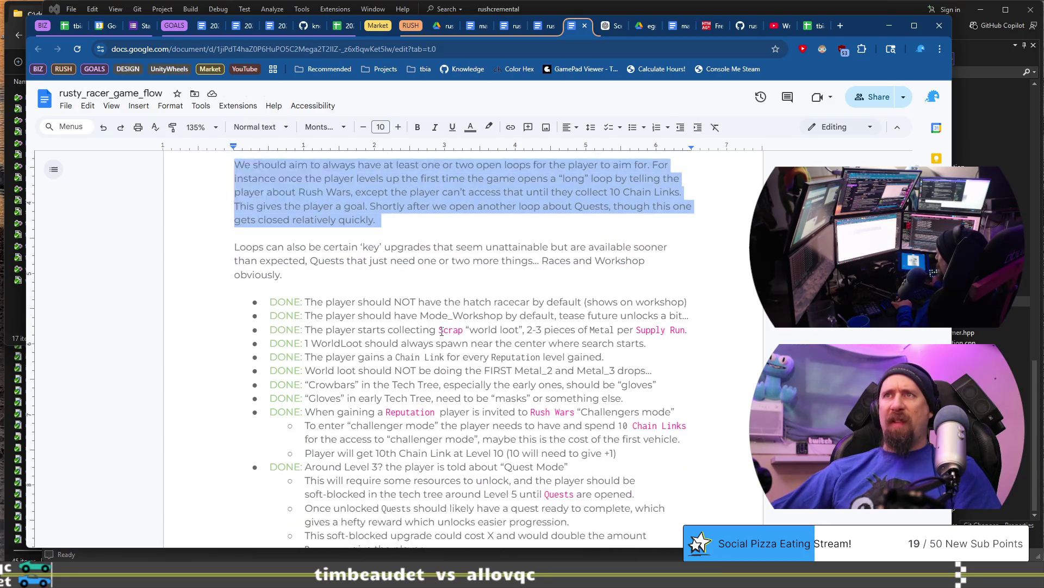
pyautogui.scroll(8, 376, 324)
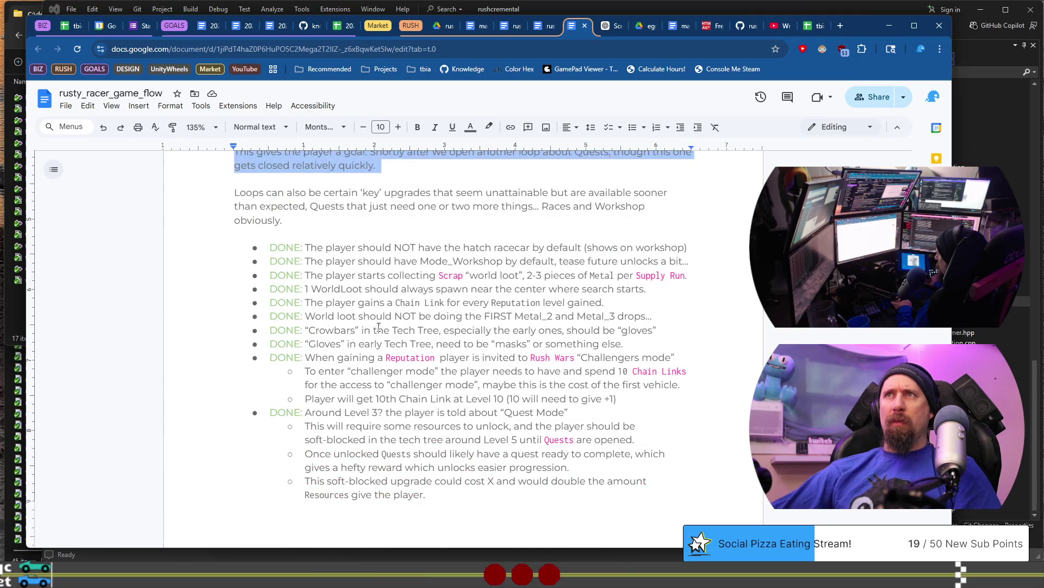
pyautogui.moveTo(234, 192)
pyautogui.mouseDown()
pyautogui.moveTo(316, 207)
pyautogui.moveTo(283, 221)
pyautogui.mouseUp()
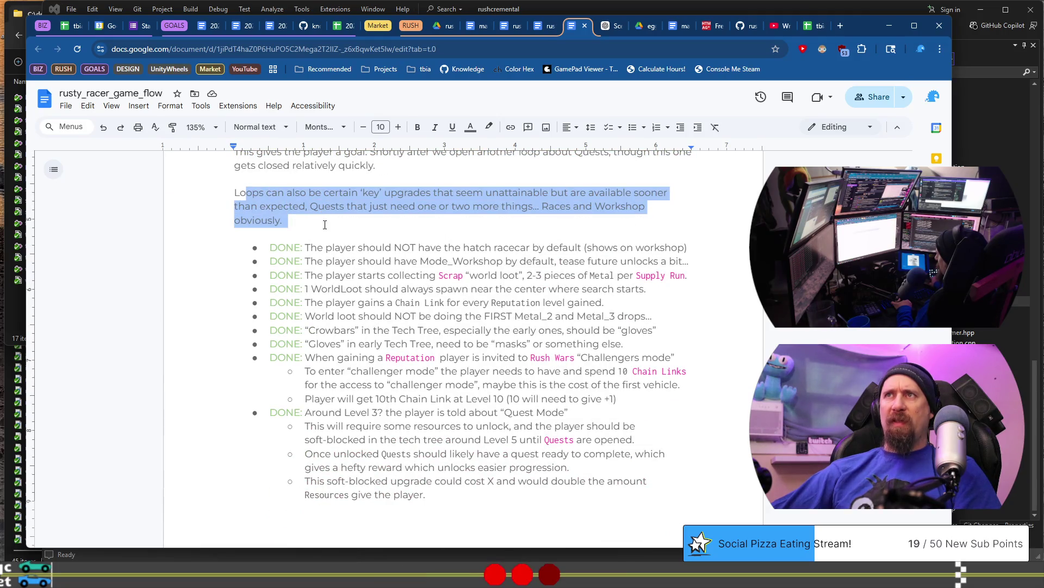
pyautogui.scroll(-12, 296, 370)
pyautogui.scroll(-20, 296, 370)
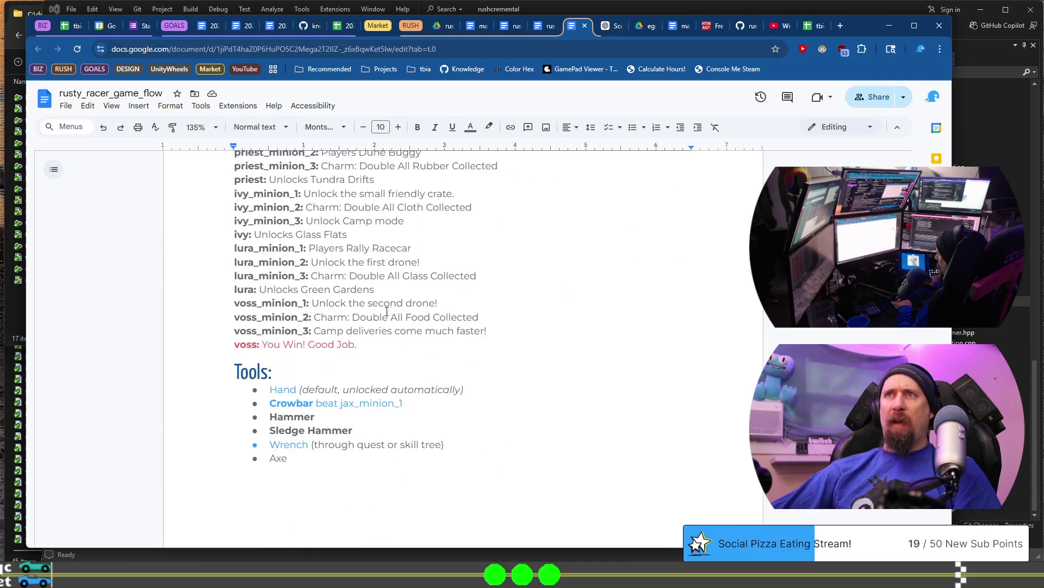
pyautogui.scroll(4, 386, 311)
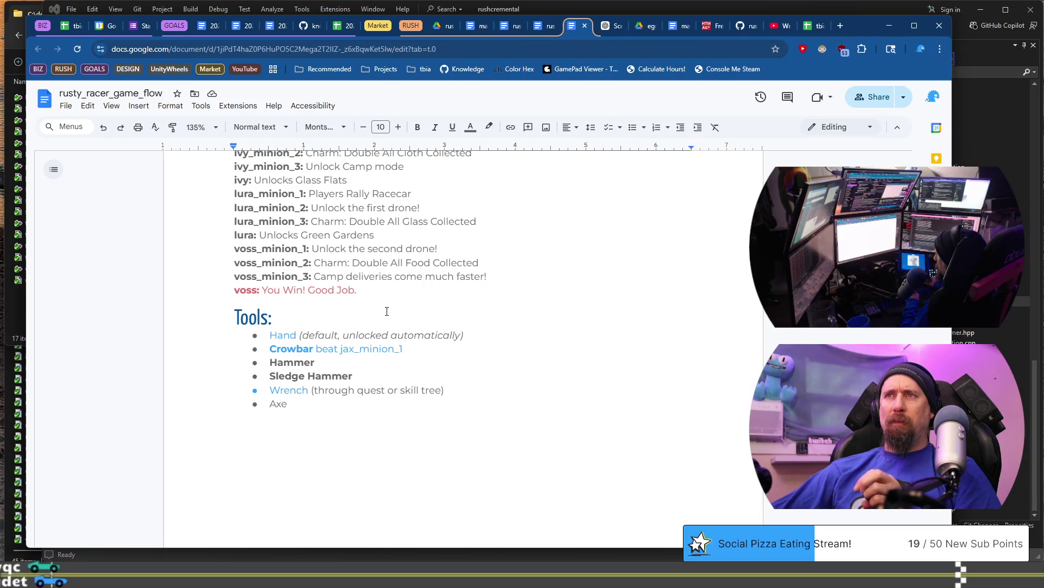
pyautogui.scroll(-5, 386, 311)
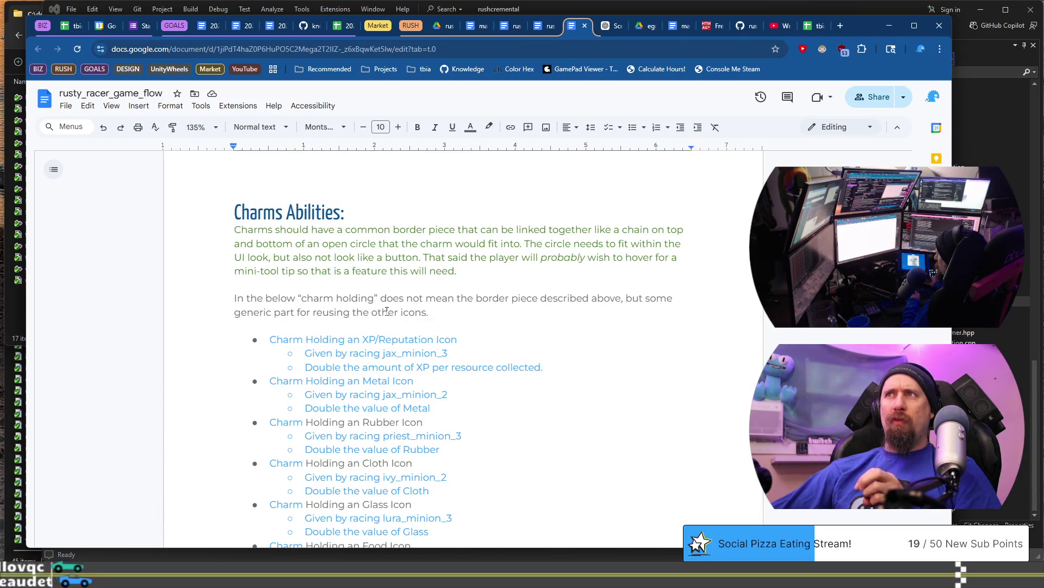
pyautogui.scroll(-10, 387, 311)
pyautogui.scroll(-10, 386, 311)
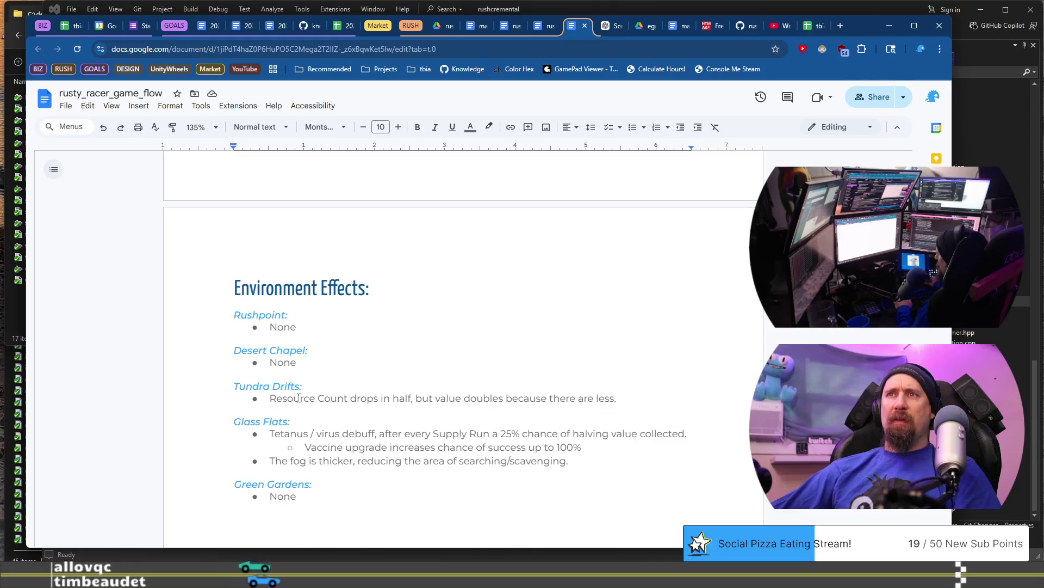
pyautogui.scroll(-2, 319, 384)
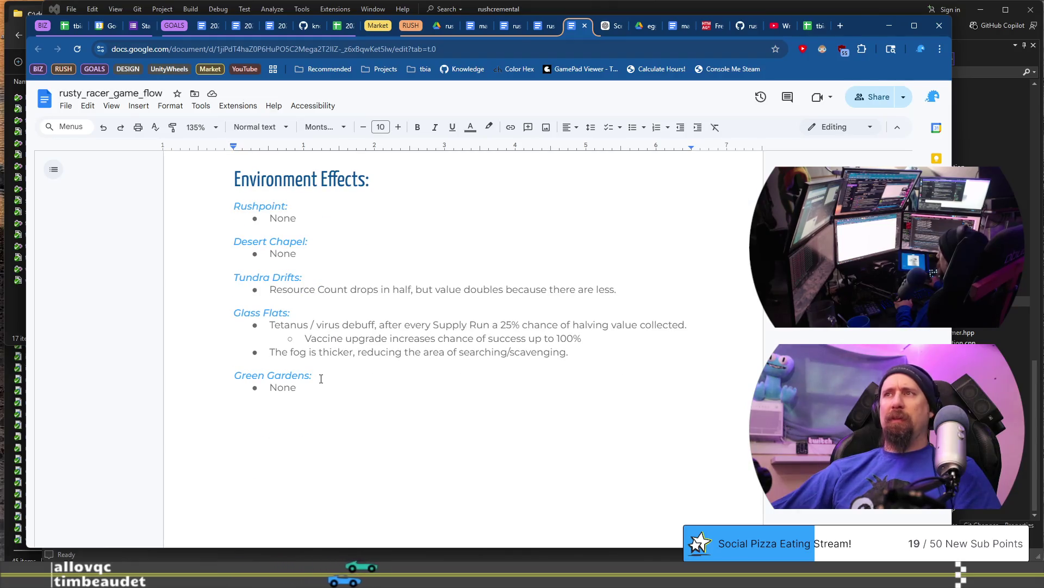
pyautogui.moveTo(584, 354)
pyautogui.mouseDown()
pyautogui.moveTo(539, 338)
pyautogui.moveTo(241, 324)
pyautogui.mouseUp()
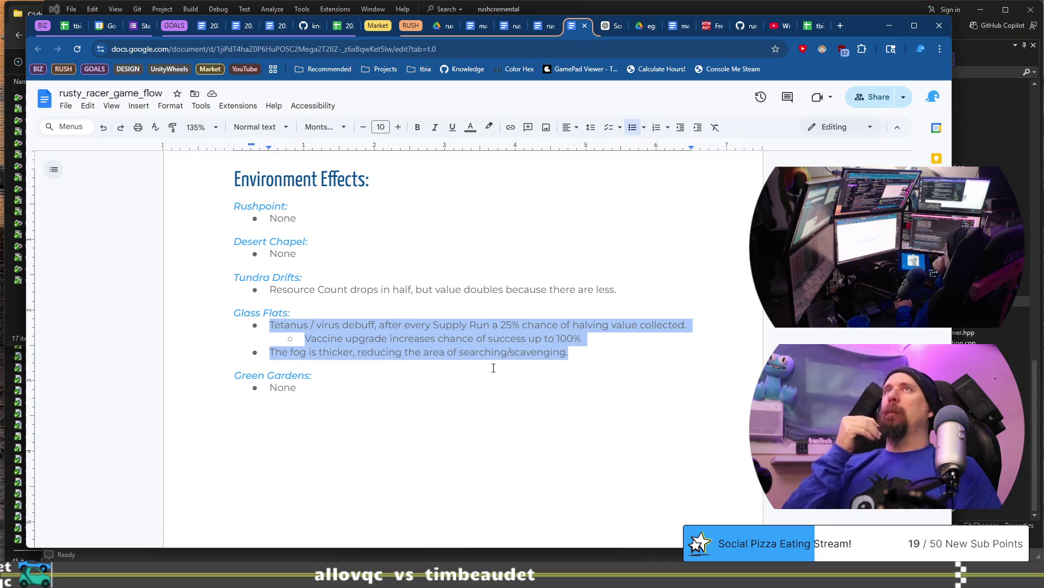
pyautogui.scroll(-7, 493, 368)
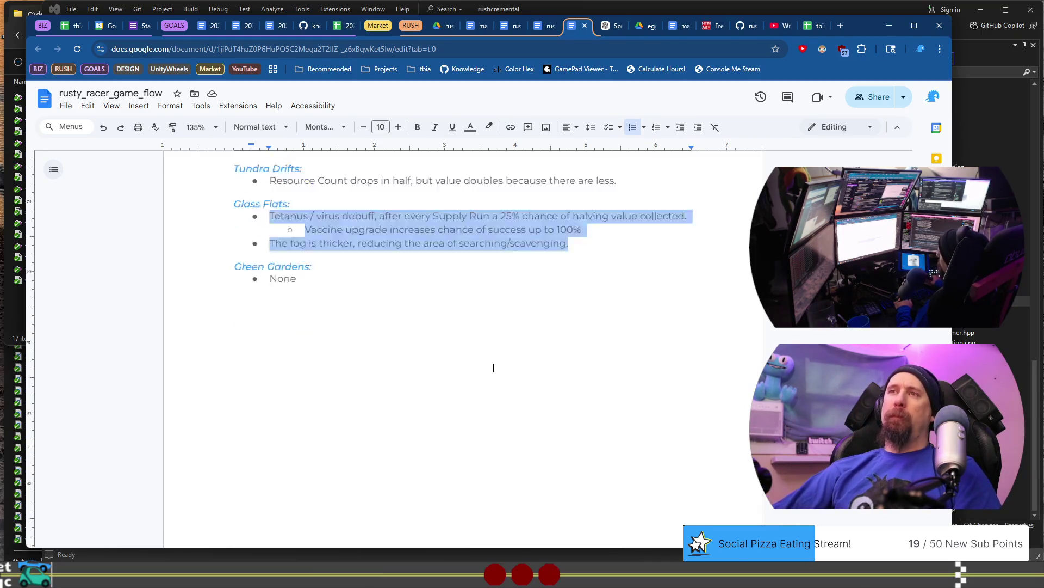
pyautogui.scroll(-1, 493, 368)
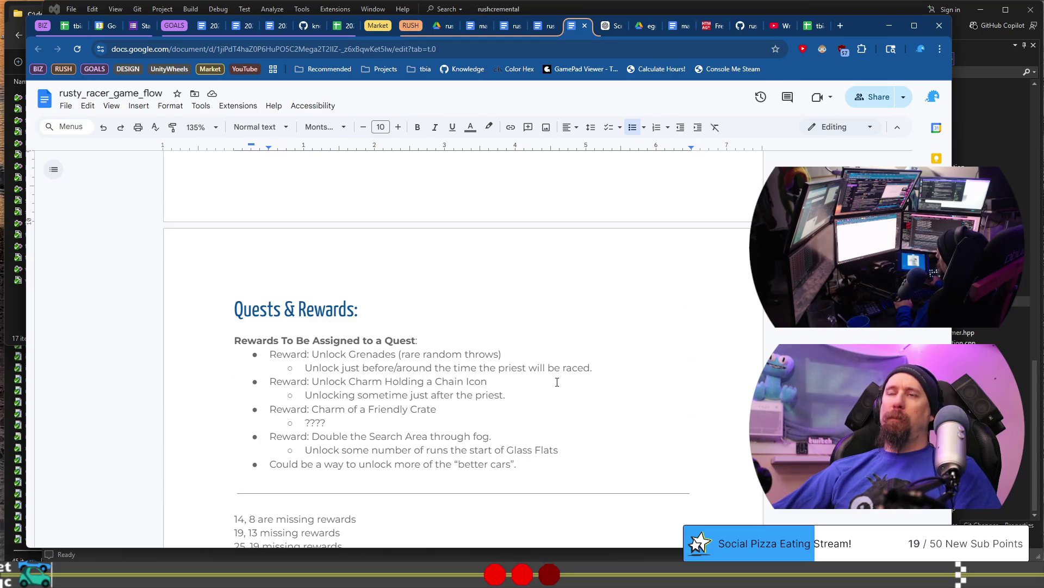
# Step: Move the end-game state note from above to below the Supply Run Complete screenshot
pyautogui.scroll(10, 555, 381)
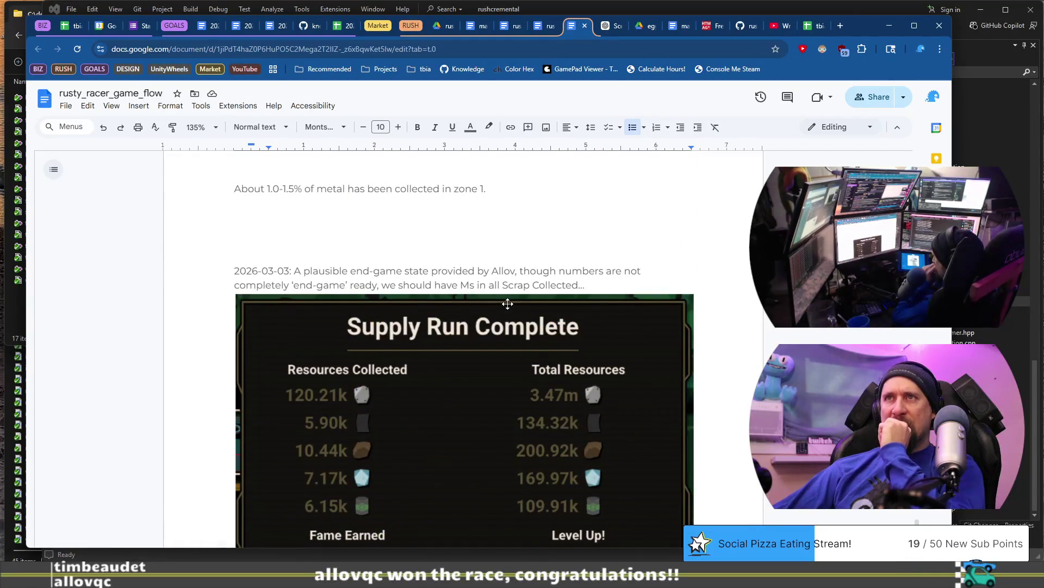
pyautogui.scroll(-3, 507, 304)
pyautogui.scroll(2, 508, 304)
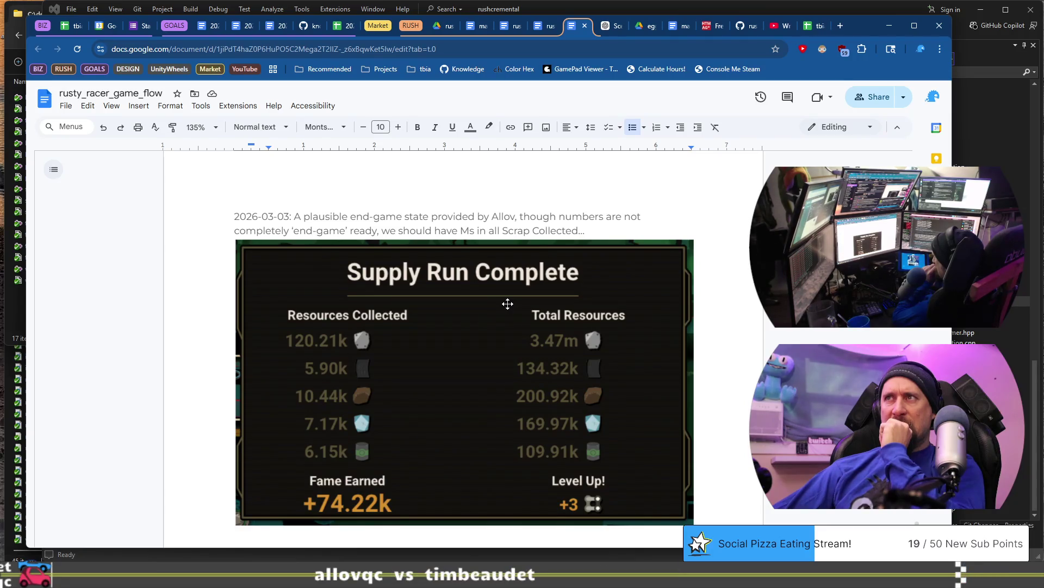
pyautogui.tripleClick(587, 229)
pyautogui.hotkey('ctrl', 'c')
pyautogui.press('Delete')
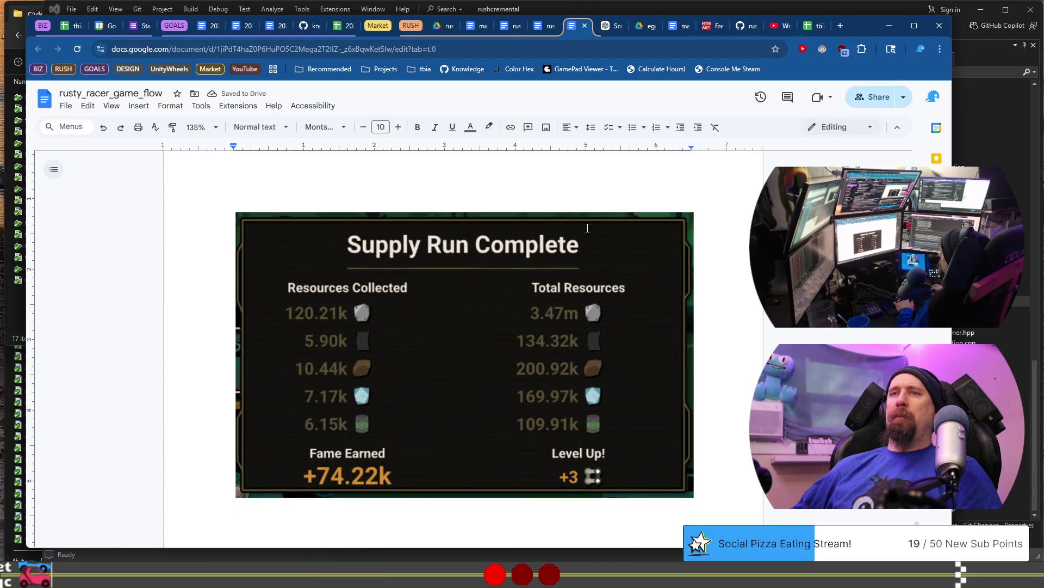
pyautogui.hotkey('ctrl', 'v')
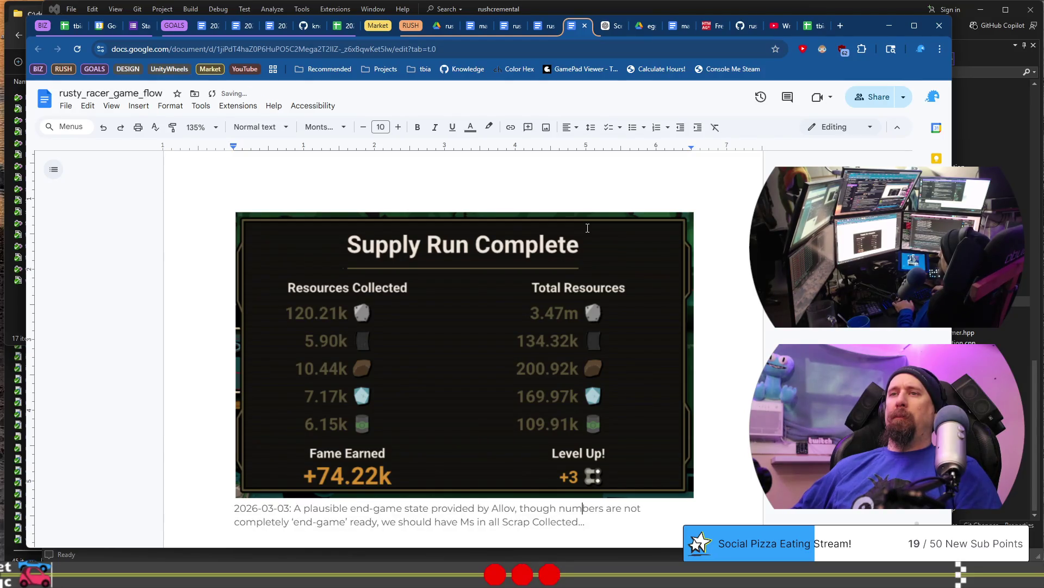
# Step: Prefix the moved note with '(Above,'
pyautogui.press('Home')
pyautogui.hotkey('ctrl', 'Right')
pyautogui.hotkey('ctrl', 'Right')
pyautogui.press('Home')
pyautogui.write('(')
pyautogui.write('Al')
pyautogui.press('BackSpace')
pyautogui.write('v')
pyautogui.press('BackSpace')
pyautogui.write('bove,')
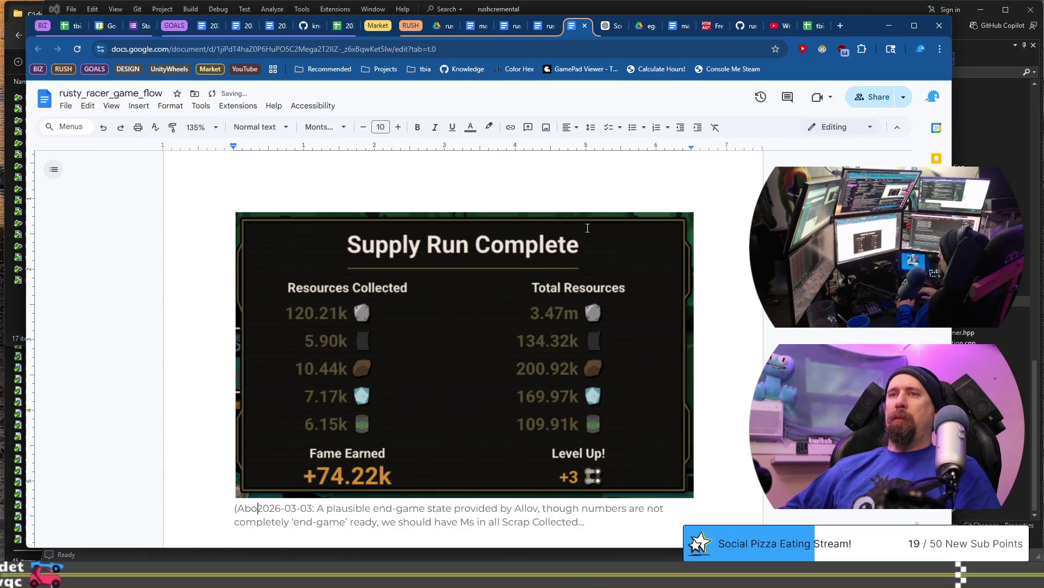
pyautogui.hotkey('ctrl', 'End')
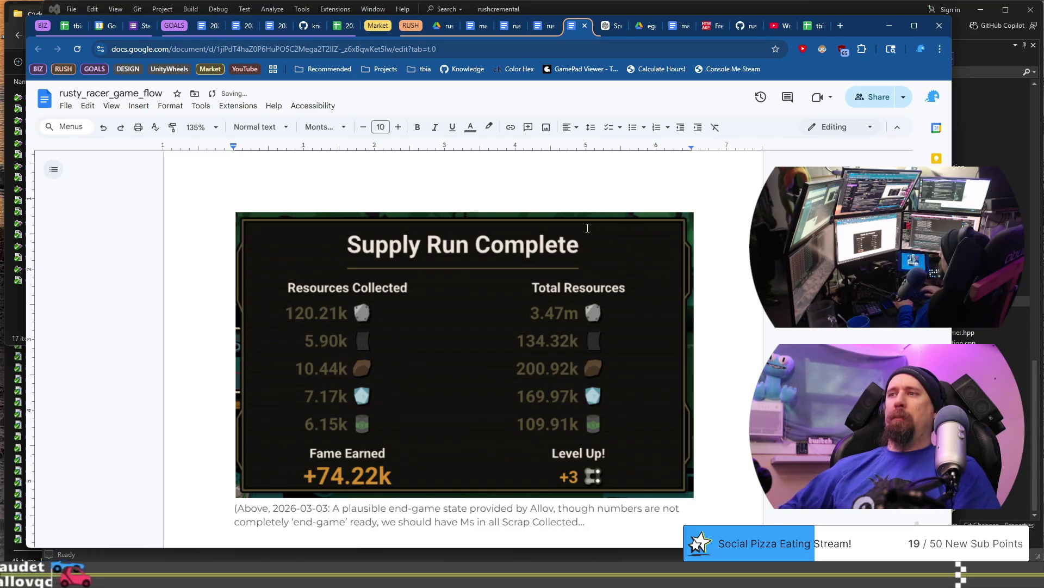
# Step: Scroll to the 'Progression through Rust Point' heading and place the caret at its end
pyautogui.scroll(10, 559, 255)
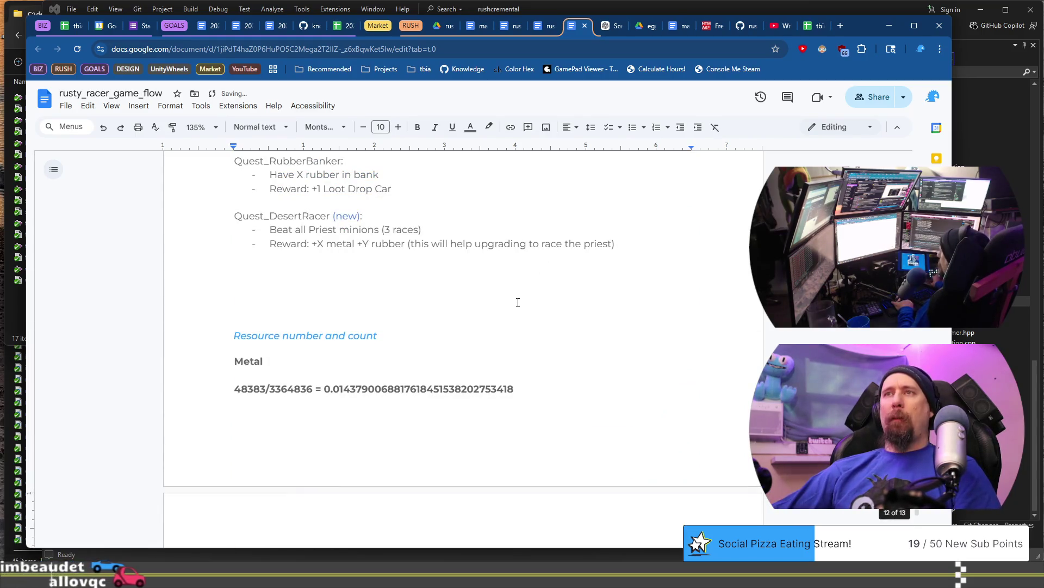
pyautogui.scroll(7, 518, 303)
pyautogui.scroll(-5, 511, 344)
pyautogui.scroll(6, 511, 344)
pyautogui.scroll(1, 511, 344)
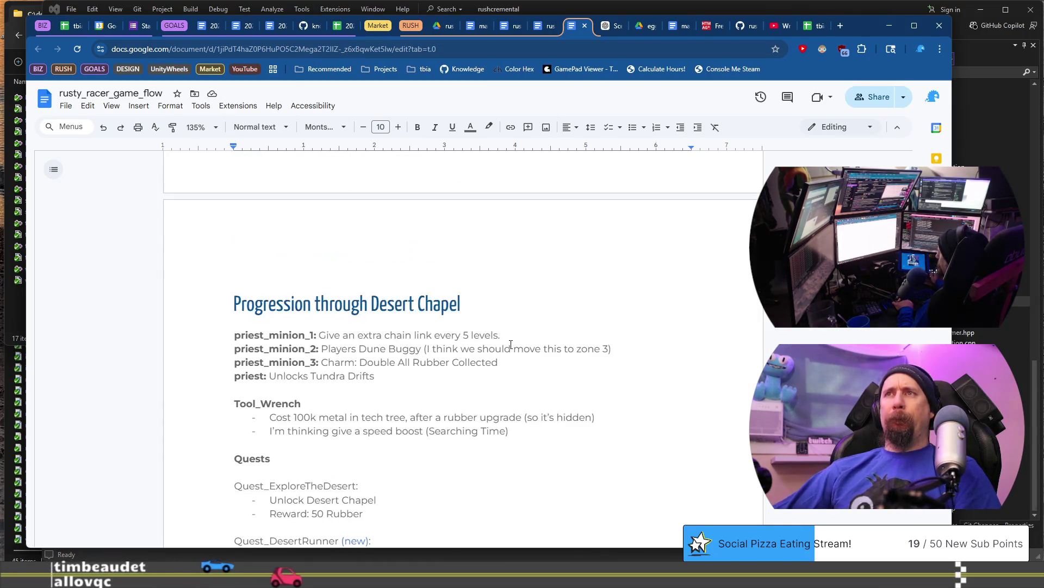
pyautogui.scroll(10, 511, 343)
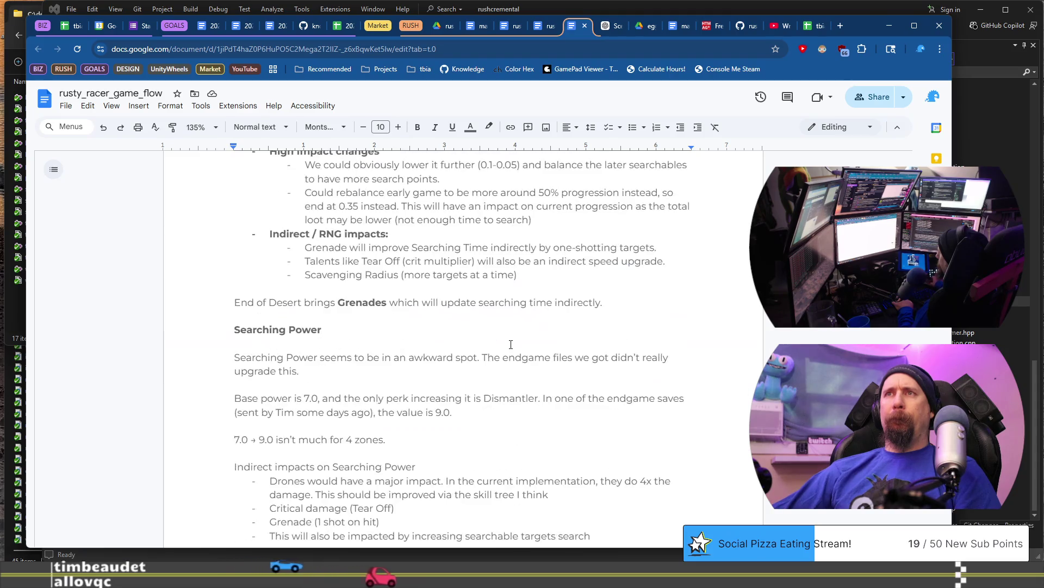
pyautogui.scroll(10, 511, 343)
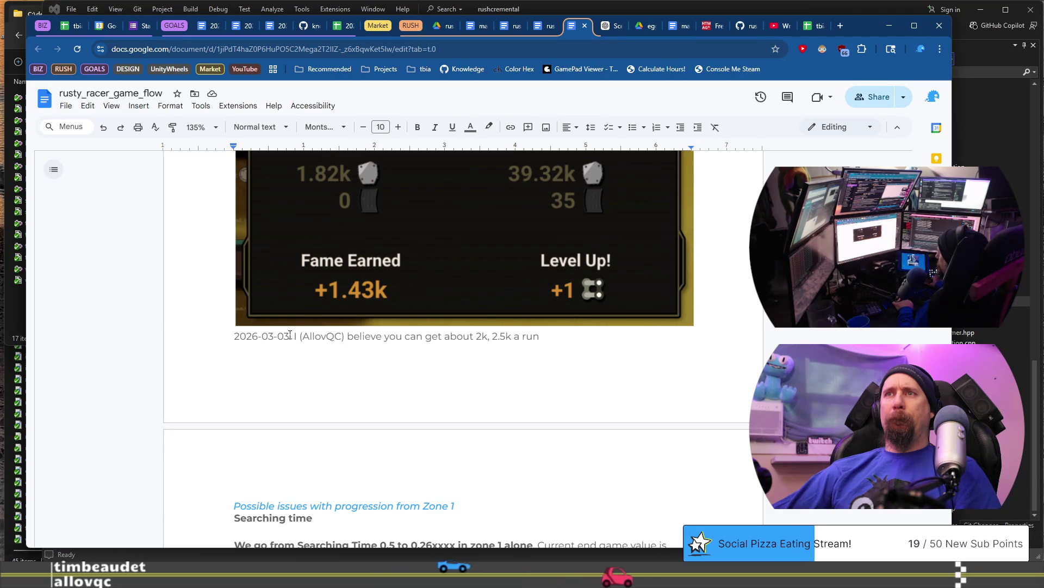
pyautogui.scroll(7, 290, 335)
pyautogui.scroll(-6, 290, 334)
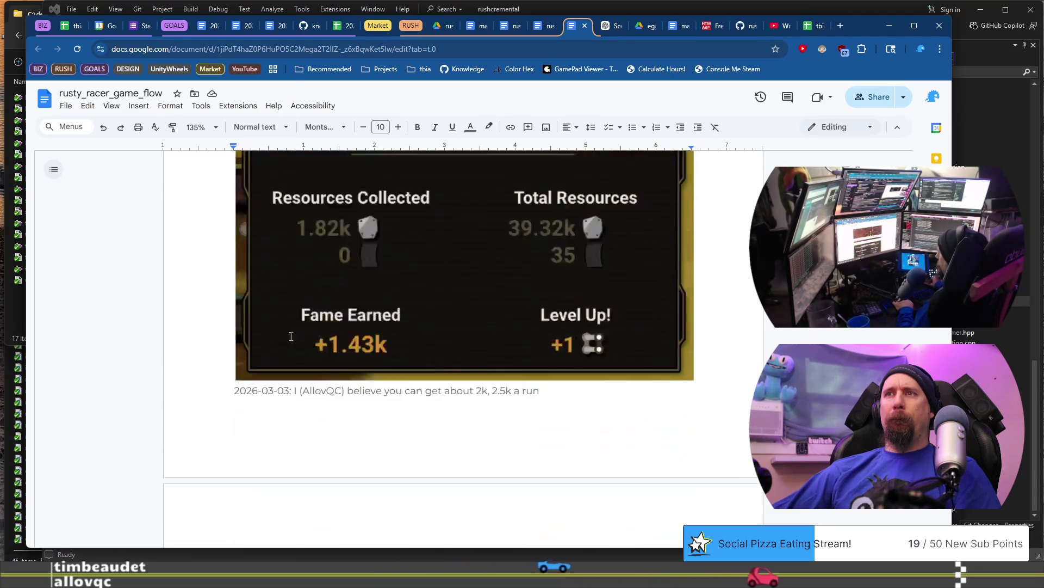
pyautogui.scroll(-1, 291, 336)
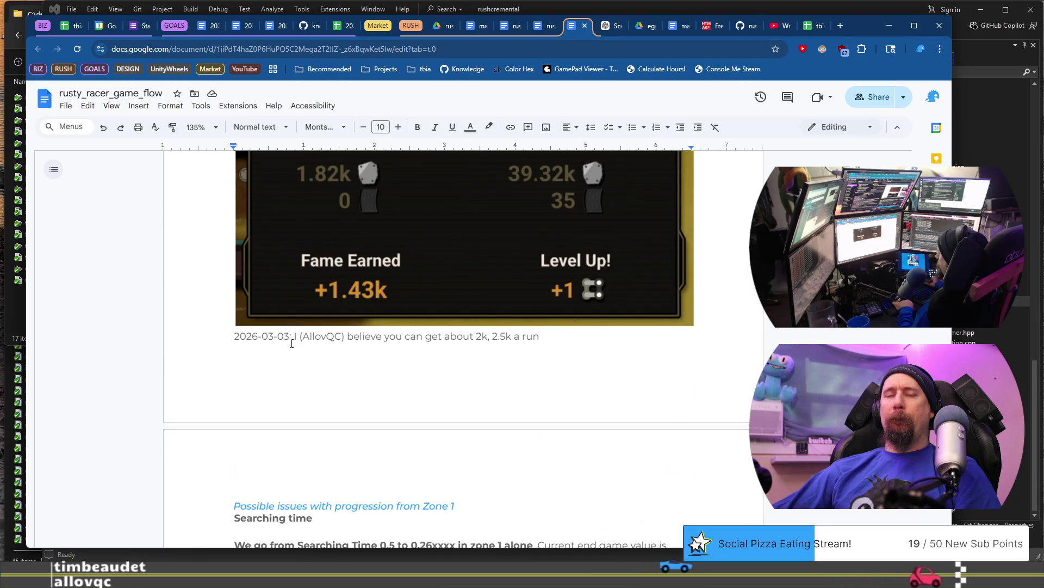
pyautogui.scroll(-5, 291, 343)
pyautogui.click(275, 197)
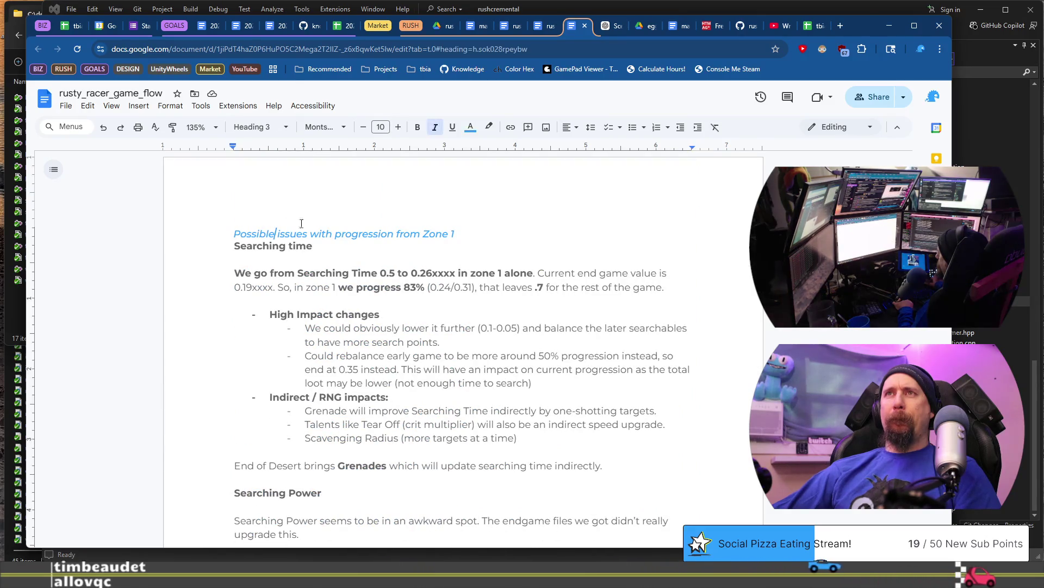
pyautogui.scroll(-7, 424, 306)
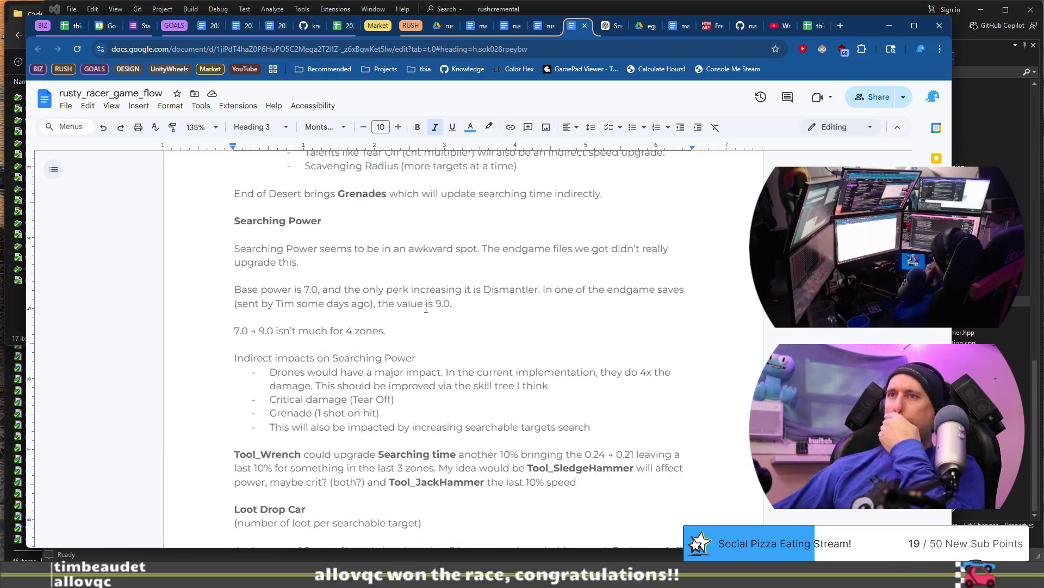
pyautogui.scroll(-1, 425, 308)
pyautogui.scroll(-4, 426, 308)
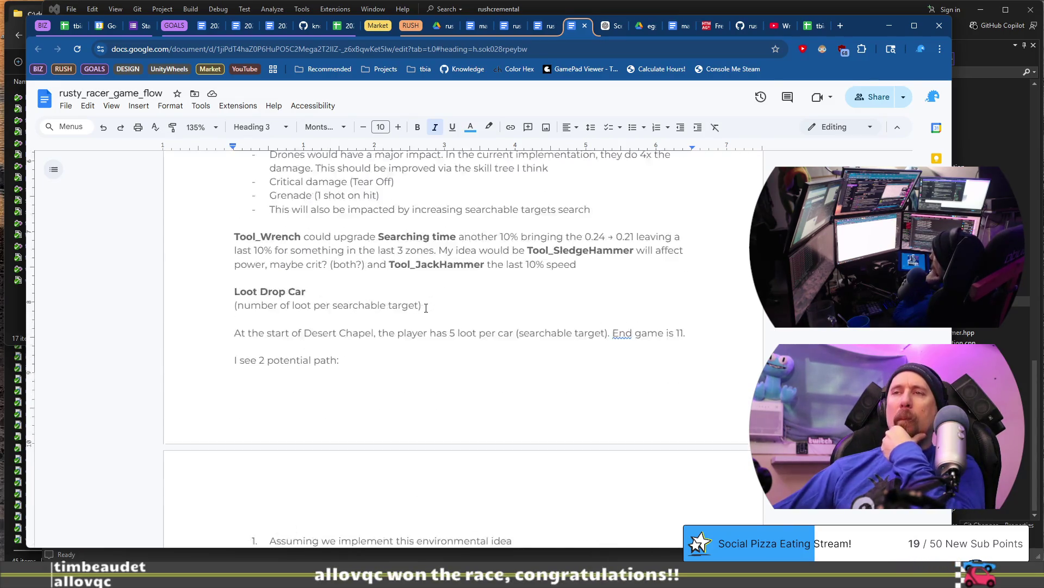
pyautogui.scroll(-3, 426, 308)
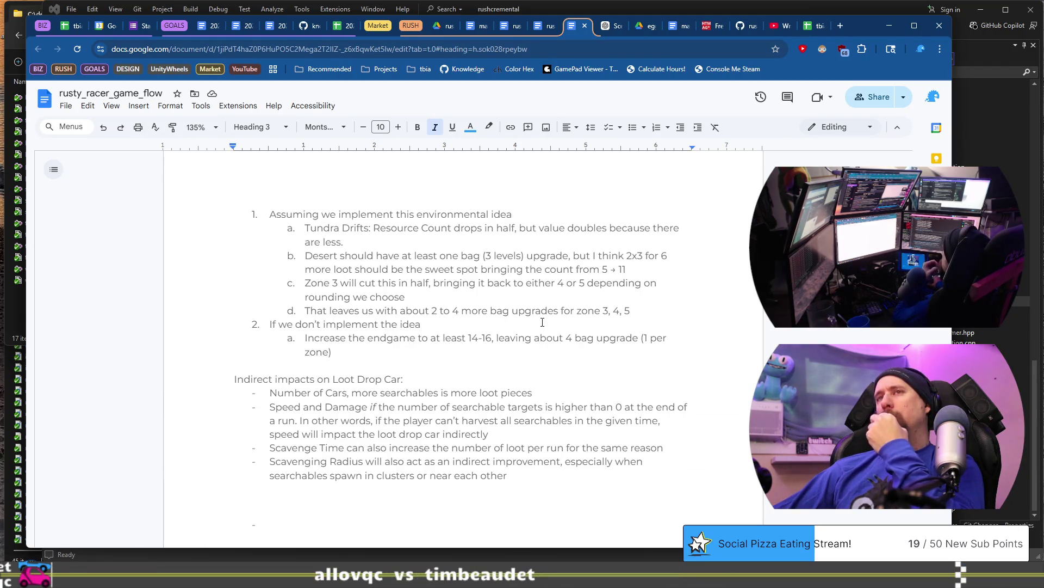
pyautogui.scroll(6, 462, 348)
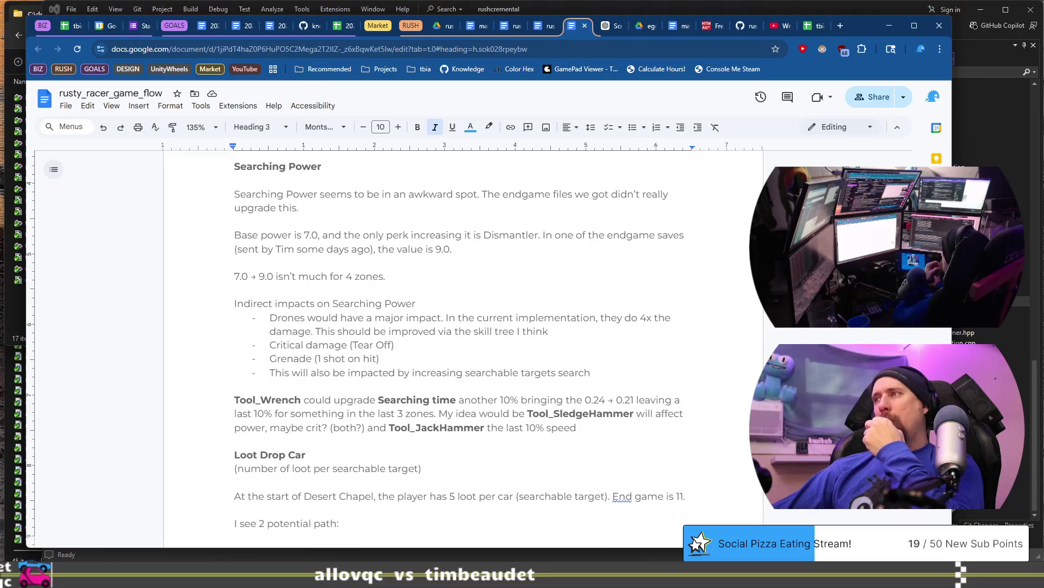
pyautogui.scroll(20, 462, 348)
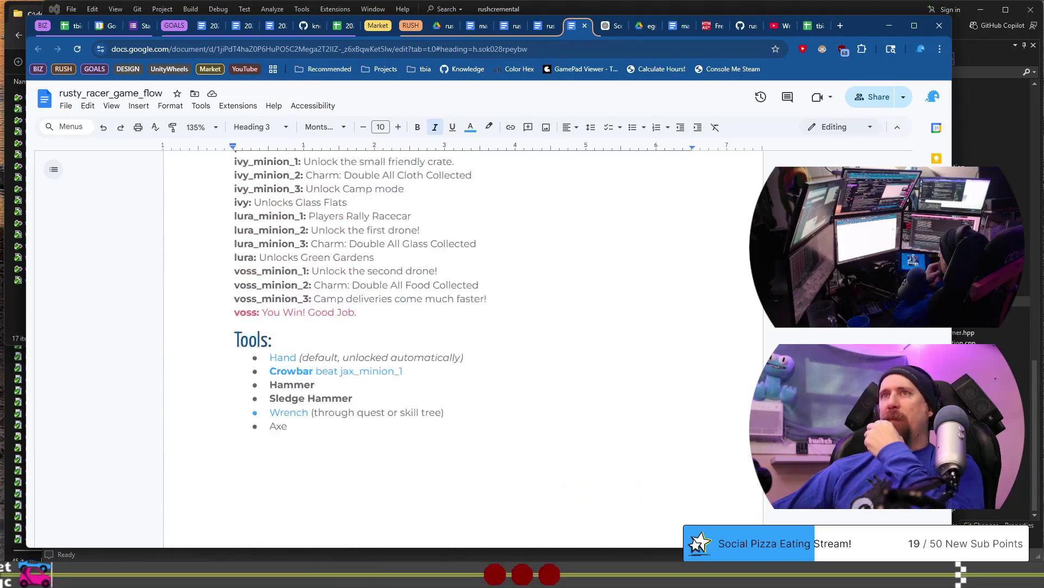
pyautogui.scroll(15, 463, 348)
pyautogui.scroll(-20, 463, 348)
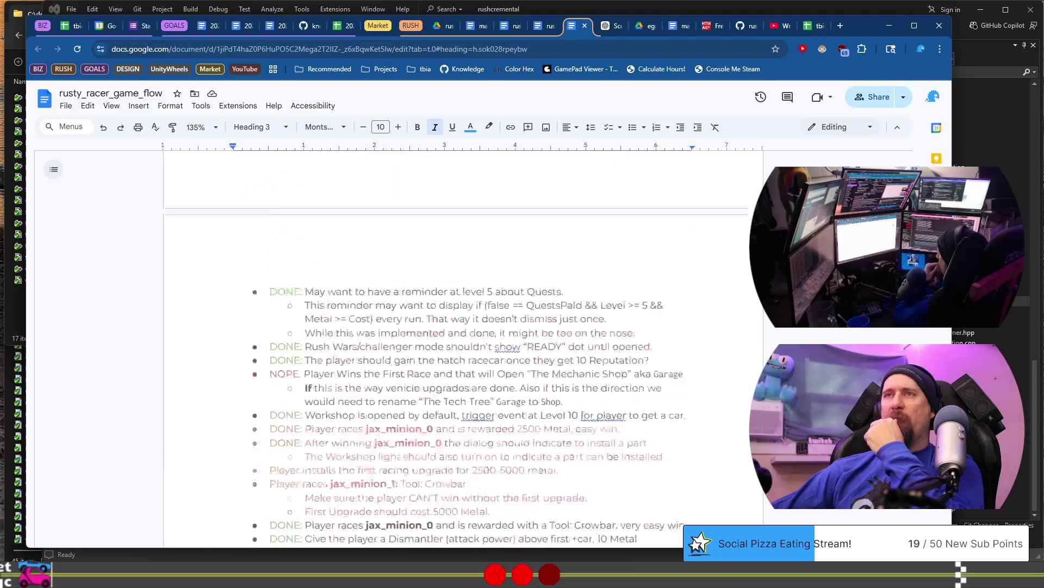
pyautogui.scroll(-20, 462, 348)
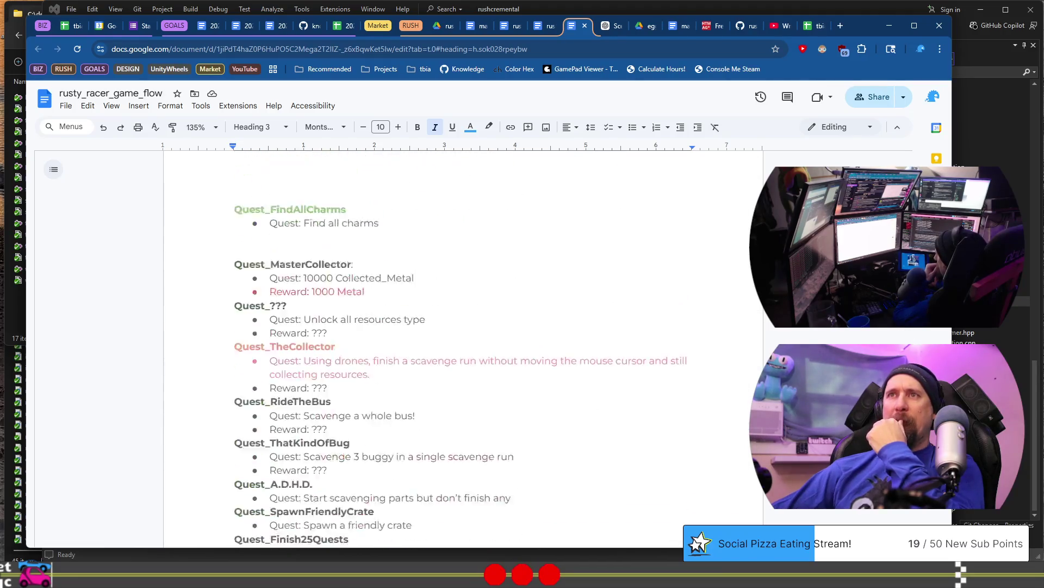
pyautogui.scroll(-2, 454, 239)
pyautogui.click(446, 237)
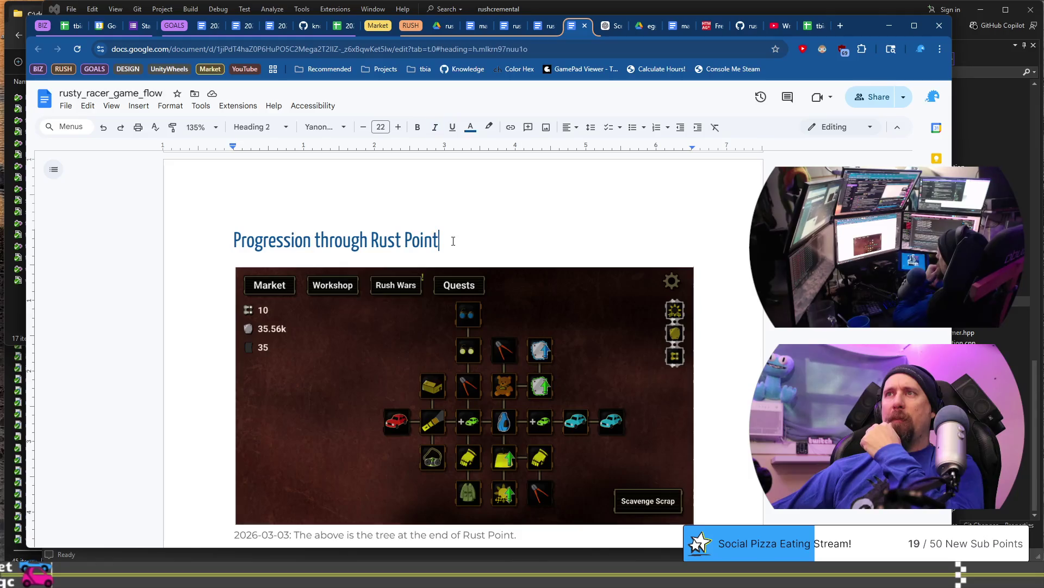
pyautogui.scroll(-2, 452, 239)
pyautogui.scroll(-2, 455, 243)
pyautogui.scroll(5, 455, 243)
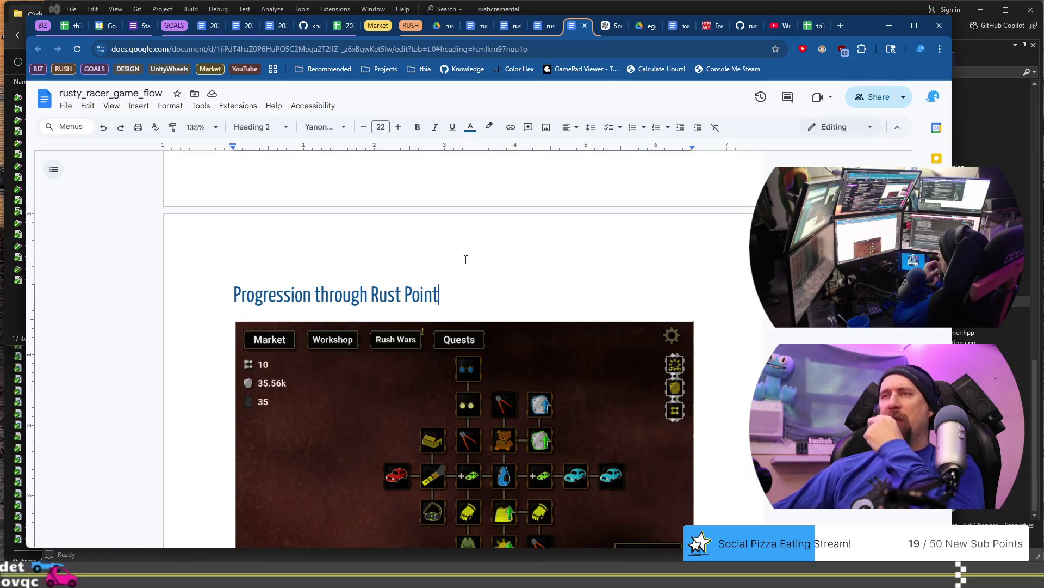
pyautogui.scroll(-4, 477, 291)
pyautogui.click(546, 341)
pyautogui.scroll(2, 546, 341)
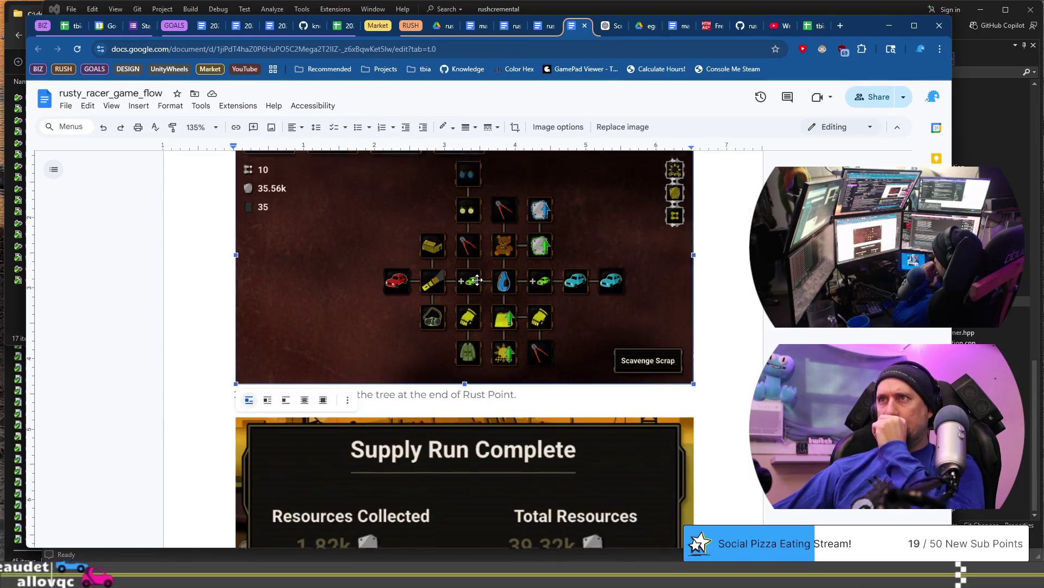
pyautogui.moveTo(547, 341)
pyautogui.mouseDown()
pyautogui.moveTo(423, 325)
pyautogui.moveTo(400, 292)
pyautogui.moveTo(471, 316)
pyautogui.mouseUp()
pyautogui.click(533, 280)
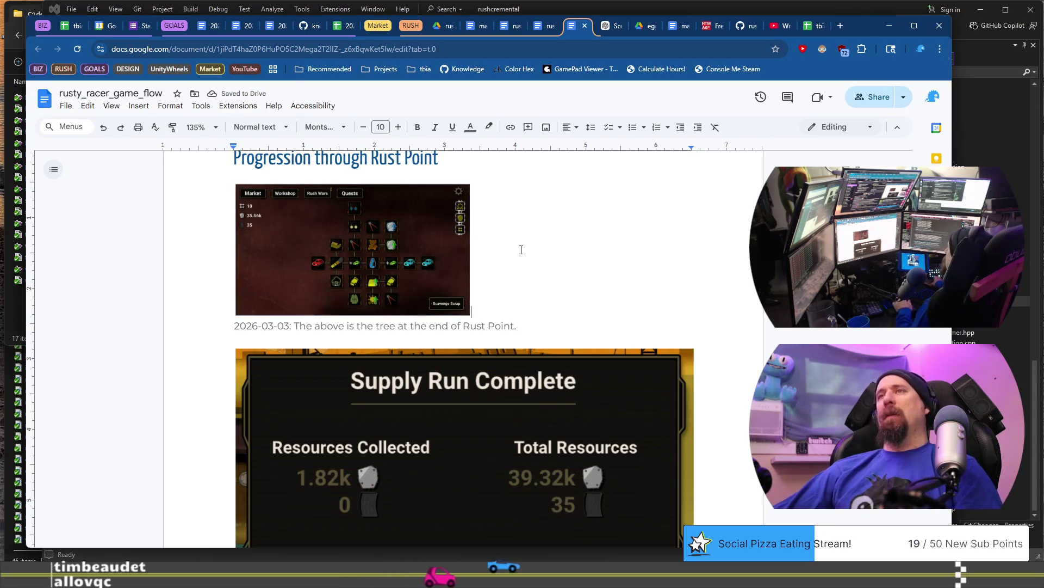
pyautogui.scroll(-5, 474, 287)
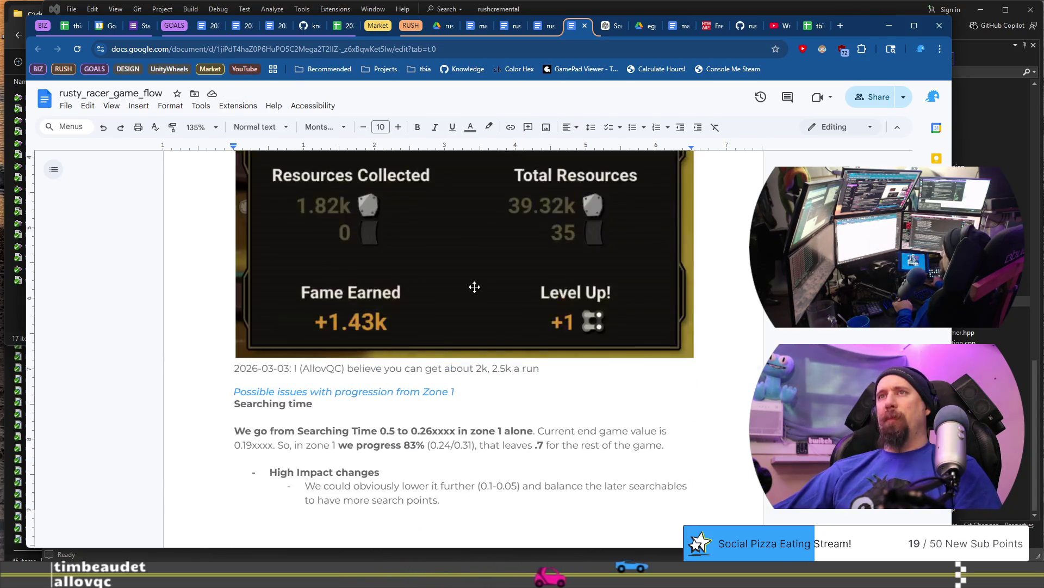
pyautogui.hotkey('ctrl', 'z')
pyautogui.hotkey('ctrl', 'y')
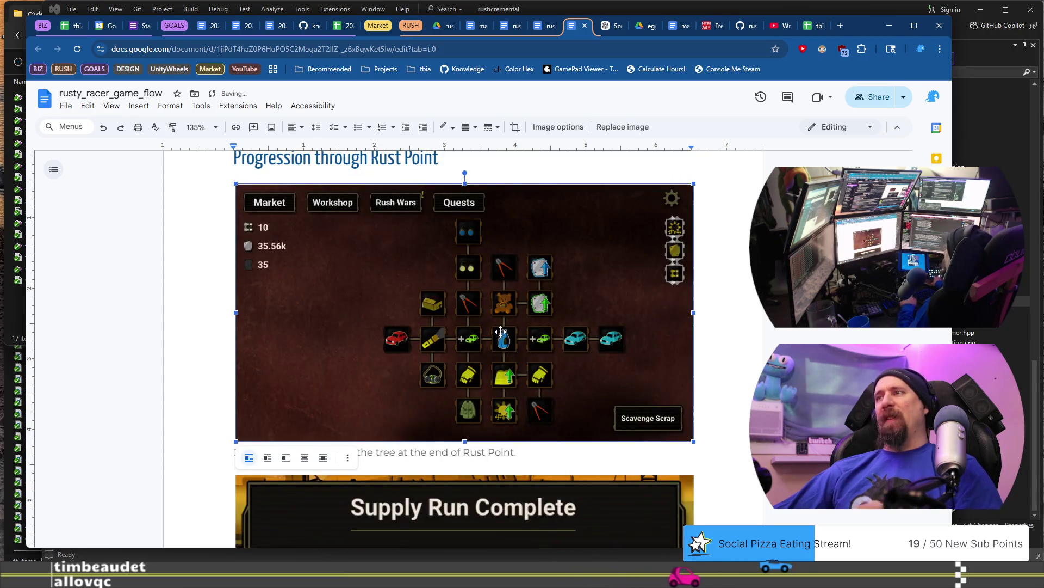
pyautogui.click(557, 452)
# Step: After 'obviously.' in the Loops paragraph, add an empty line and a page break to push the DONE list down
pyautogui.scroll(20, 557, 452)
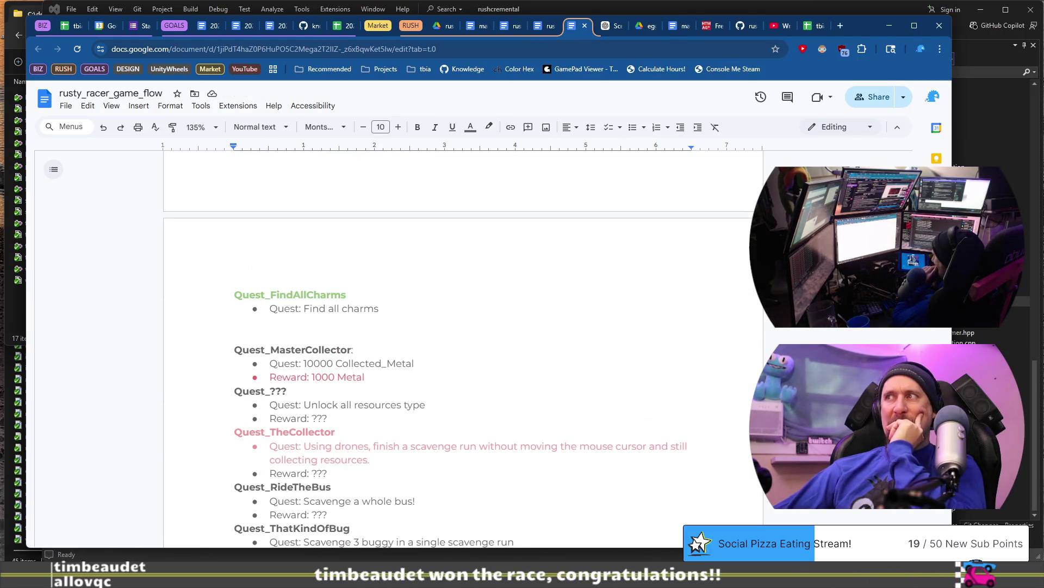
pyautogui.scroll(20, 557, 452)
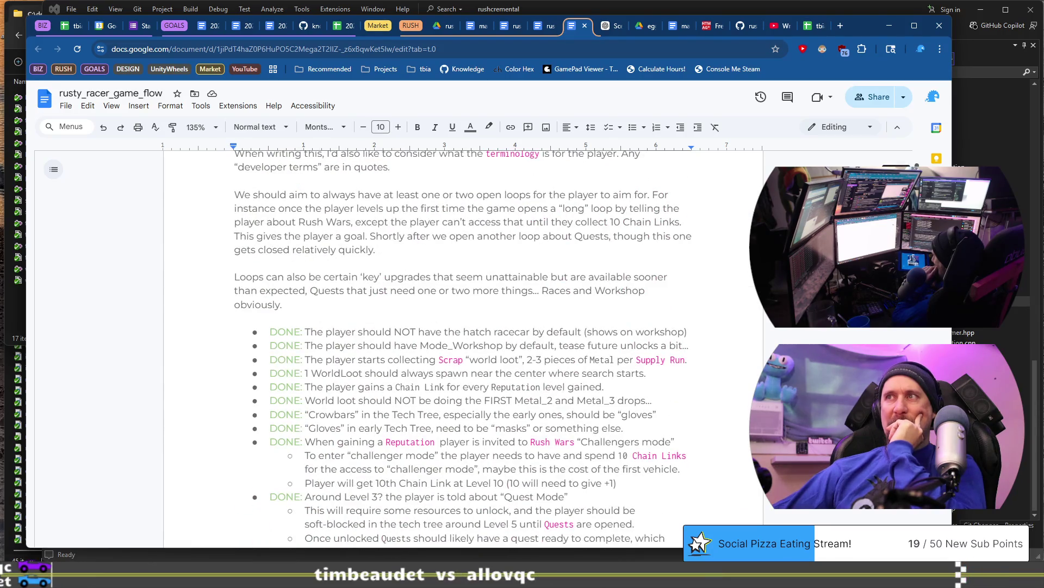
pyautogui.scroll(3, 358, 405)
pyautogui.scroll(-2, 357, 405)
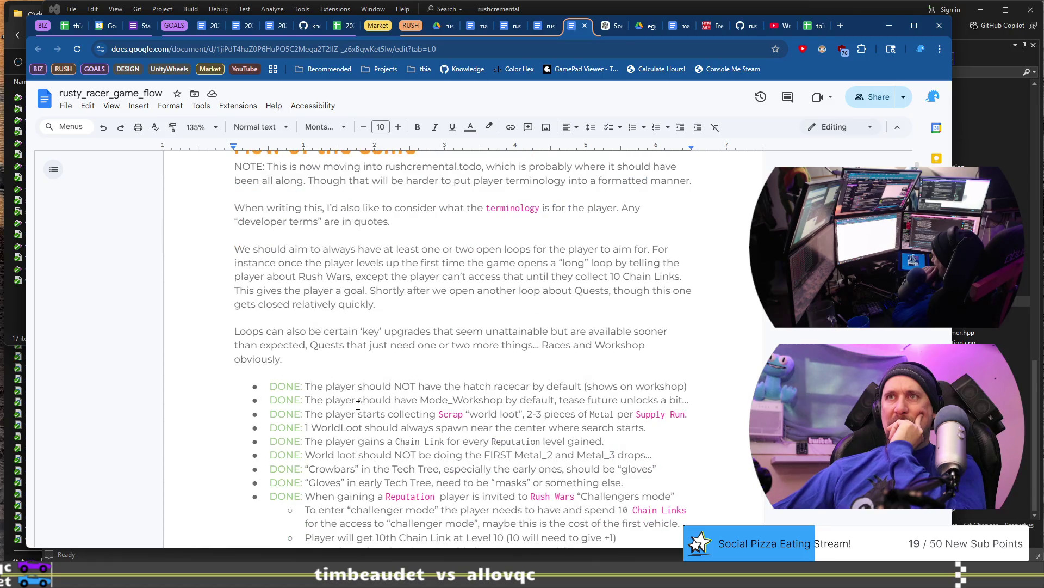
pyautogui.scroll(2, 358, 406)
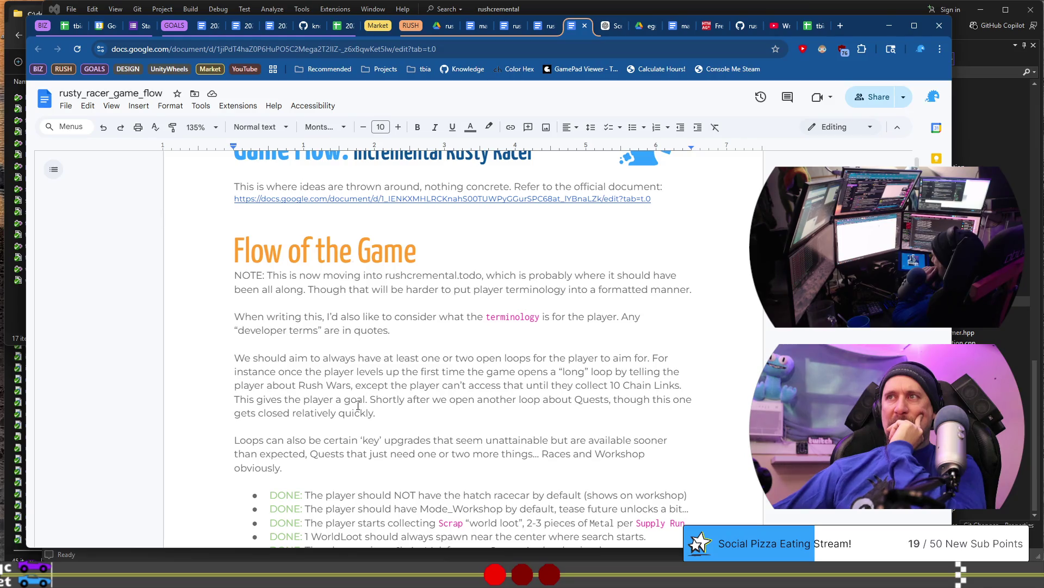
pyautogui.scroll(-2, 358, 406)
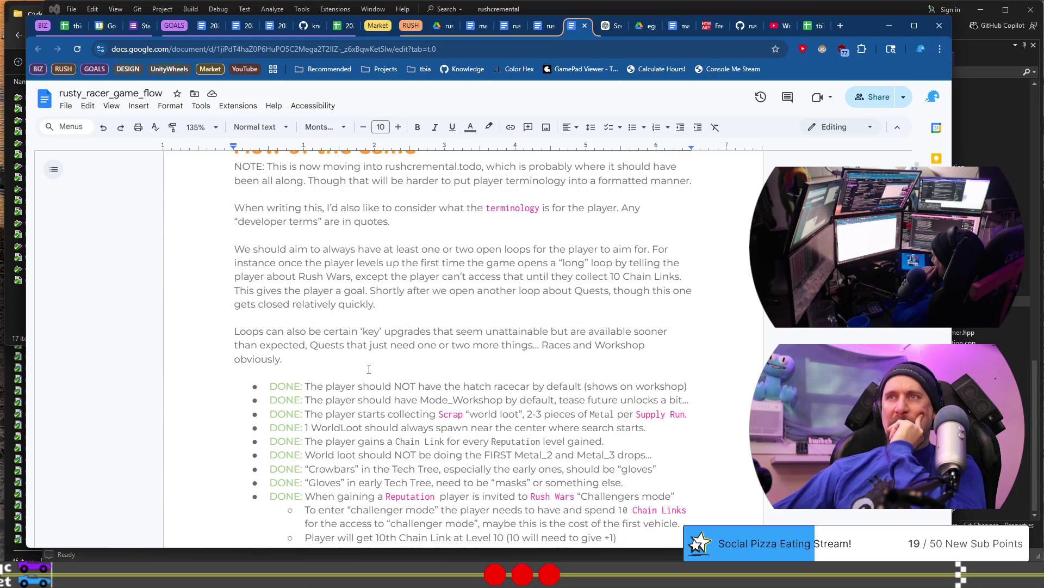
pyautogui.scroll(-3, 369, 369)
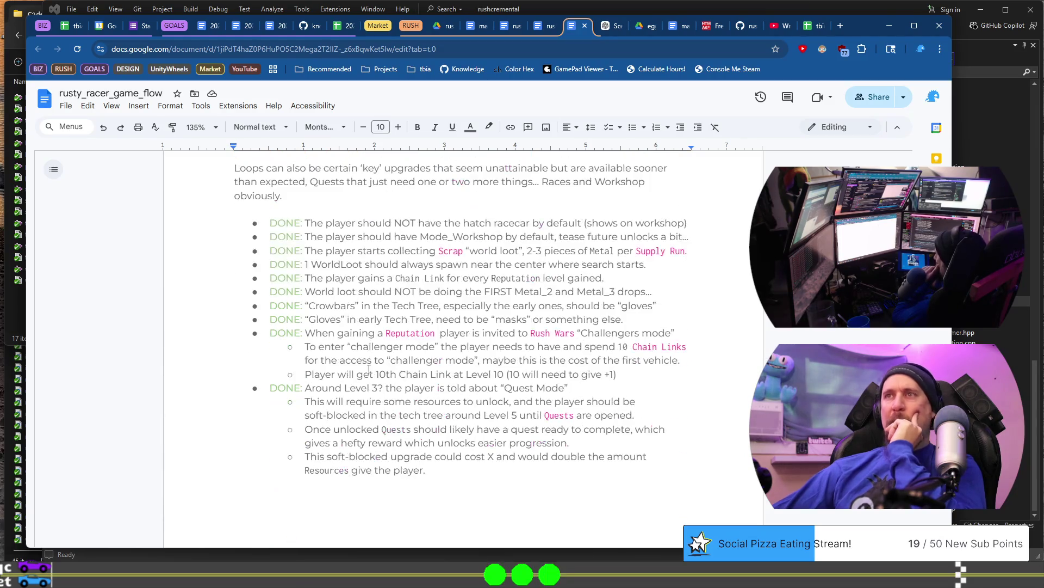
pyautogui.click(413, 211)
pyautogui.press('Return')
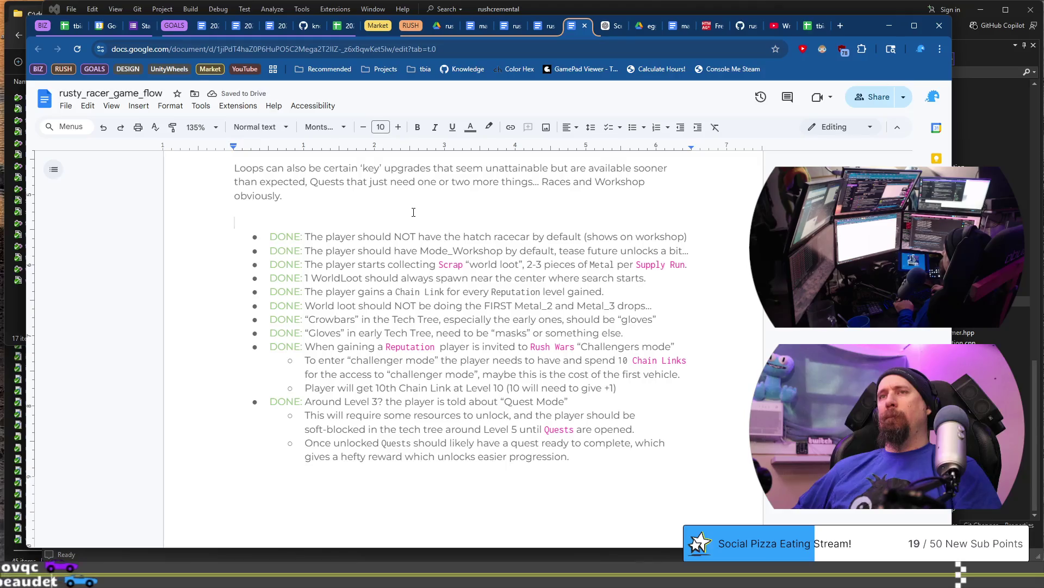
pyautogui.hotkey('ctrl', 'Return')
pyautogui.scroll(-15, 452, 281)
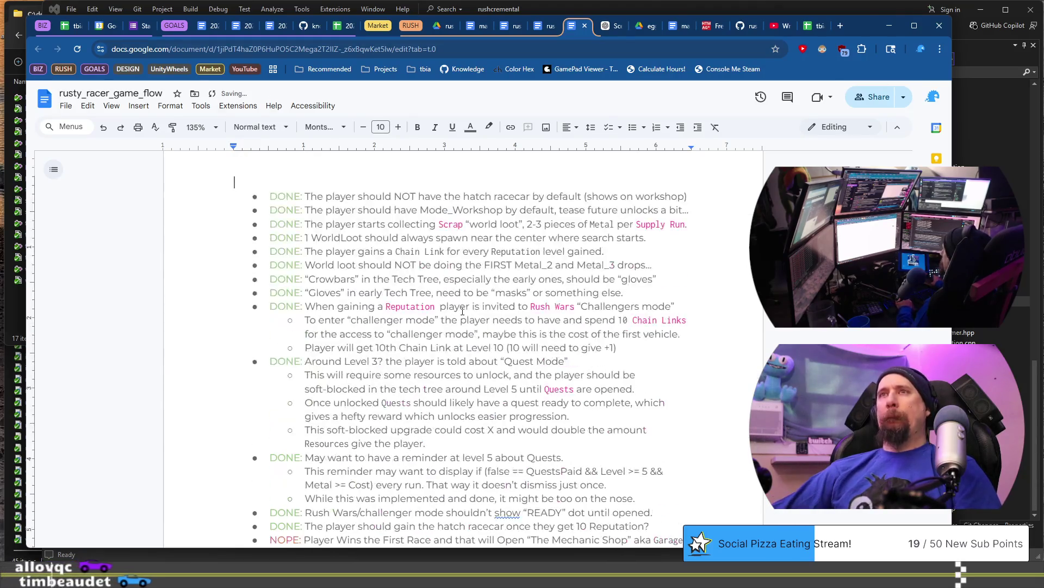
pyautogui.scroll(-7, 463, 310)
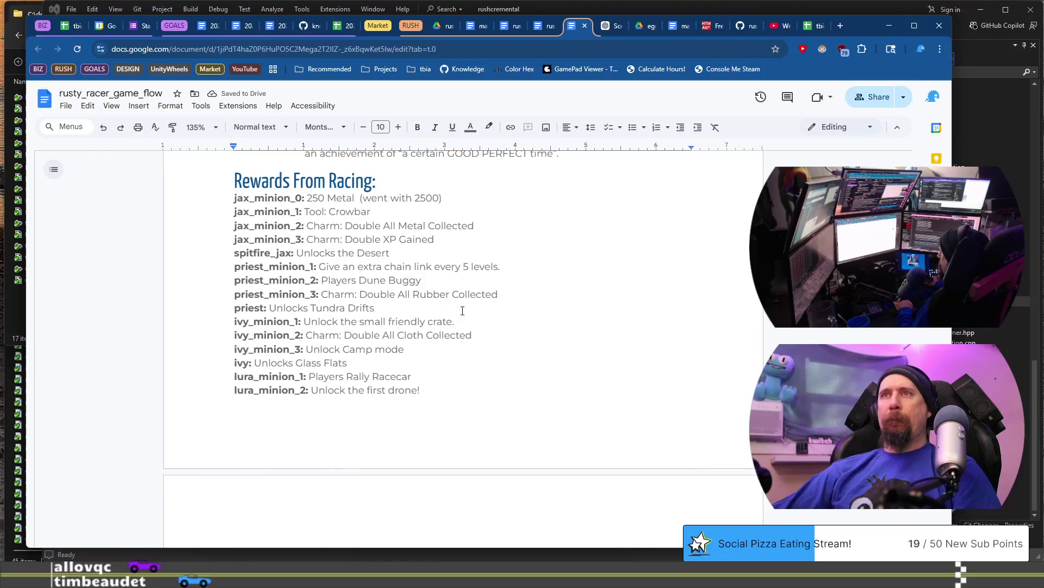
pyautogui.scroll(-10, 463, 310)
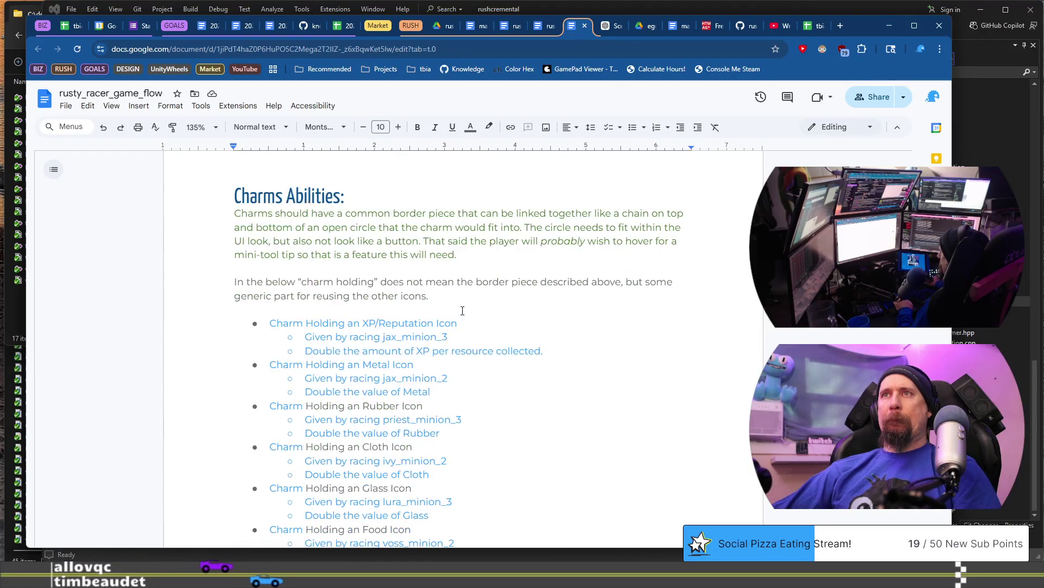
pyautogui.scroll(-6, 462, 310)
pyautogui.scroll(-20, 462, 310)
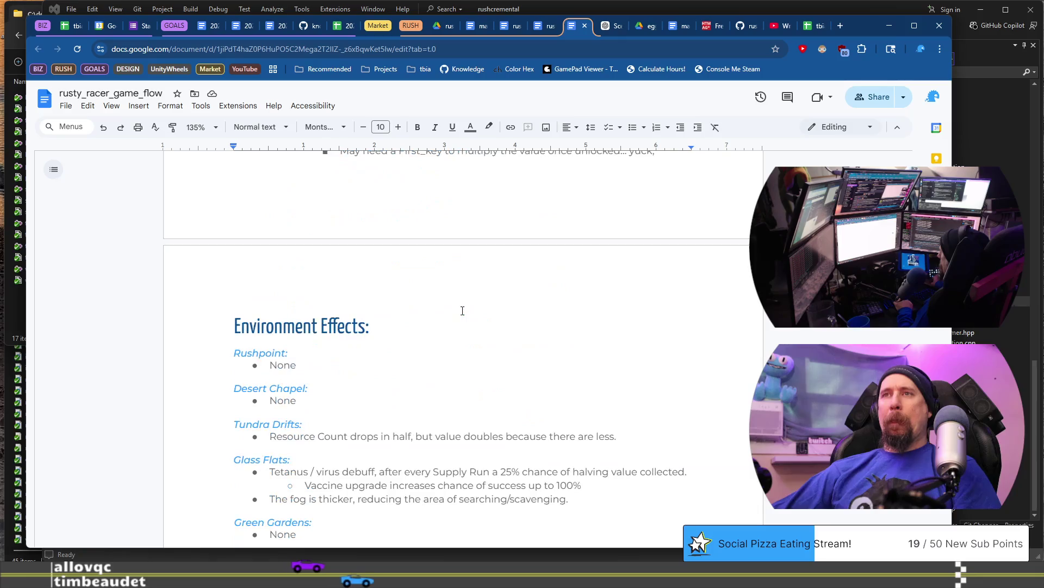
pyautogui.scroll(-5, 462, 311)
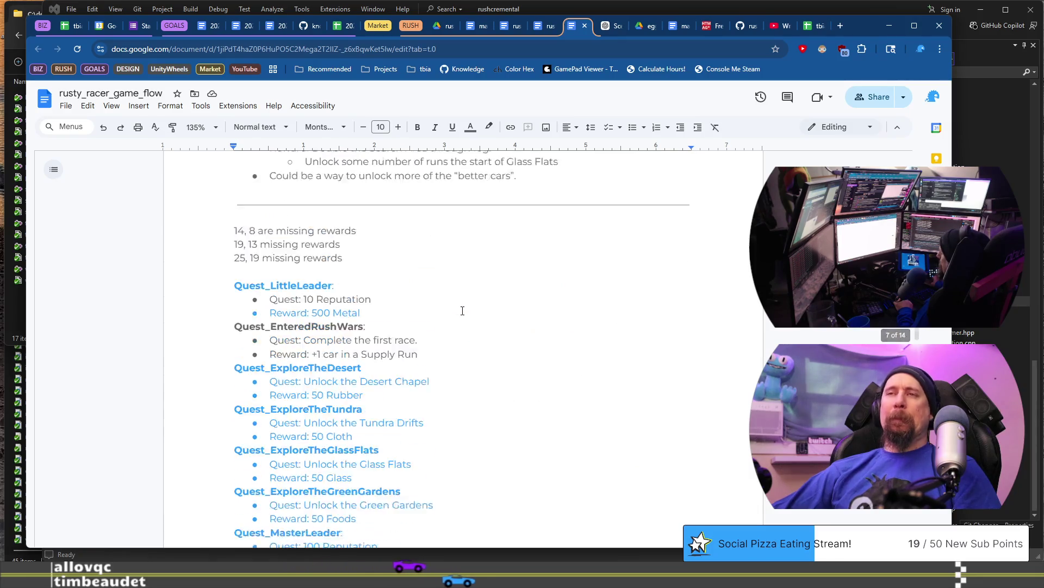
pyautogui.scroll(-6, 462, 310)
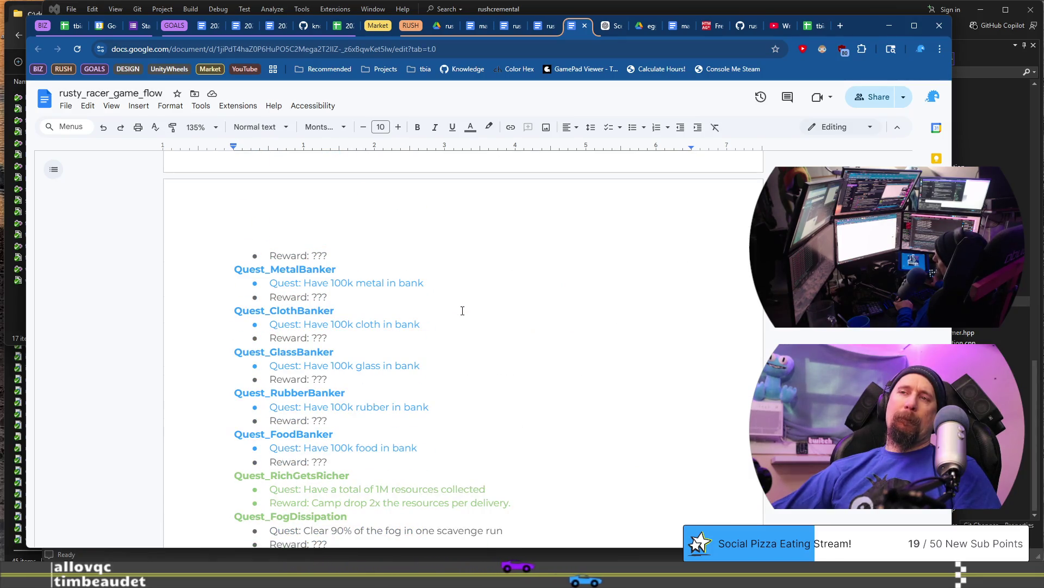
pyautogui.scroll(-4, 462, 310)
# Step: Start a new line directly above the DONE bullets and begin typing the RustPoint label
pyautogui.moveTo(468, 463)
pyautogui.mouseDown()
pyautogui.moveTo(402, 359)
pyautogui.moveTo(414, 258)
pyautogui.mouseUp()
pyautogui.scroll(-6, 465, 327)
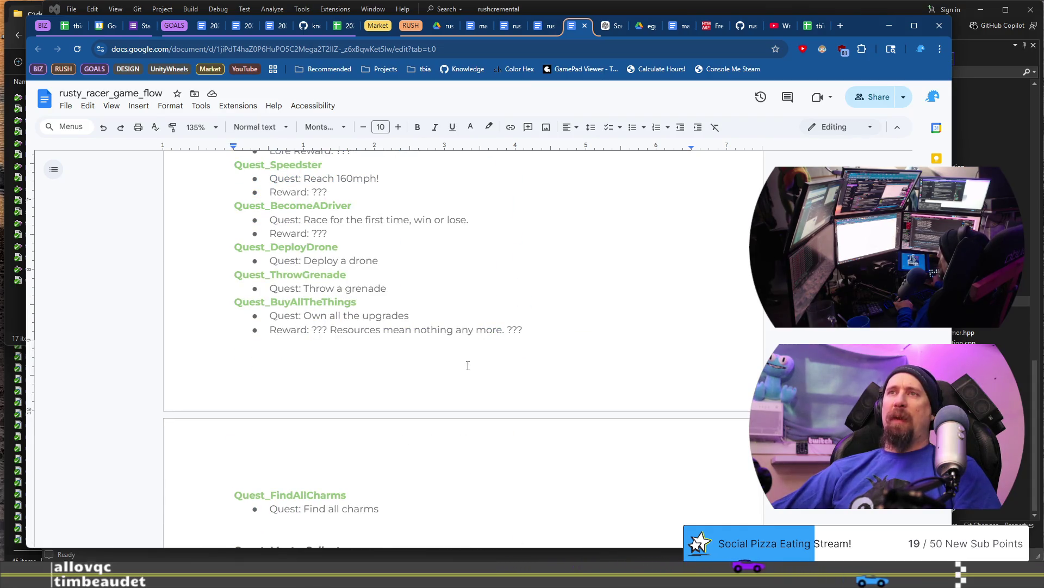
pyautogui.scroll(8, 467, 365)
pyautogui.scroll(-20, 468, 366)
pyautogui.scroll(15, 468, 366)
pyautogui.scroll(-6, 466, 256)
pyautogui.scroll(12, 473, 272)
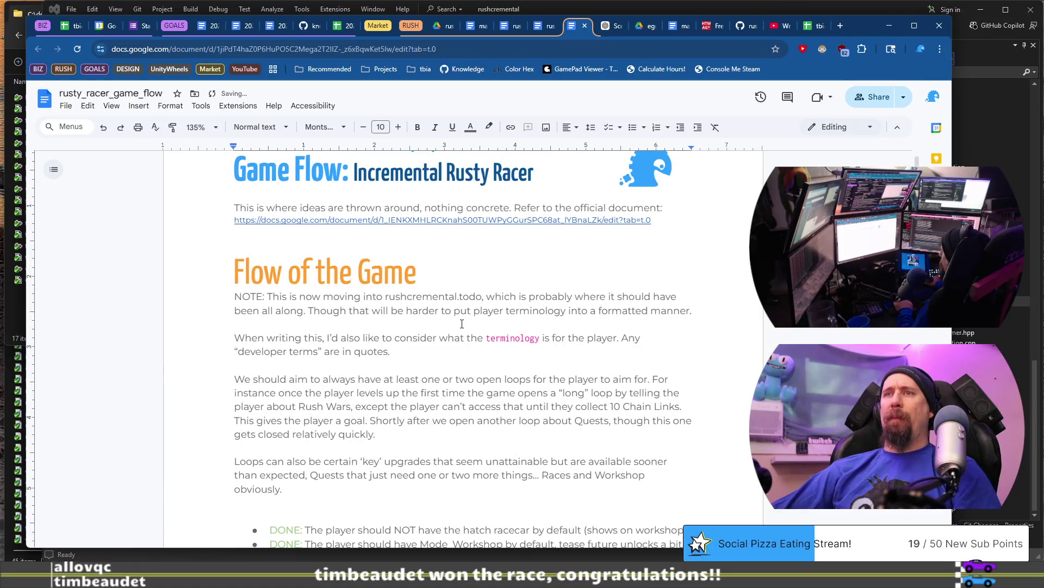
pyautogui.scroll(-6, 461, 324)
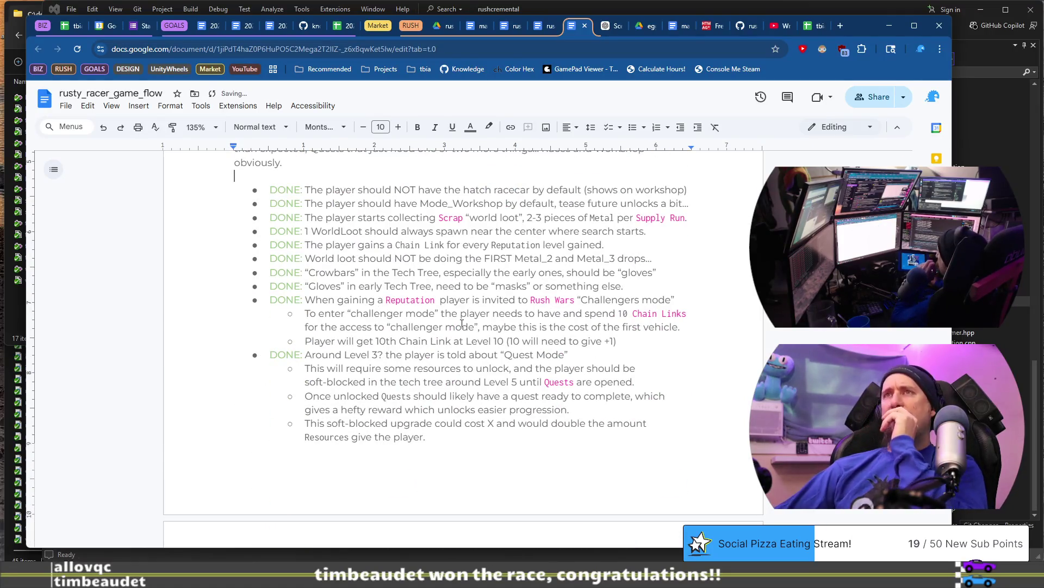
pyautogui.scroll(-2, 462, 324)
pyautogui.scroll(3, 462, 324)
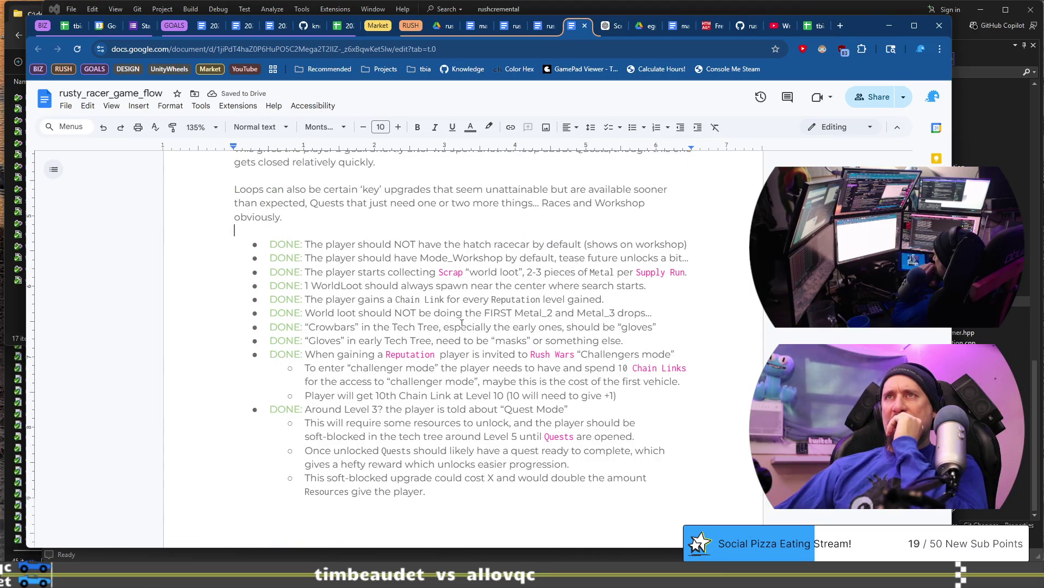
pyautogui.press('Return')
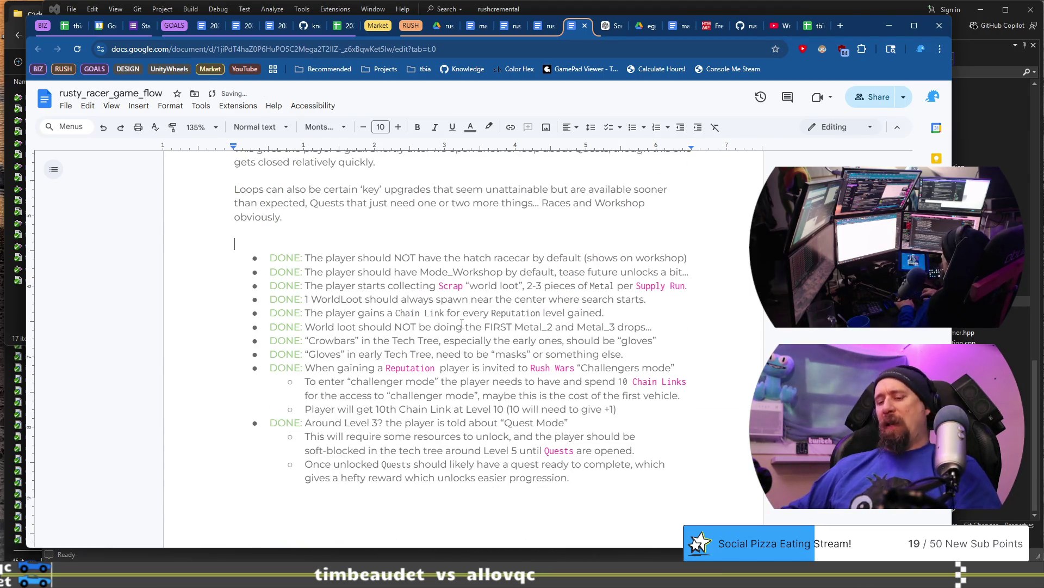
pyautogui.write('Rust')
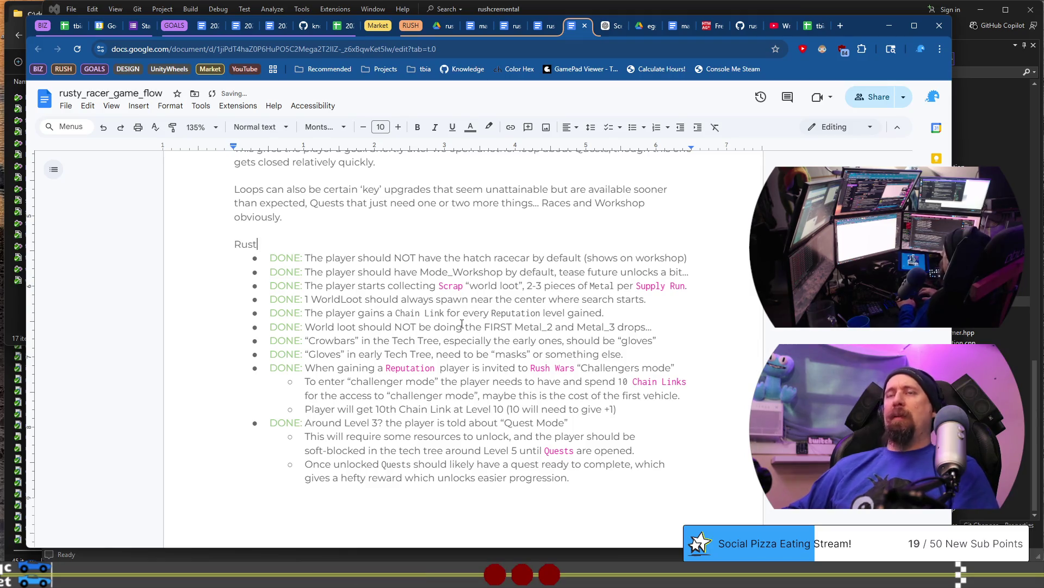
pyautogui.scroll(-15, 429, 405)
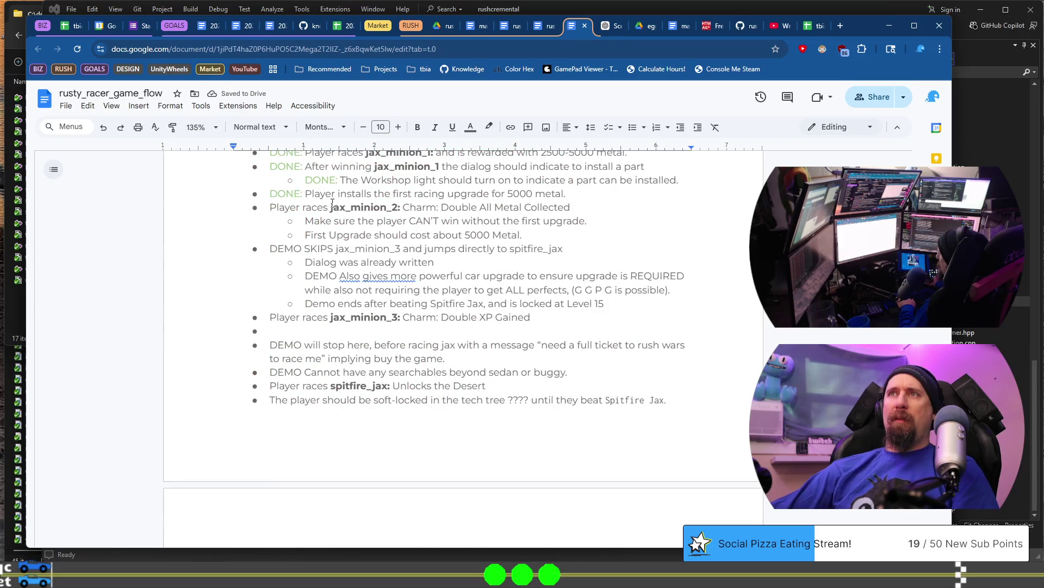
pyautogui.click(331, 206)
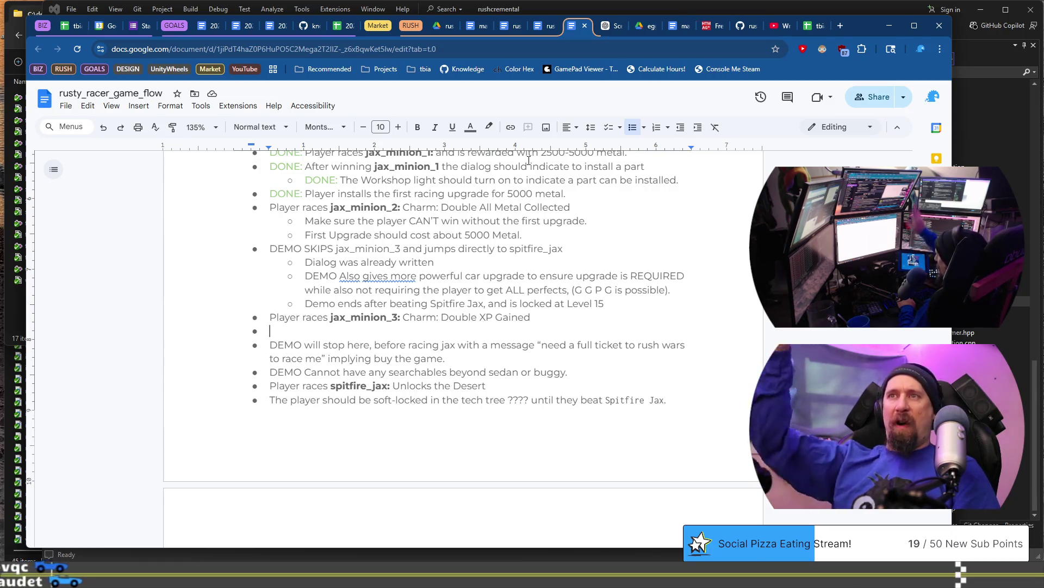
pyautogui.click(625, 384)
pyautogui.press('Down')
pyautogui.press('End')
pyautogui.hotkey('shift', 'Home')
pyautogui.press('BackSpace')
pyautogui.press('BackSpace')
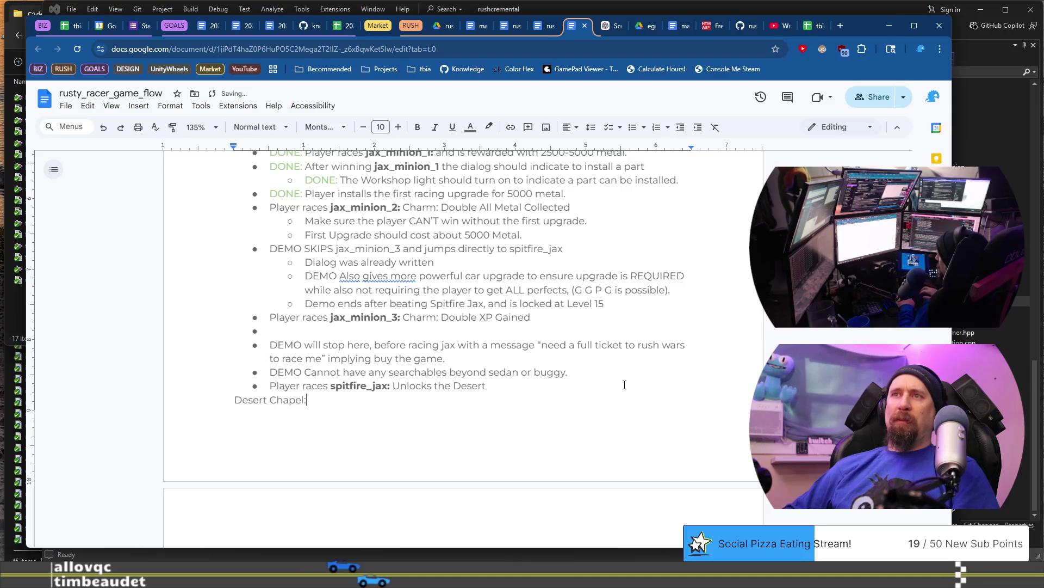
pyautogui.scroll(-9, 625, 384)
pyautogui.scroll(5, 435, 341)
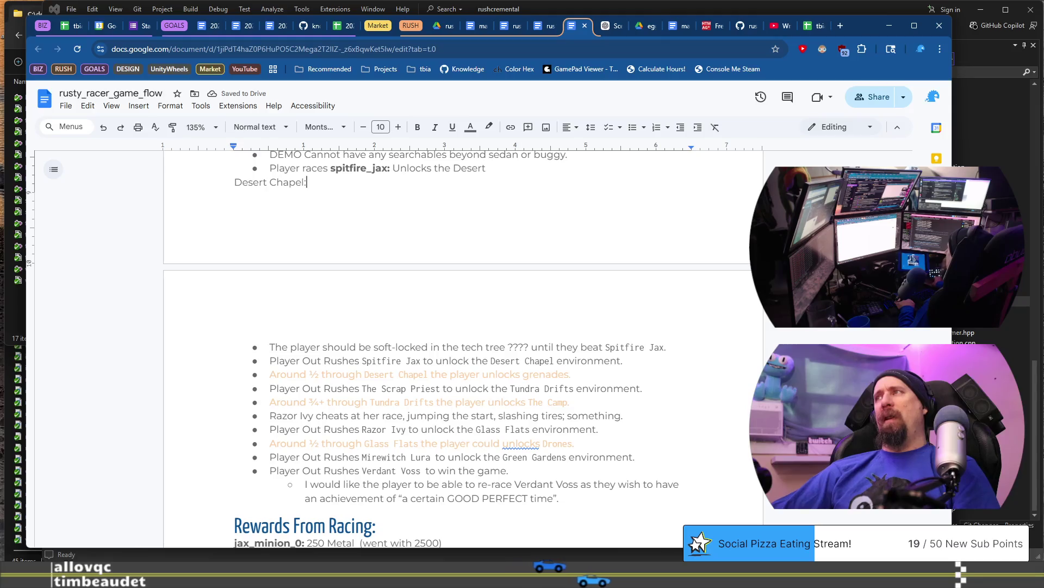
pyautogui.scroll(15, 462, 348)
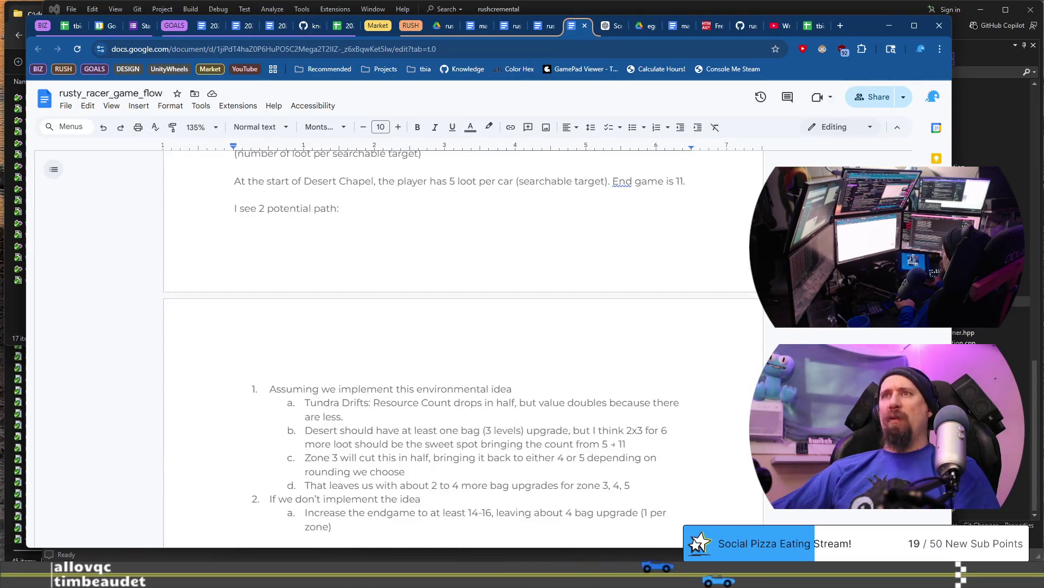
pyautogui.scroll(-1, 462, 348)
pyautogui.scroll(10, 462, 348)
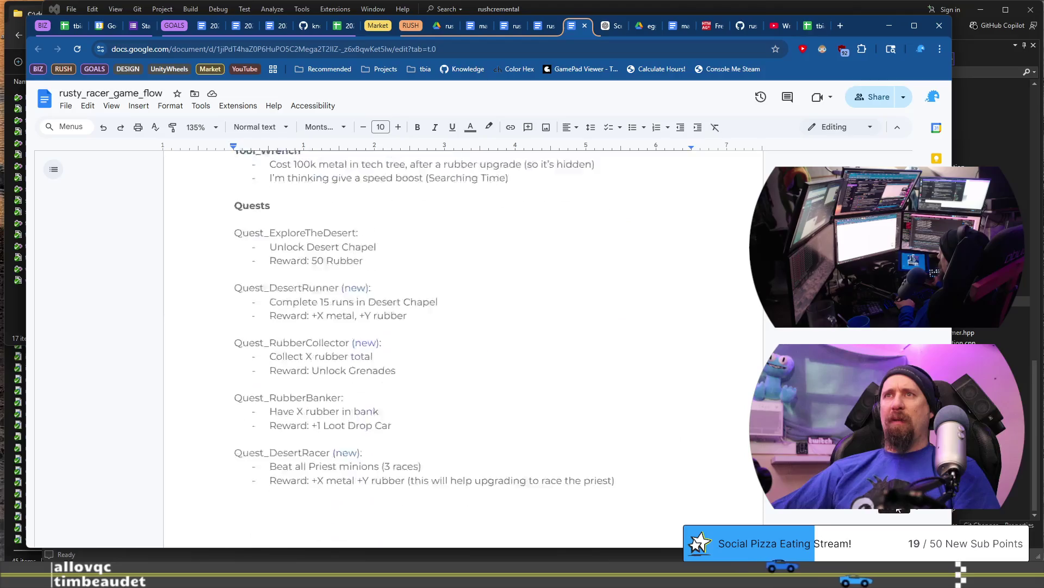
# Step: Select the Progression through Desert Chapel section and remove it so it can be moved
pyautogui.moveTo(235, 248)
pyautogui.mouseDown()
pyautogui.moveTo(406, 403)
pyautogui.moveTo(429, 373)
pyautogui.moveTo(540, 321)
pyautogui.moveTo(598, 332)
pyautogui.mouseUp()
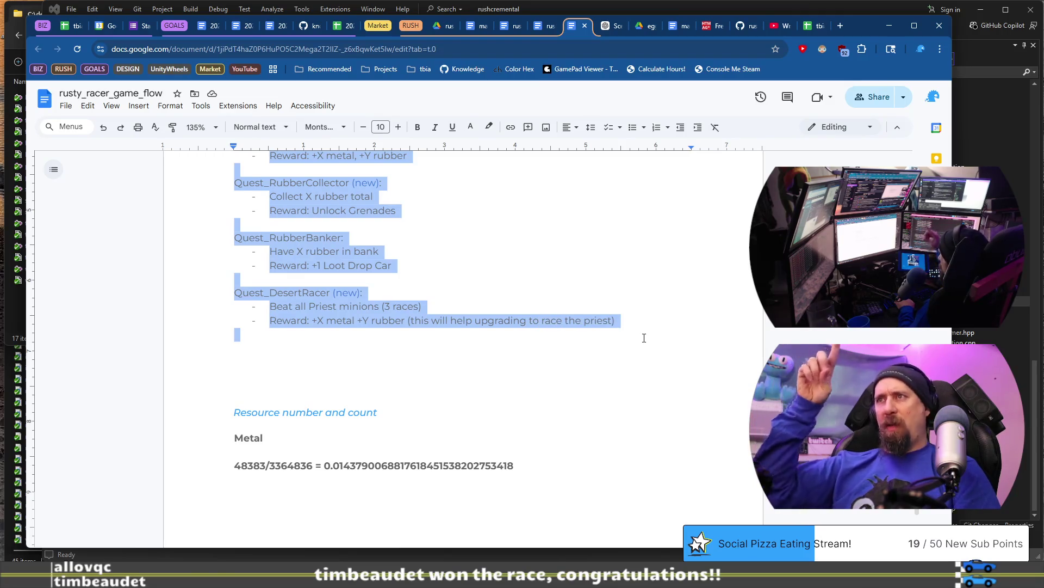
pyautogui.scroll(5, 645, 338)
pyautogui.scroll(3, 518, 322)
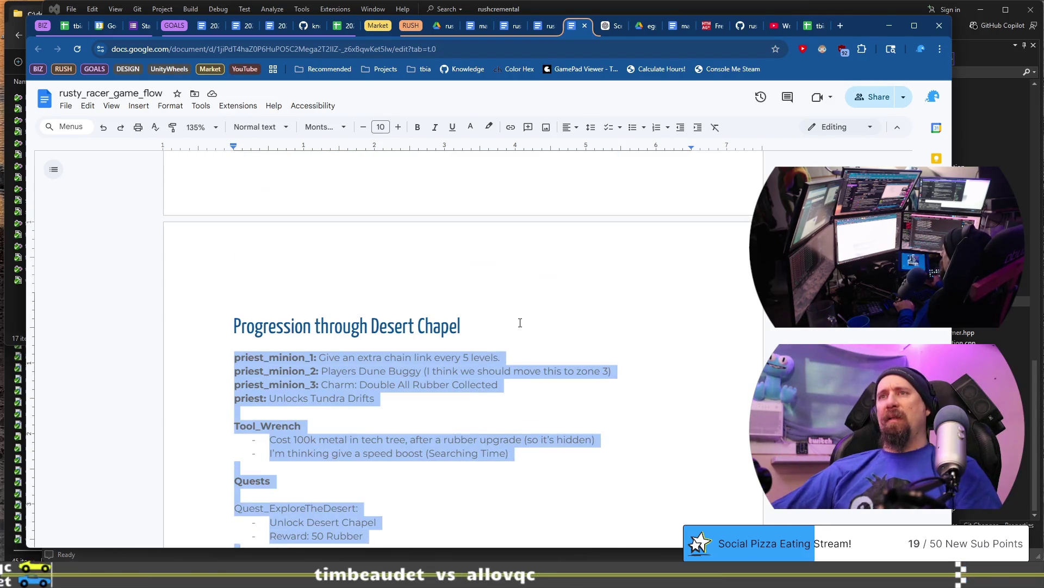
pyautogui.press('Delete')
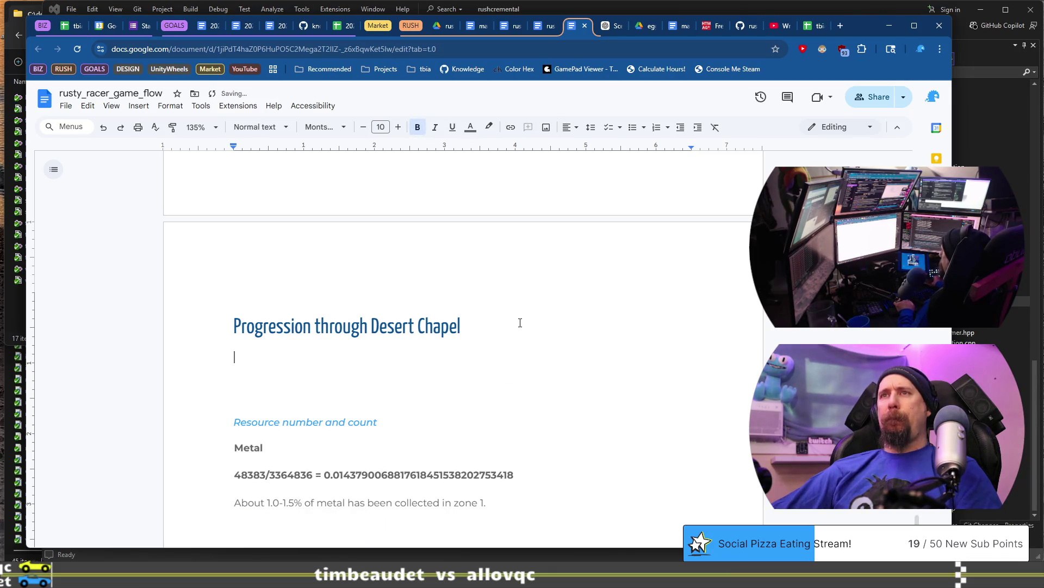
pyautogui.hotkey('ctrl', 'z')
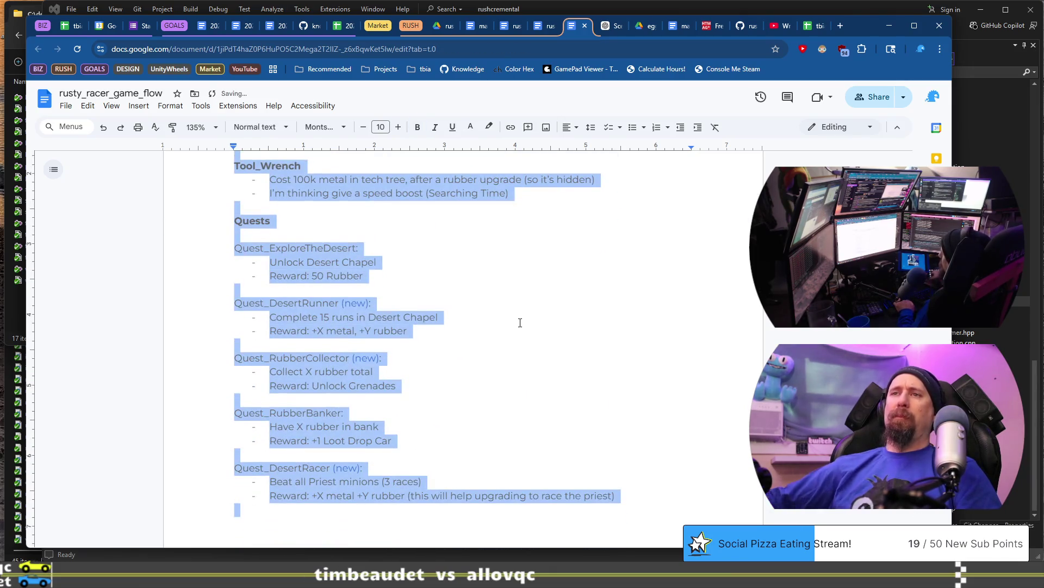
pyautogui.click(338, 519)
pyautogui.scroll(4, 272, 396)
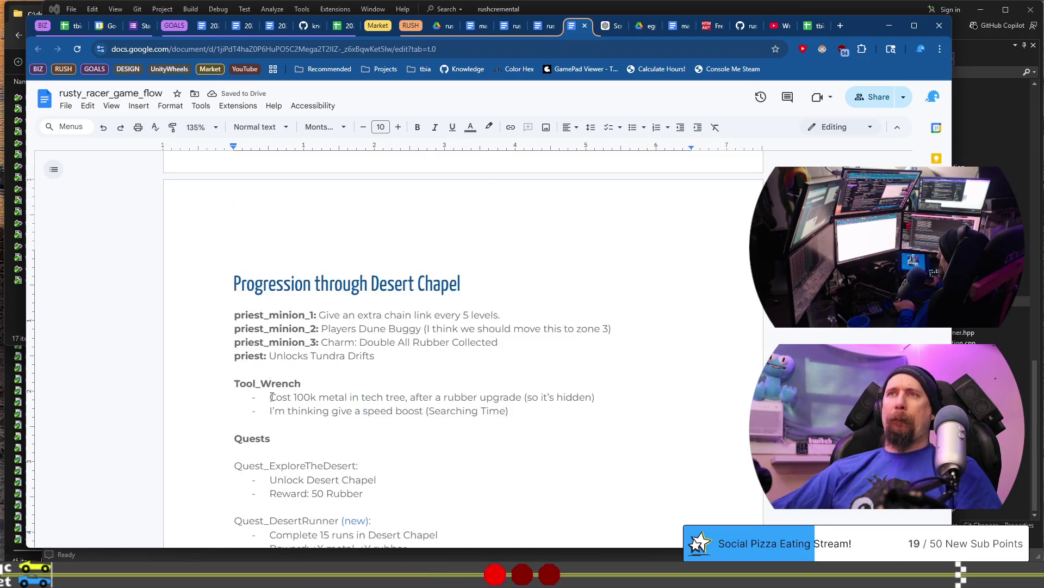
pyautogui.hotkey('ctrl', 'z')
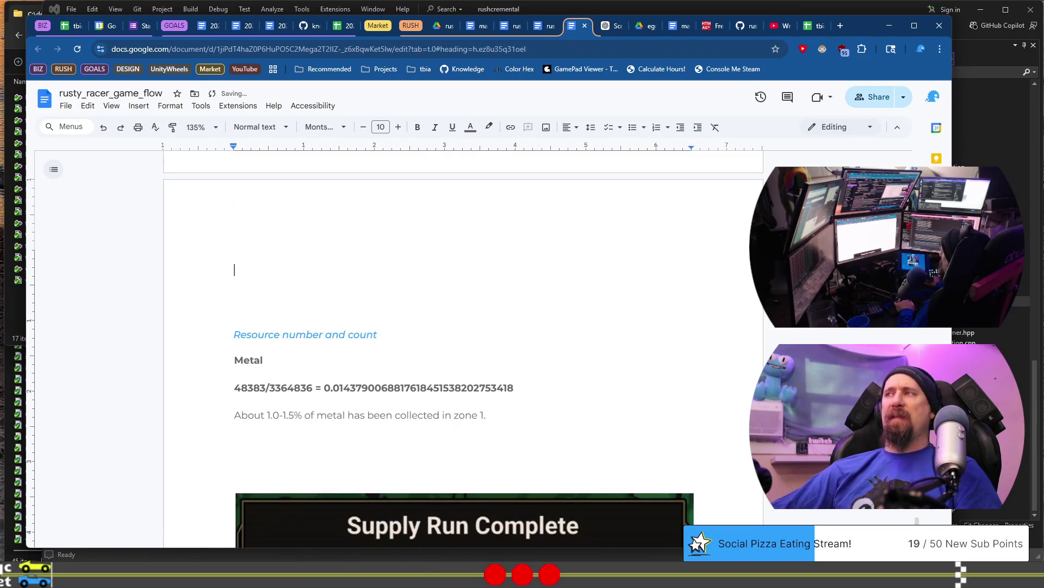
# Step: Replace the 'Desert Chapel:' placeholder line with the pasted progression section
pyautogui.scroll(20, 463, 348)
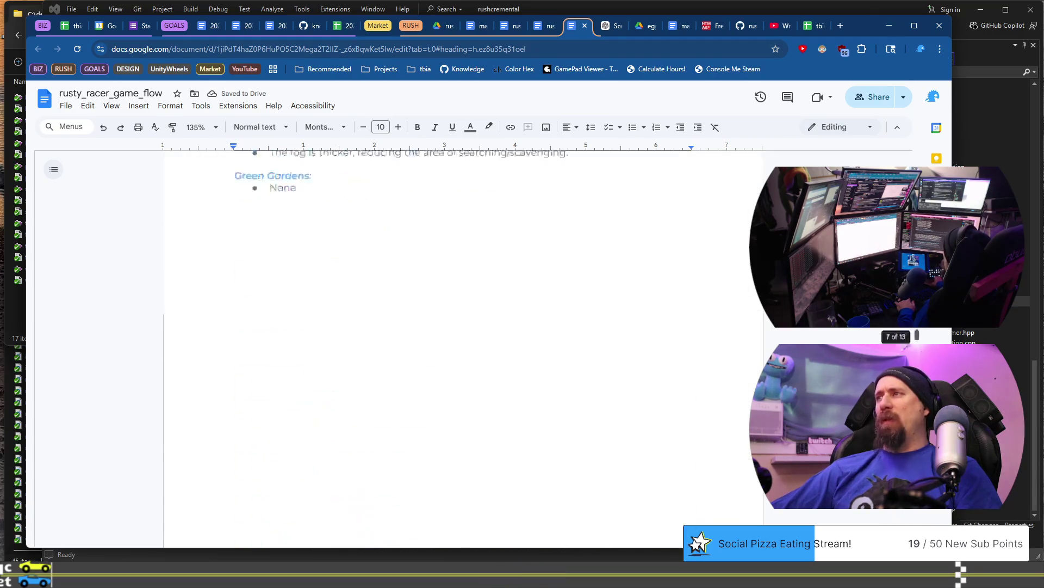
pyautogui.scroll(-10, 463, 348)
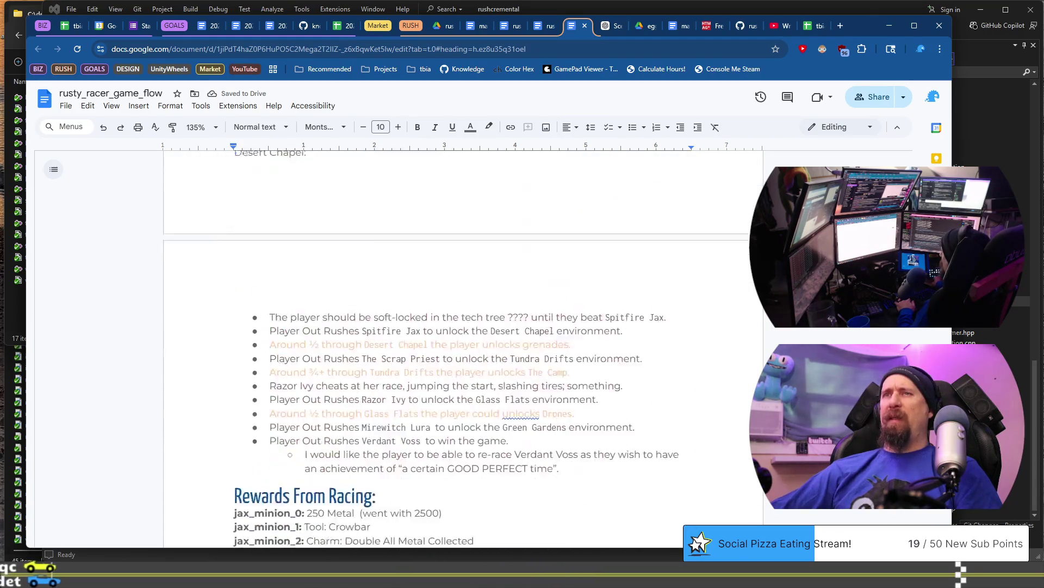
pyautogui.scroll(10, 462, 348)
pyautogui.scroll(6, 299, 387)
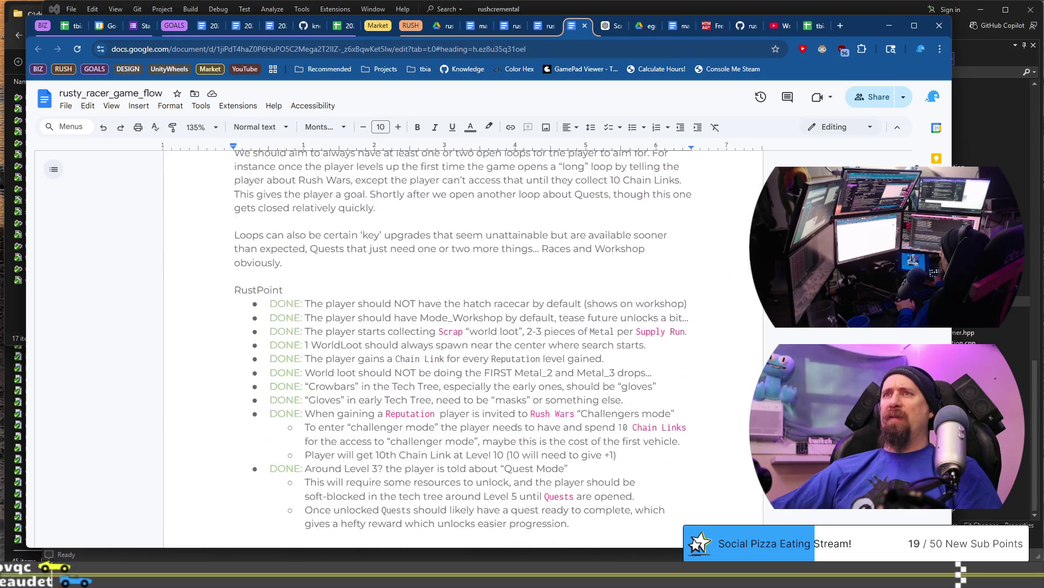
pyautogui.scroll(-10, 299, 387)
pyautogui.scroll(-8, 300, 387)
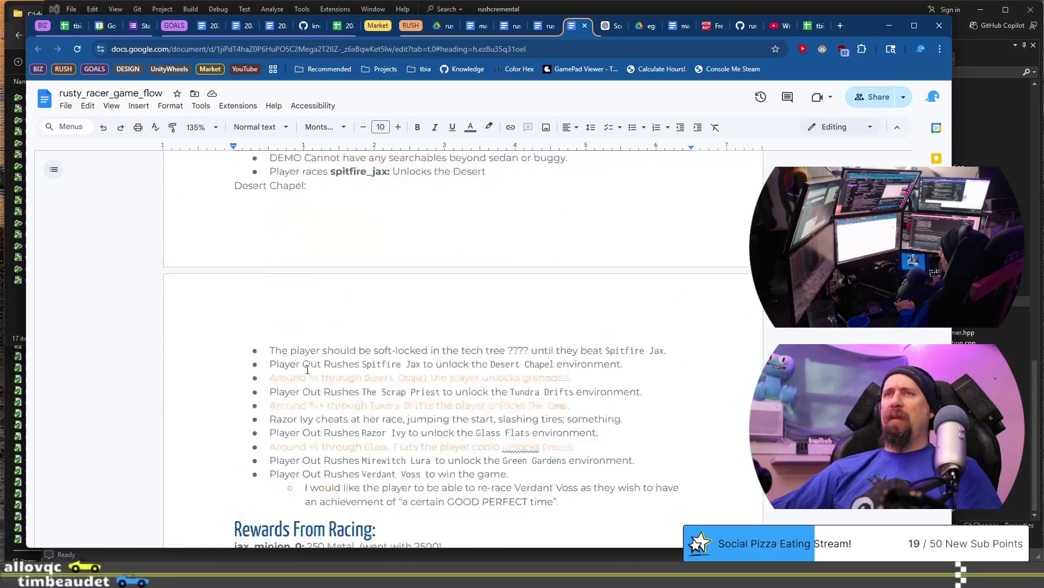
pyautogui.scroll(3, 335, 298)
pyautogui.tripleClick(336, 298)
pyautogui.press('BackSpace')
pyautogui.hotkey('ctrl', 'v')
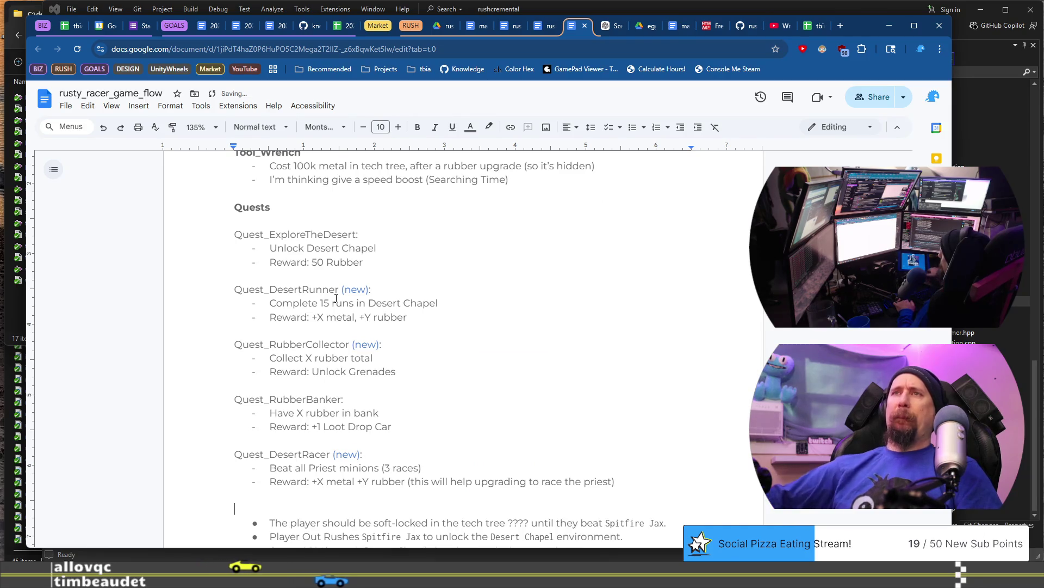
pyautogui.scroll(2, 415, 377)
pyautogui.scroll(1, 416, 377)
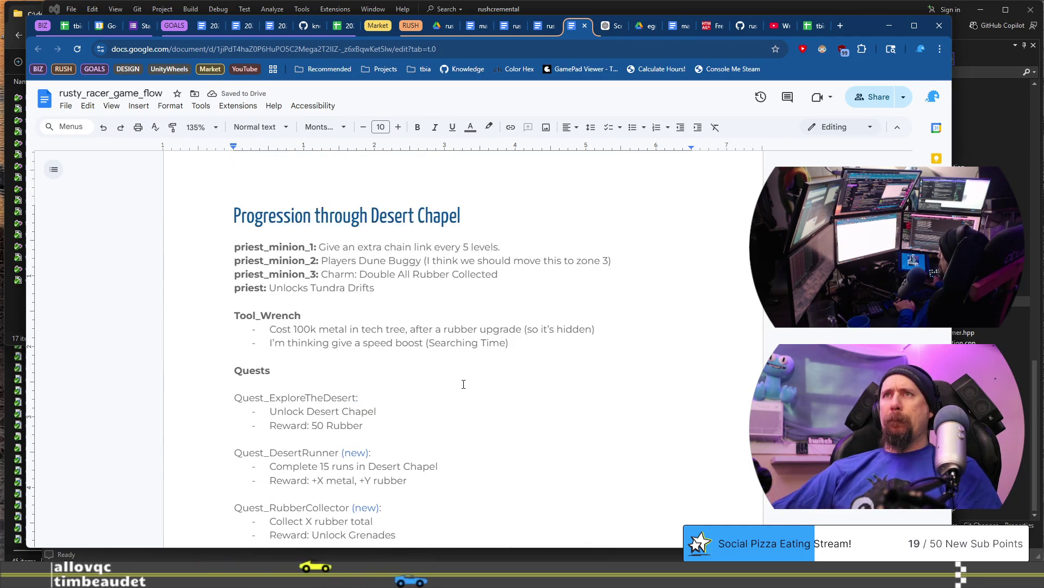
pyautogui.scroll(-7, 463, 384)
pyautogui.scroll(1, 475, 369)
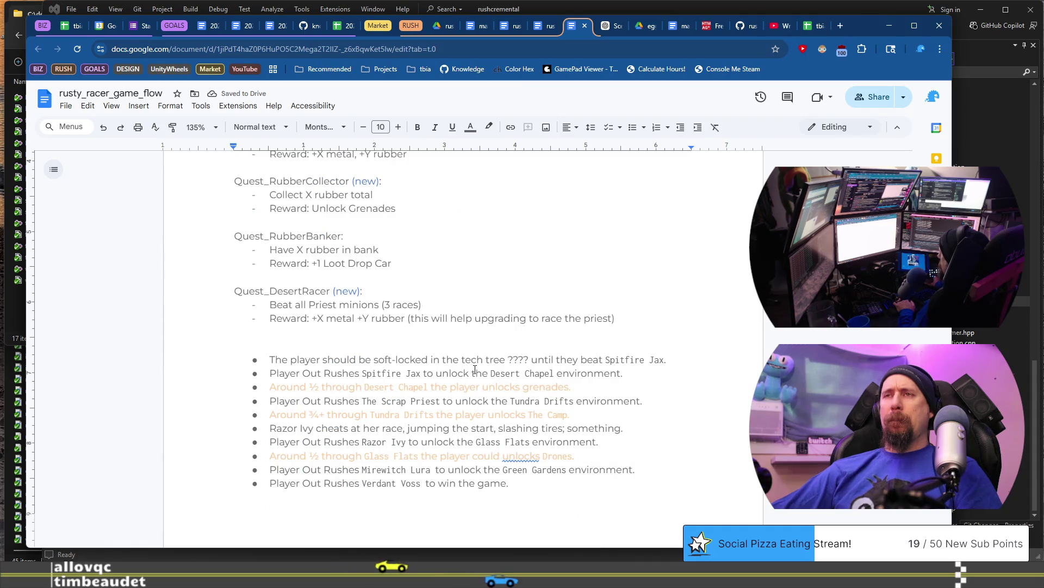
pyautogui.scroll(7, 475, 369)
pyautogui.scroll(-7, 475, 369)
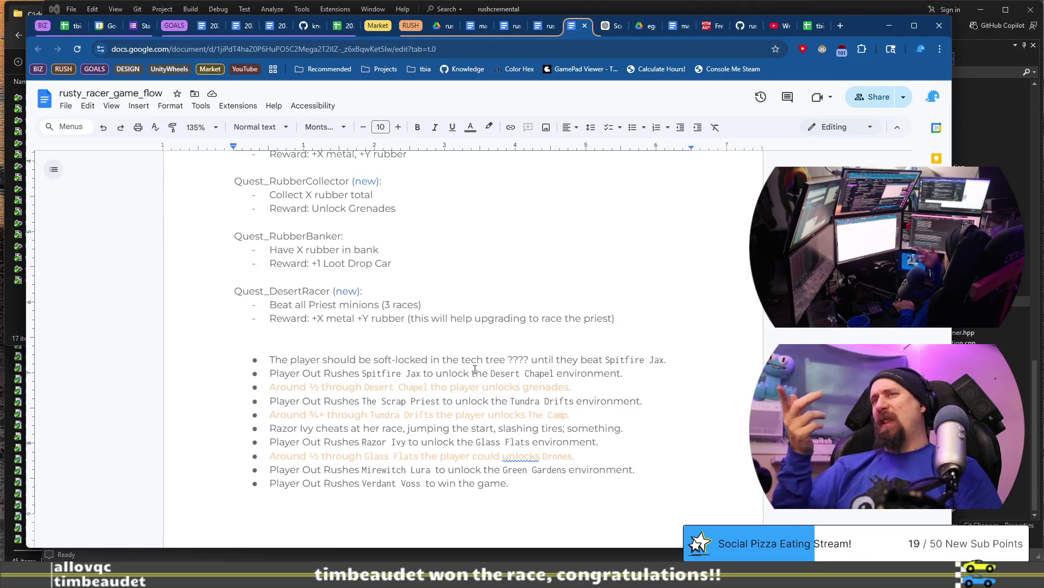
pyautogui.scroll(10, 474, 370)
pyautogui.scroll(10, 378, 249)
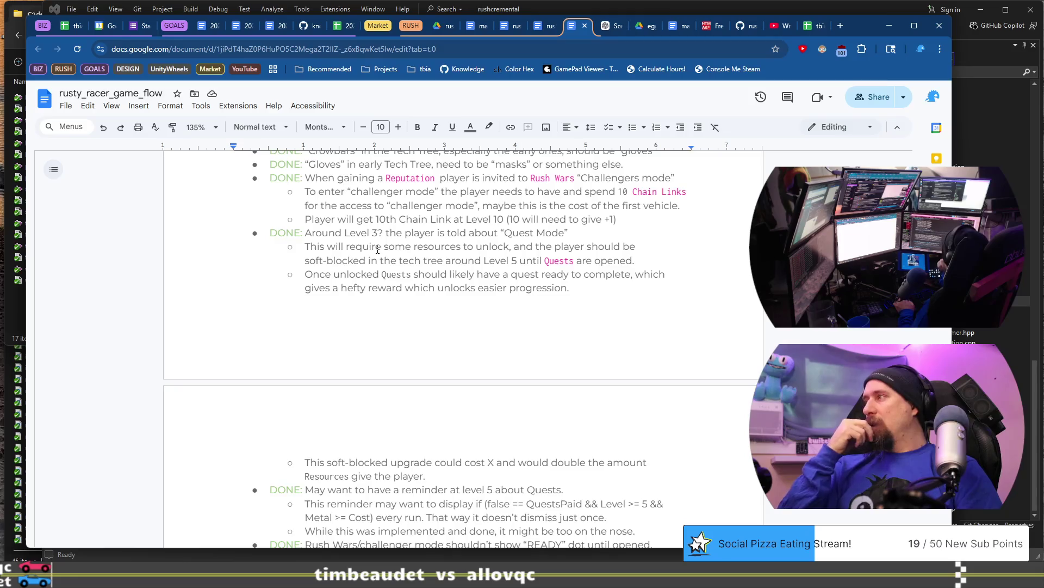
pyautogui.scroll(-10, 378, 249)
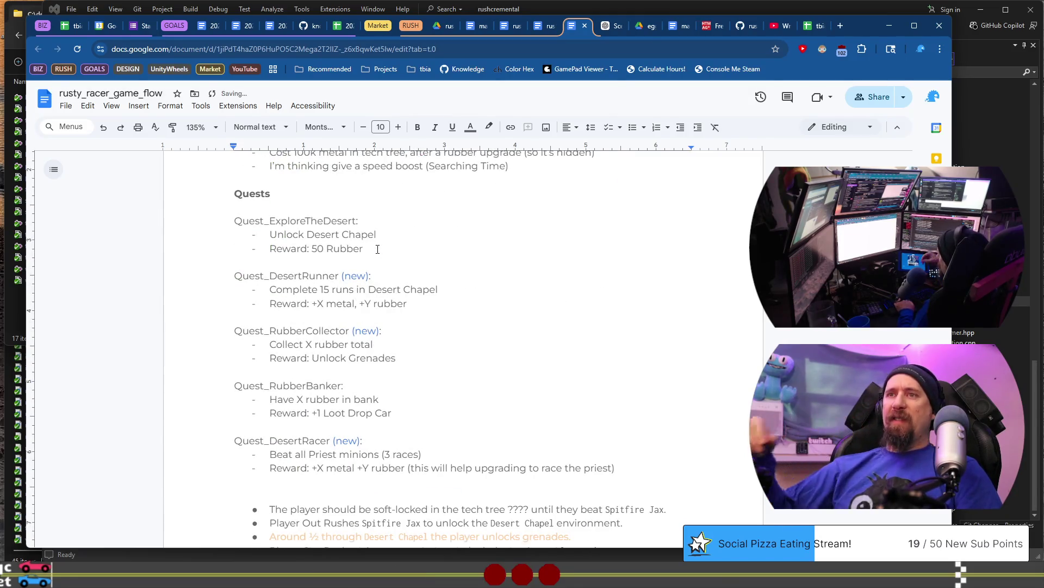
pyautogui.scroll(-5, 378, 249)
pyautogui.hotkey('ctrl', 'z')
pyautogui.hotkey('ctrl', 'z')
pyautogui.hotkey('ctrl', 'z')
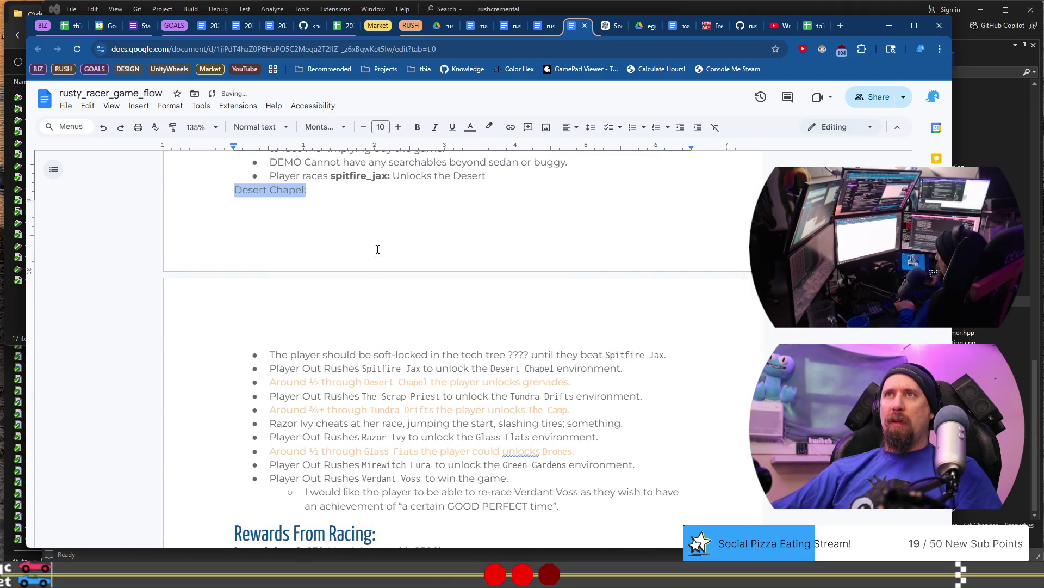
pyautogui.scroll(-15, 377, 249)
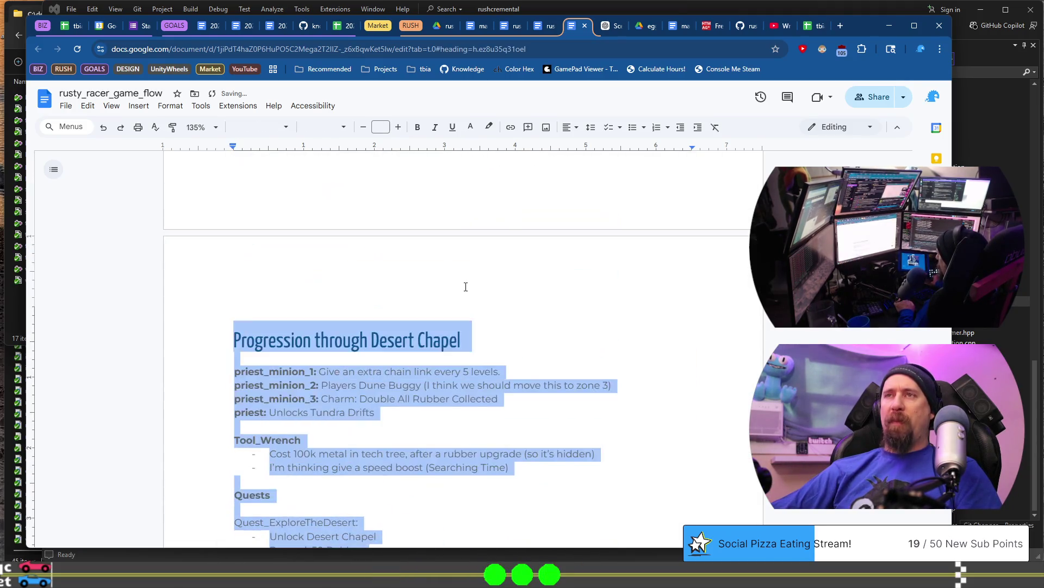
pyautogui.scroll(5, 469, 281)
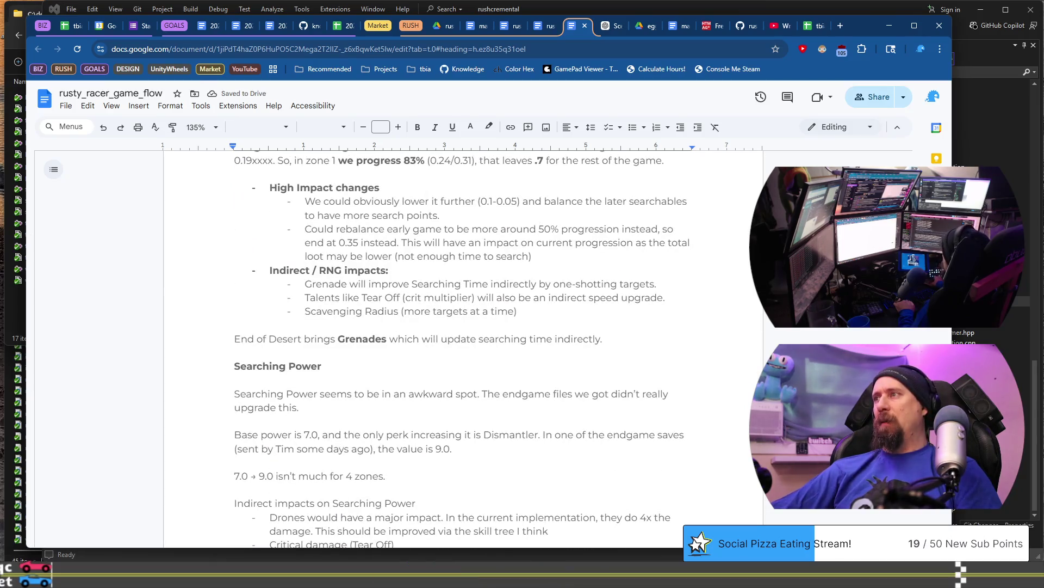
pyautogui.scroll(20, 463, 326)
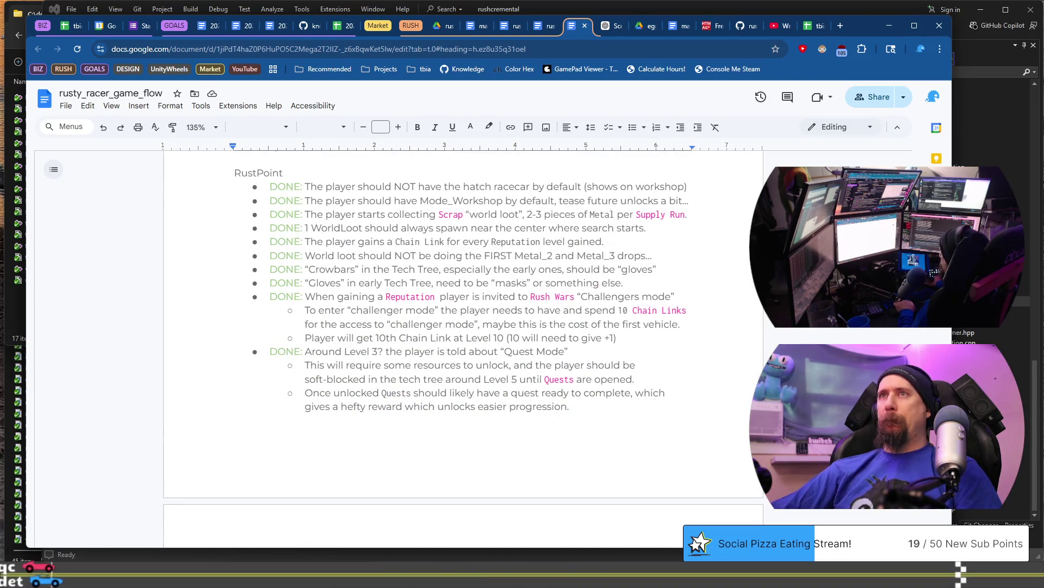
pyautogui.click(279, 186)
pyautogui.scroll(-3, 613, 302)
pyautogui.scroll(3, 613, 303)
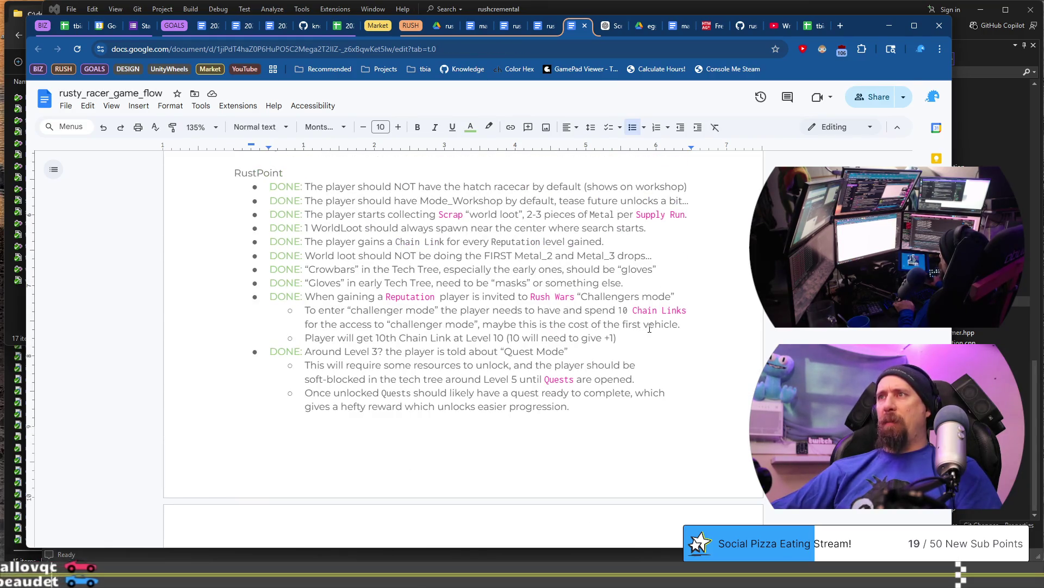
pyautogui.keyDown('shift'); pyautogui.click(686, 287); pyautogui.keyUp('shift')
# Step: Switch to VS Code and scroll rushcremental.todo up to the Full Game Progression section
pyautogui.hotkey('alt', 'Tab')
pyautogui.scroll(20, 420, 323)
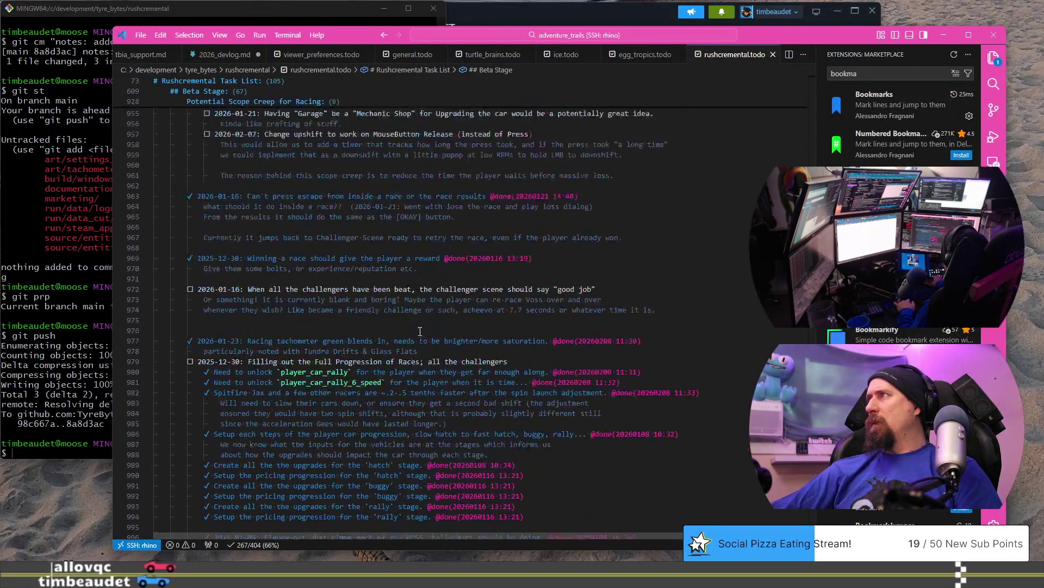
pyautogui.scroll(20, 325, 315)
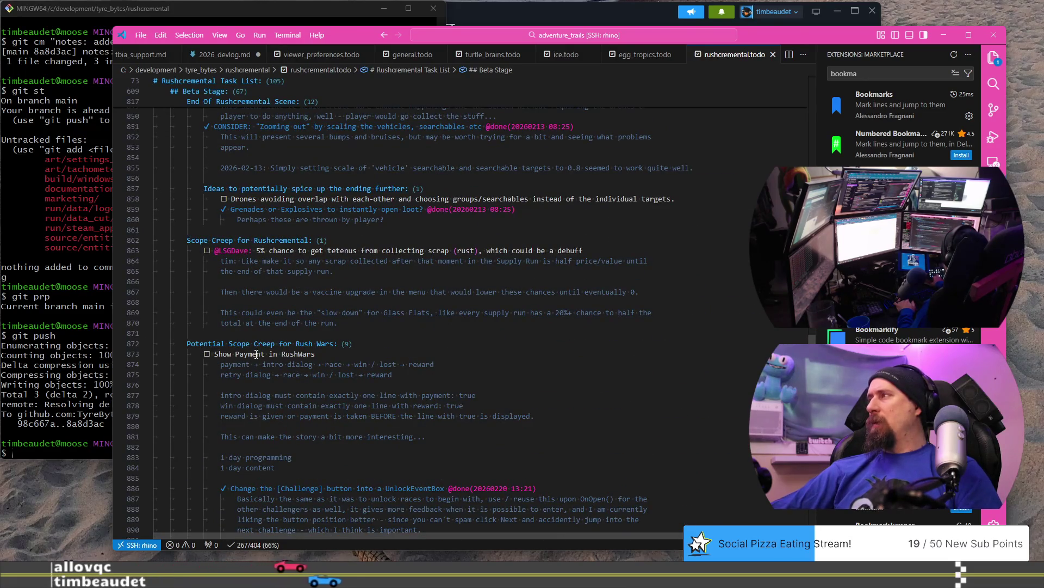
pyautogui.scroll(13, 256, 354)
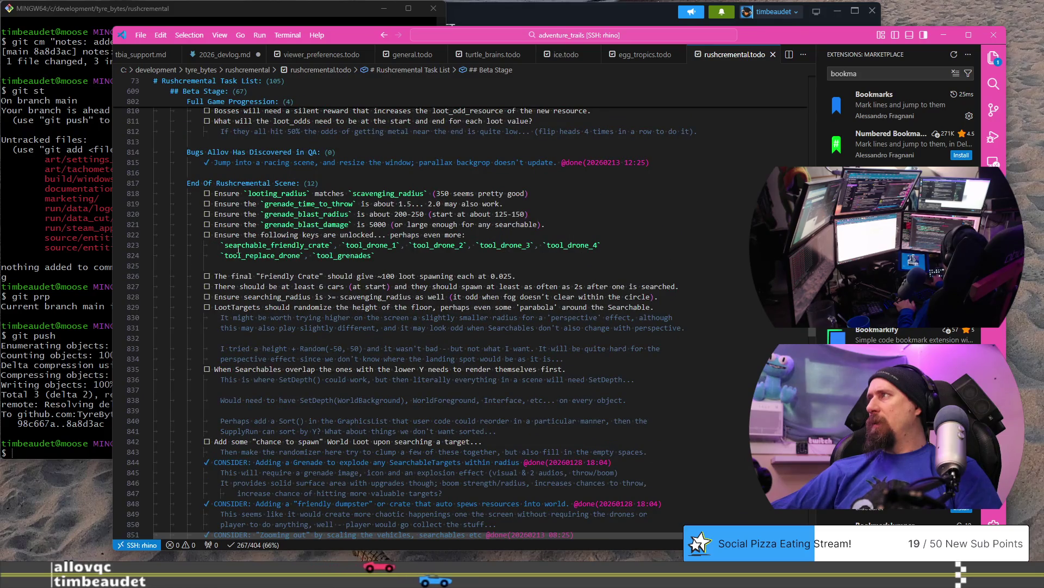
pyautogui.scroll(13, 256, 283)
pyautogui.scroll(-8, 304, 402)
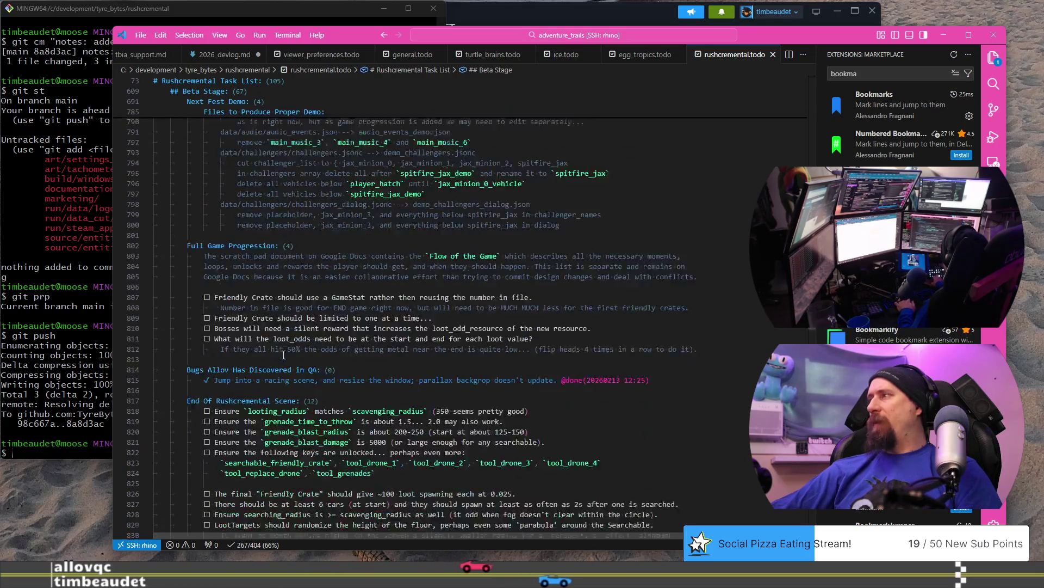
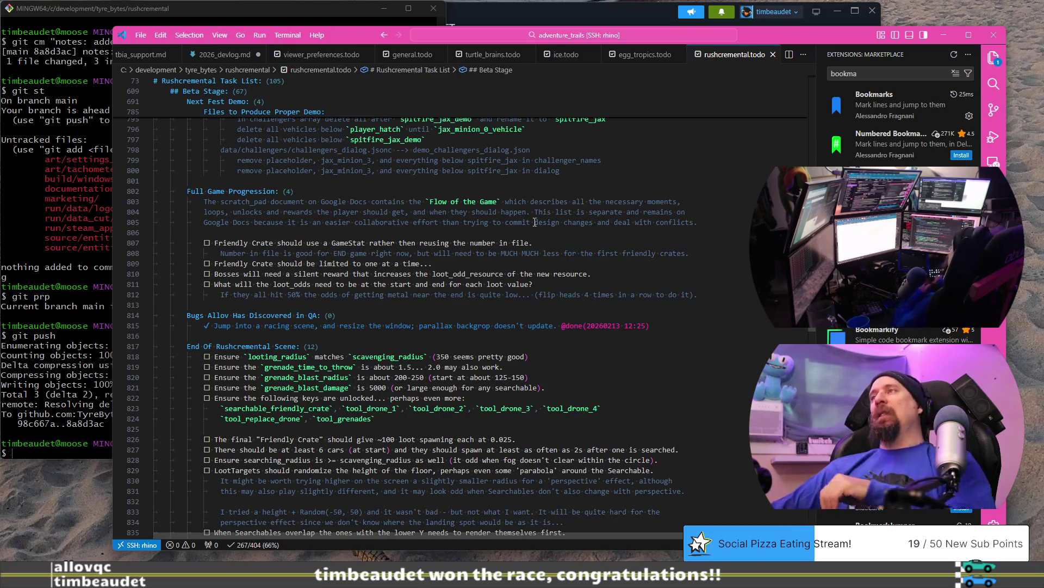
# Step: Bring the rusty_racer_game_flow Google Doc into view in the browser
pyautogui.scroll(6, 302, 294)
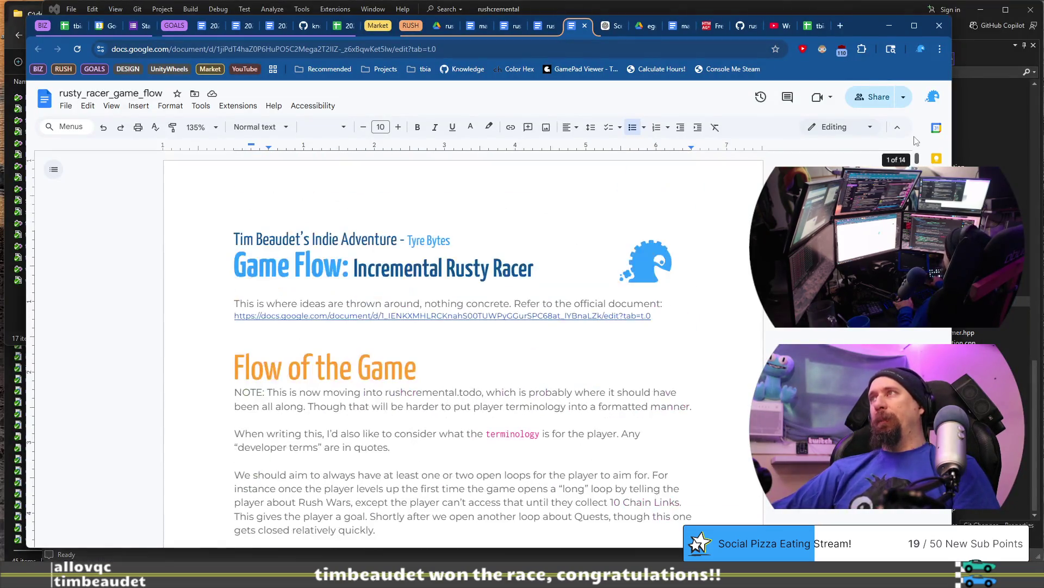
# Step: Reword the NOTE's opening to 'There was some consideration to move this list into'
pyautogui.click(276, 285)
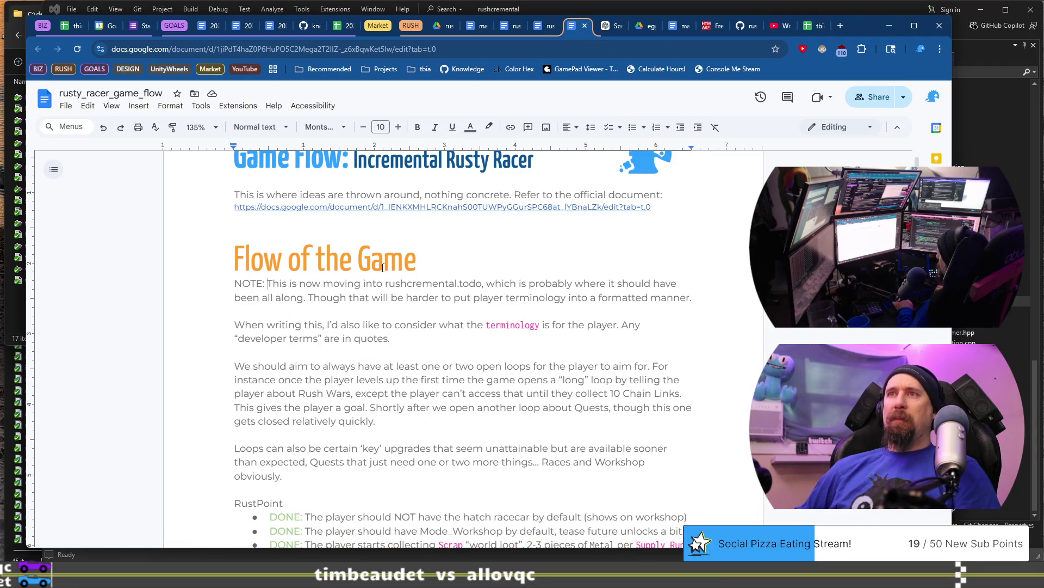
pyautogui.hotkey('shift', 'Down')
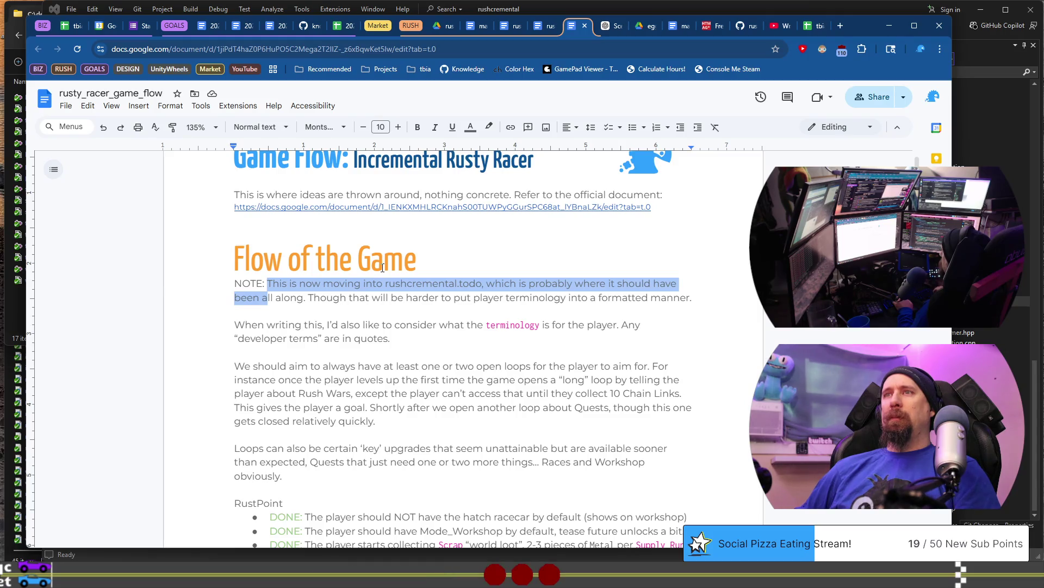
pyautogui.hotkey('shift', 'Up')
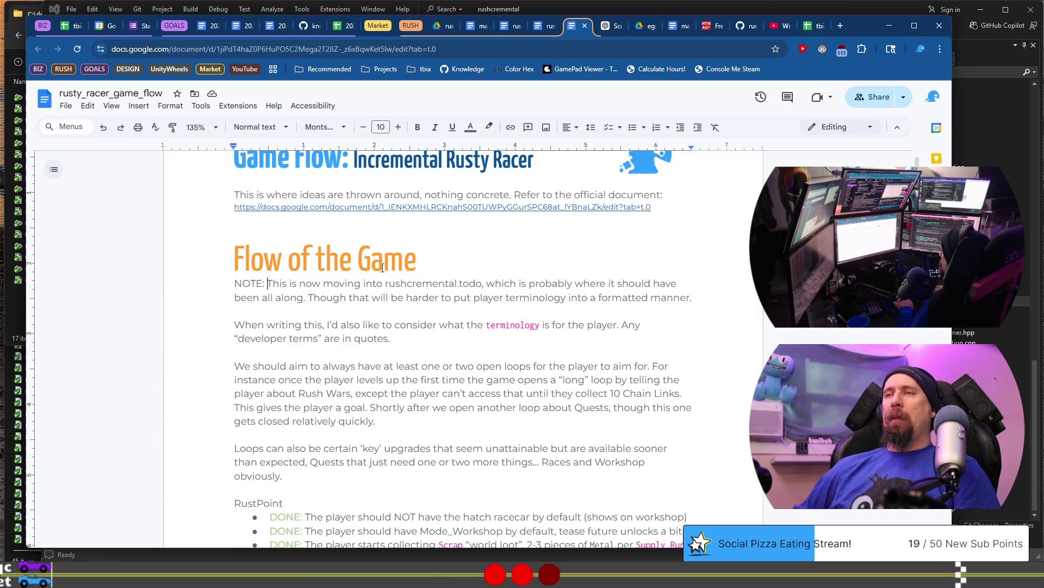
pyautogui.write('There was some consideration to move this listThis is now moving into')
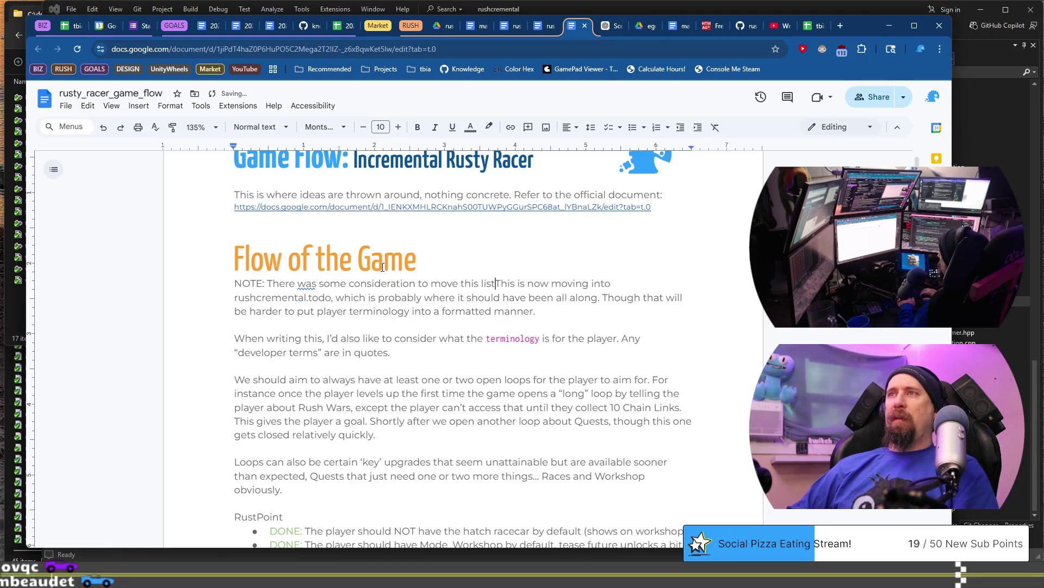
pyautogui.hotkey('ctrl', 'shift', 'Right')
pyautogui.hotkey('ctrl', 'shift', 'Right')
pyautogui.hotkey('ctrl', 'shift', 'Right')
pyautogui.write('into')
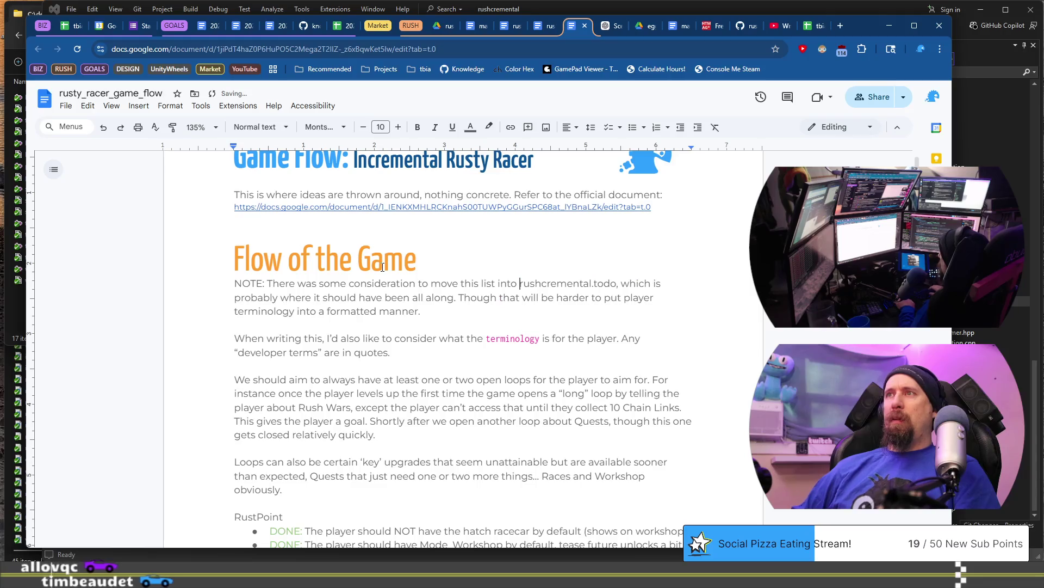
pyautogui.hotkey('ctrl', 'Right')
pyautogui.hotkey('ctrl', 'Right')
pyautogui.press('Down')
pyautogui.press('Home')
pyautogui.hotkey('ctrl', 'Right')
# Step: Add 'a good spot for a task list, but it would be' and delete the outdated clause
pyautogui.write('a good spot for a task list, but ')
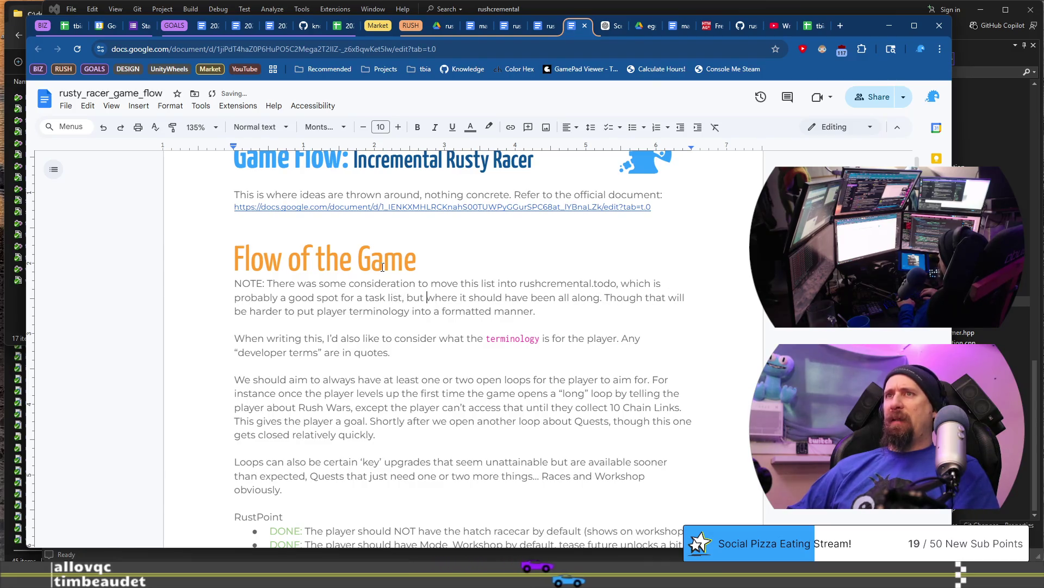
pyautogui.write('it would ber')
pyautogui.press('Left')
pyautogui.press('BackSpace')
pyautogui.hotkey('shift', 'Down')
pyautogui.hotkey('ctrl', 'shift', 'Left')
pyautogui.hotkey('ctrl', 'shift', 'Left')
pyautogui.hotkey('ctrl', 'shift', 'Left')
pyautogui.hotkey('ctrl', 'shift', 'Left')
pyautogui.press('BackSpace')
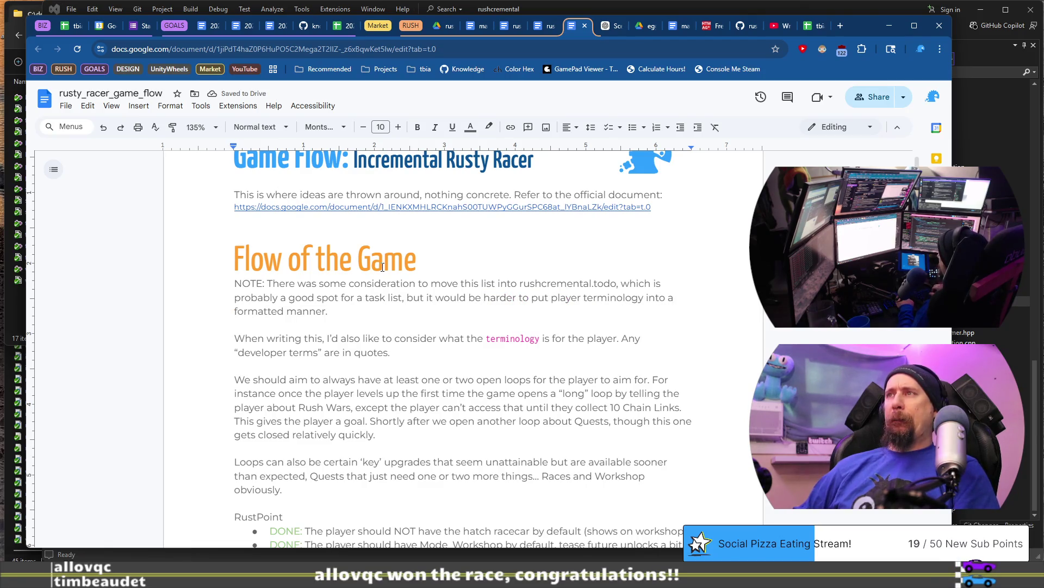
pyautogui.hotkey('ctrl', 'Left')
pyautogui.hotkey('ctrl', 'Left')
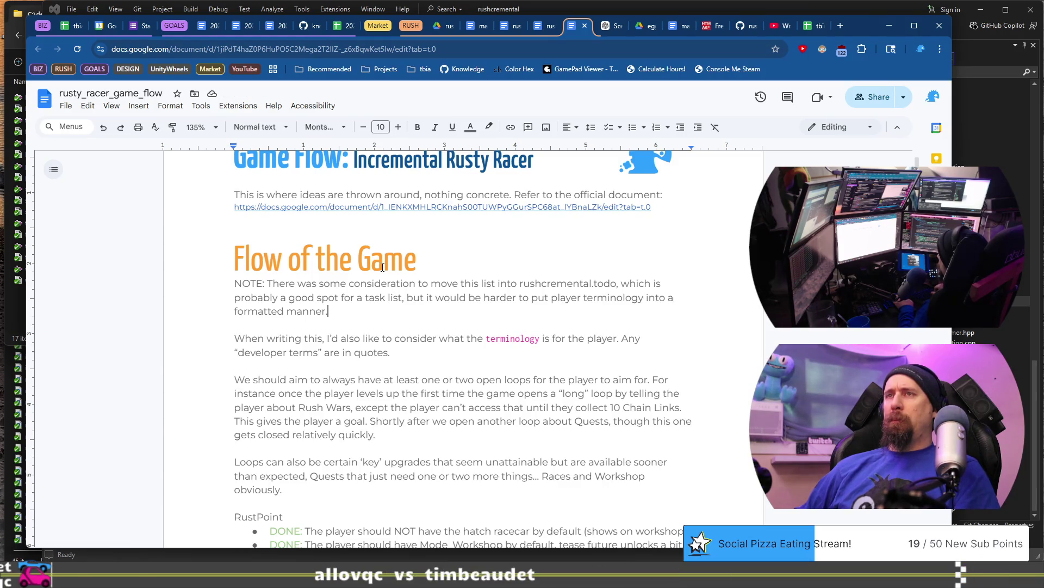
# Step: Extend the NOTE: the design changes rapidly, with two team members making changes
pyautogui.press('BackSpace')
pyautogui.write('and ')
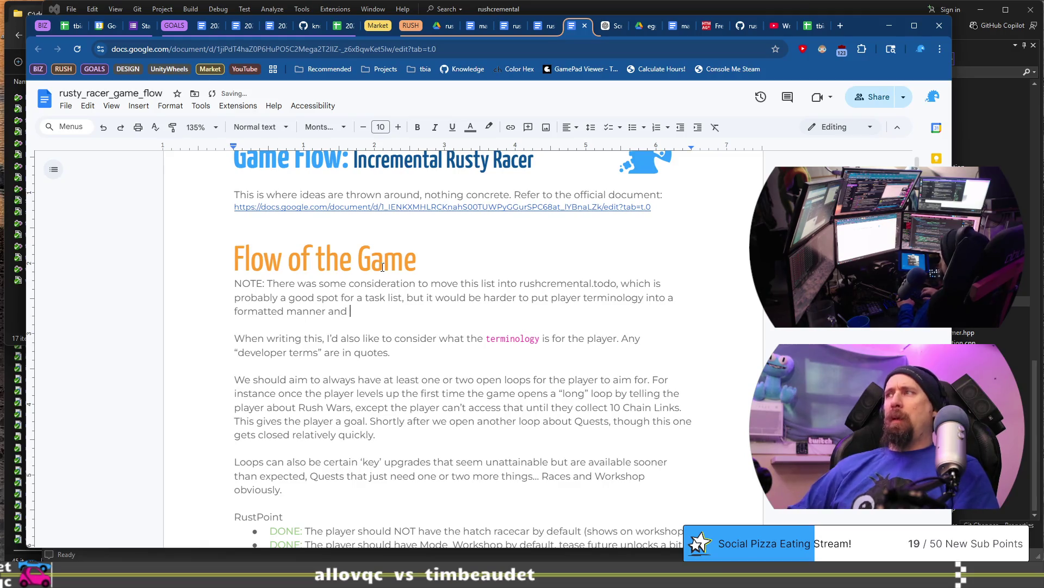
pyautogui.write('more importantly')
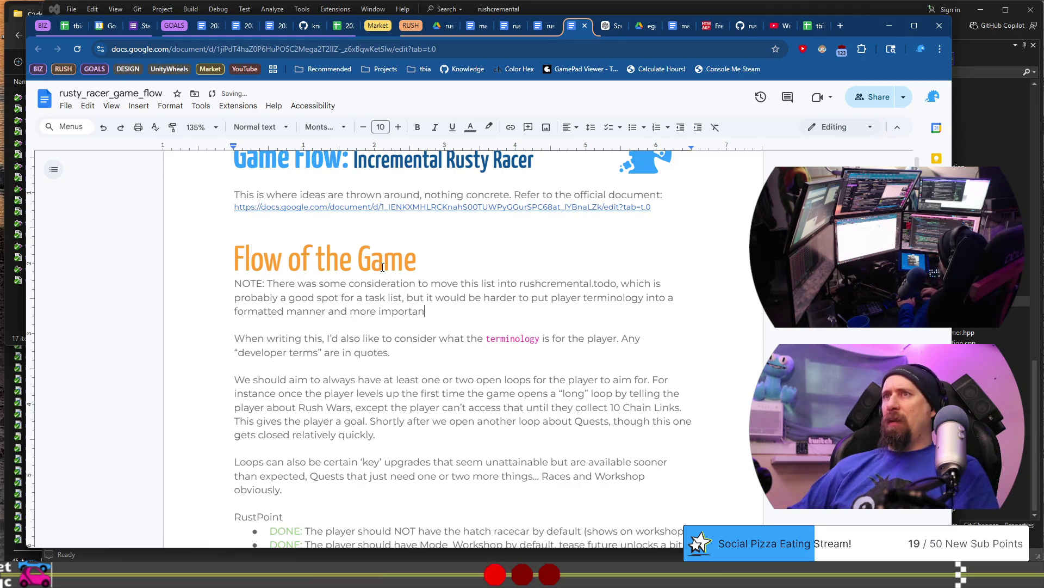
pyautogui.write(' the ')
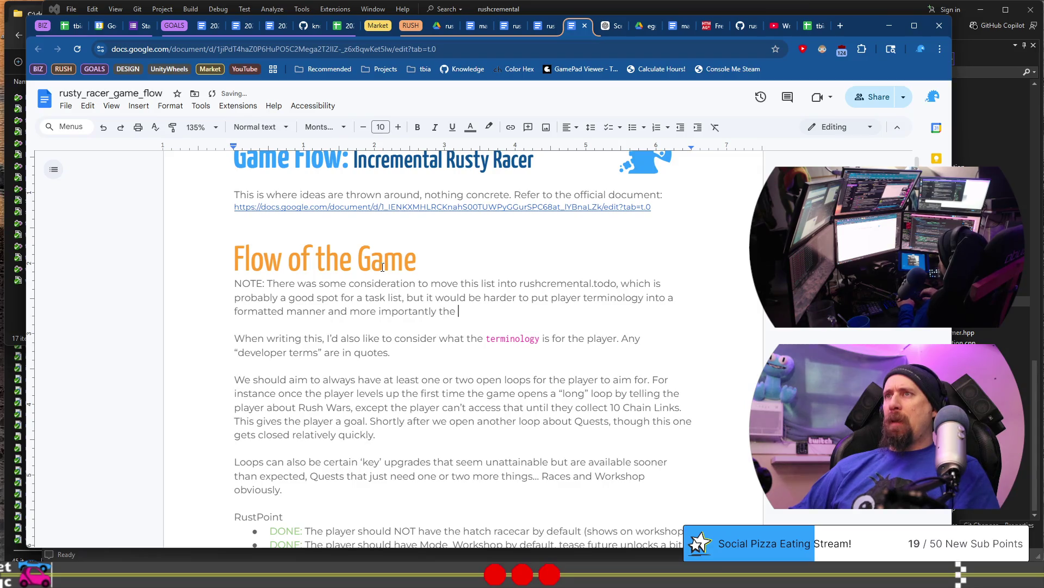
pyautogui.write('design changes ')
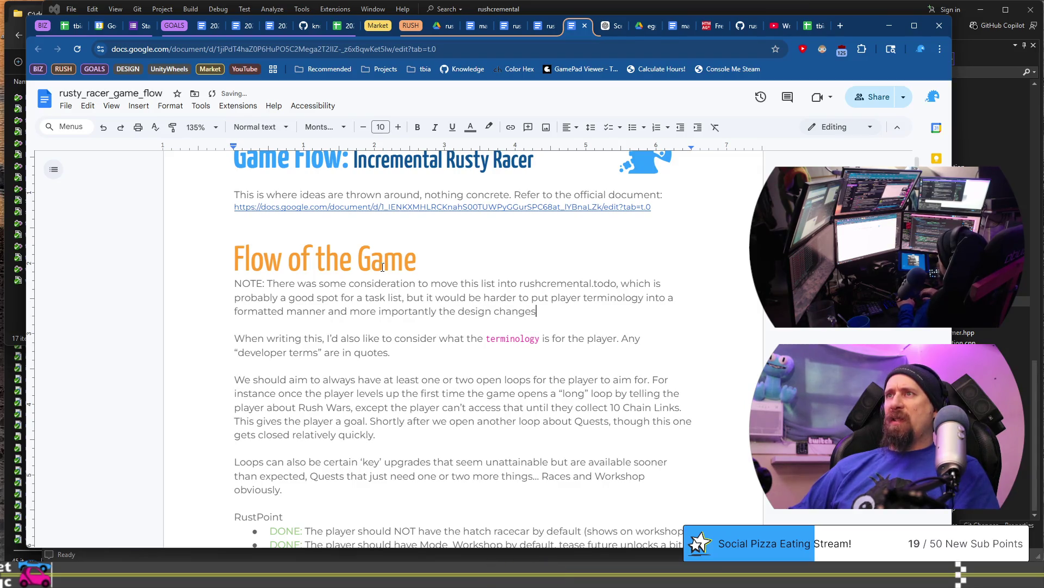
pyautogui.write('a bit ra')
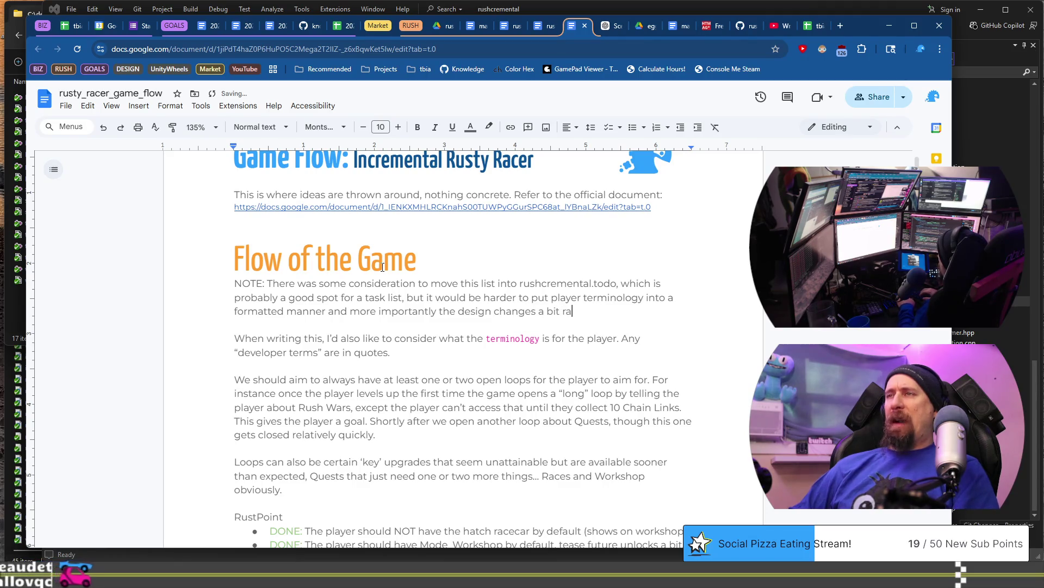
pyautogui.write('pidly, and ')
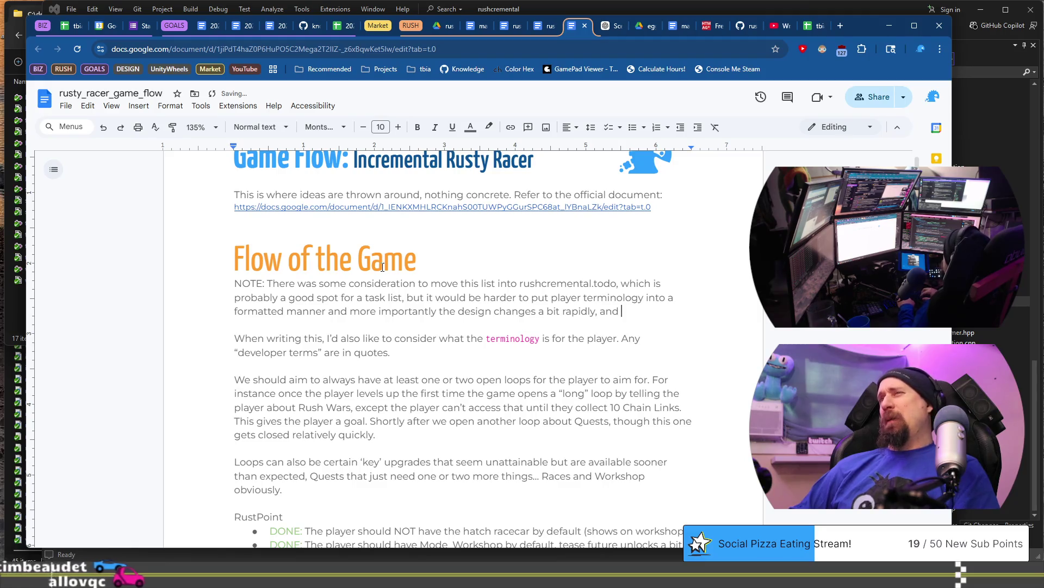
pyautogui.write('due')
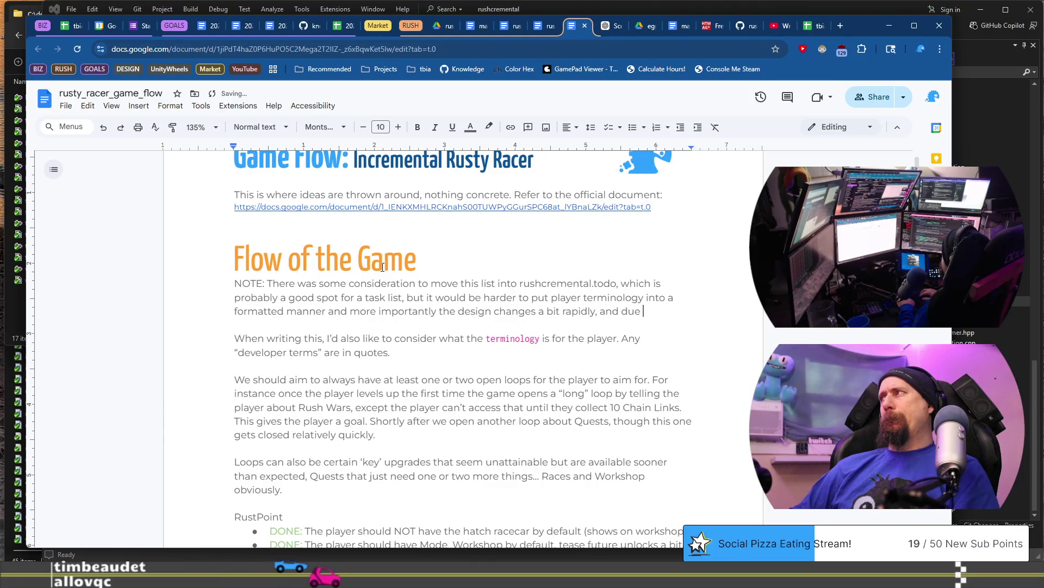
pyautogui.press('BackSpace')
pyautogui.press('BackSpace')
pyautogui.press('BackSpace')
pyautogui.write('potentially ')
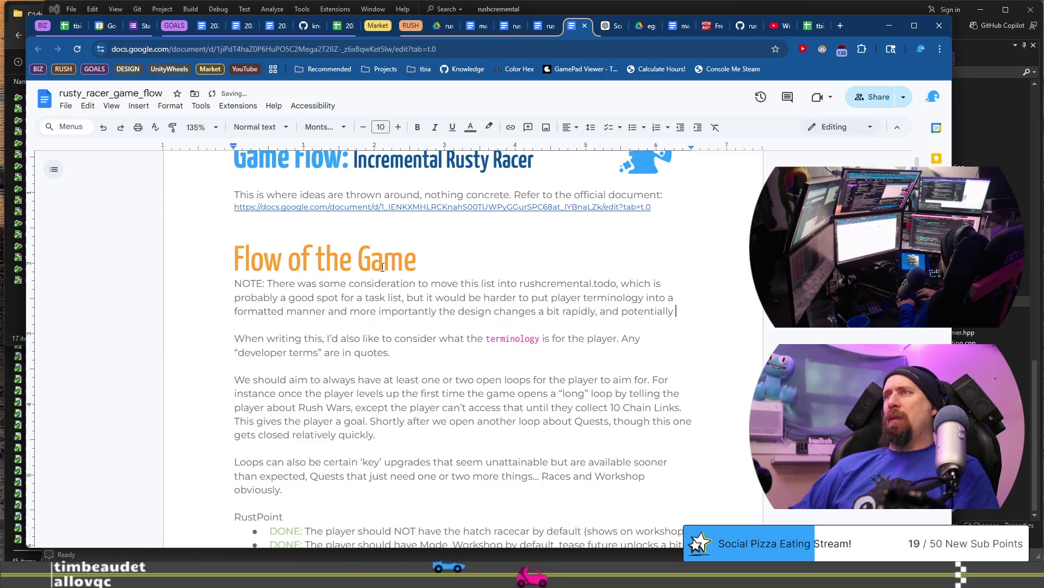
pyautogui.write('with both A')
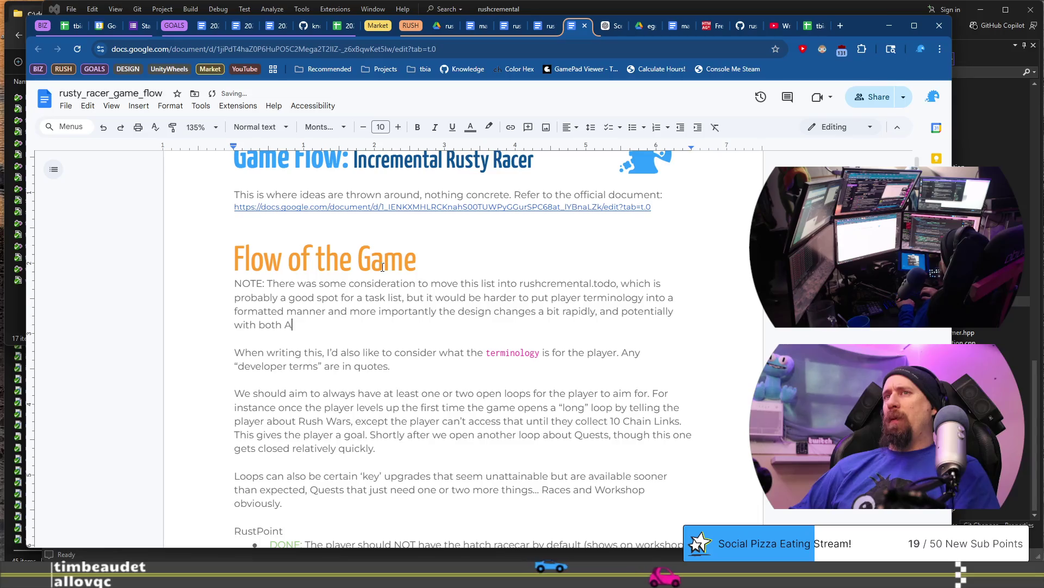
pyautogui.write('llov and Tim ')
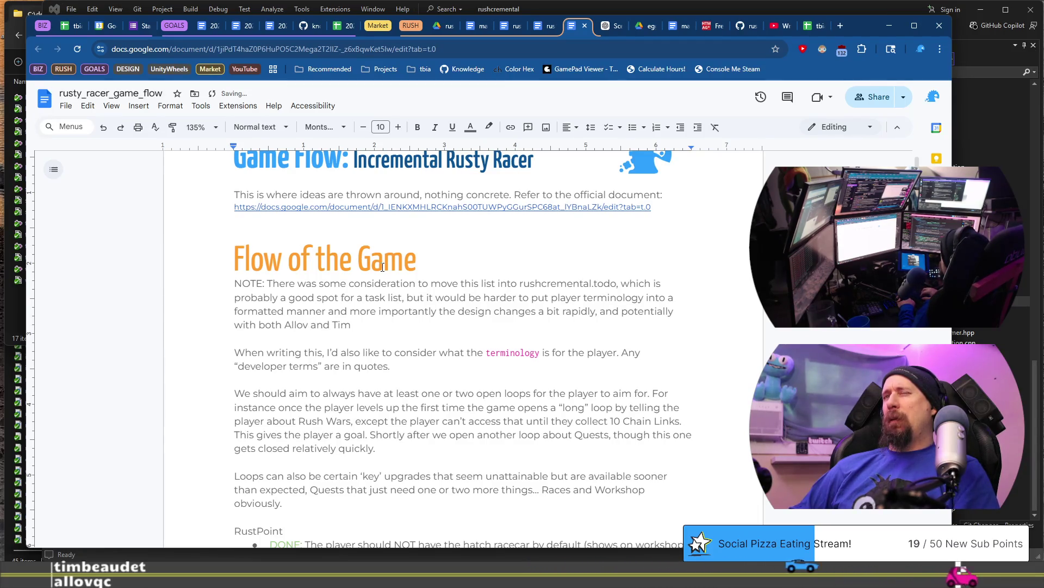
pyautogui.write('making changes.')
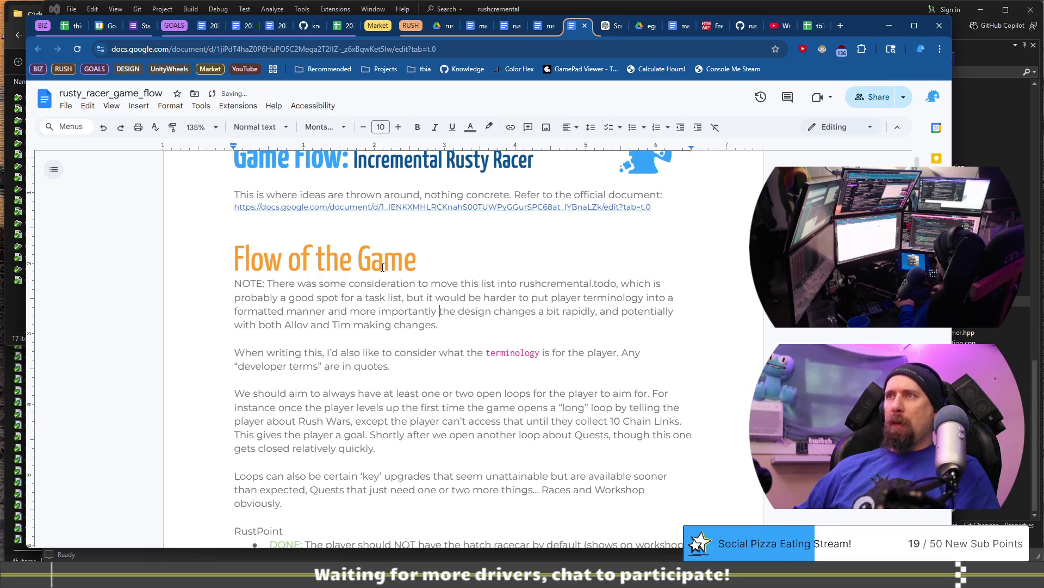
pyautogui.write('considering the')
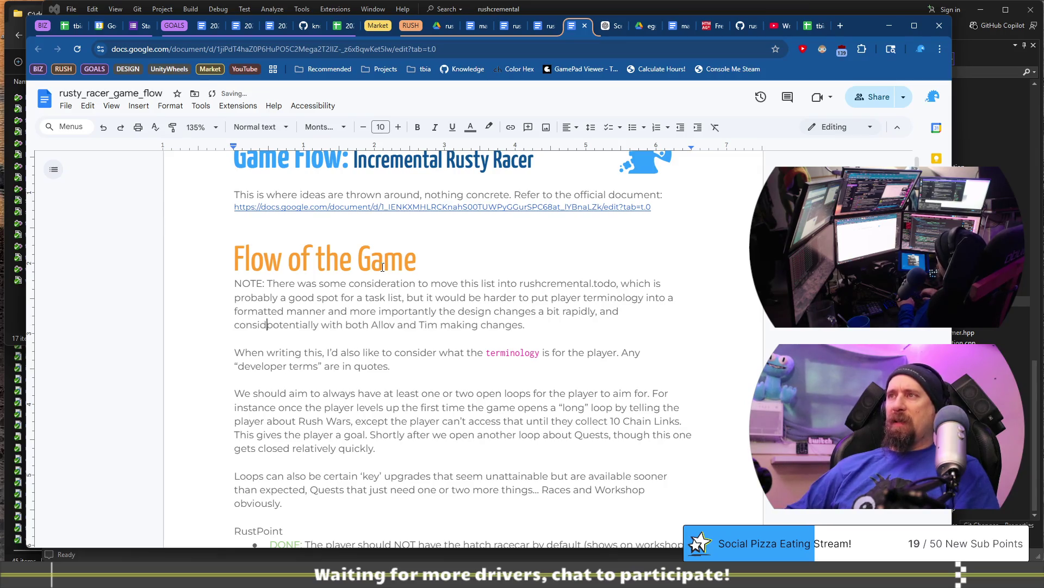
# Step: Finish the NOTE with the potential git conflicts reasoning and copy the document's URL
pyautogui.press('BackSpace')
pyautogui.press('BackSpace')
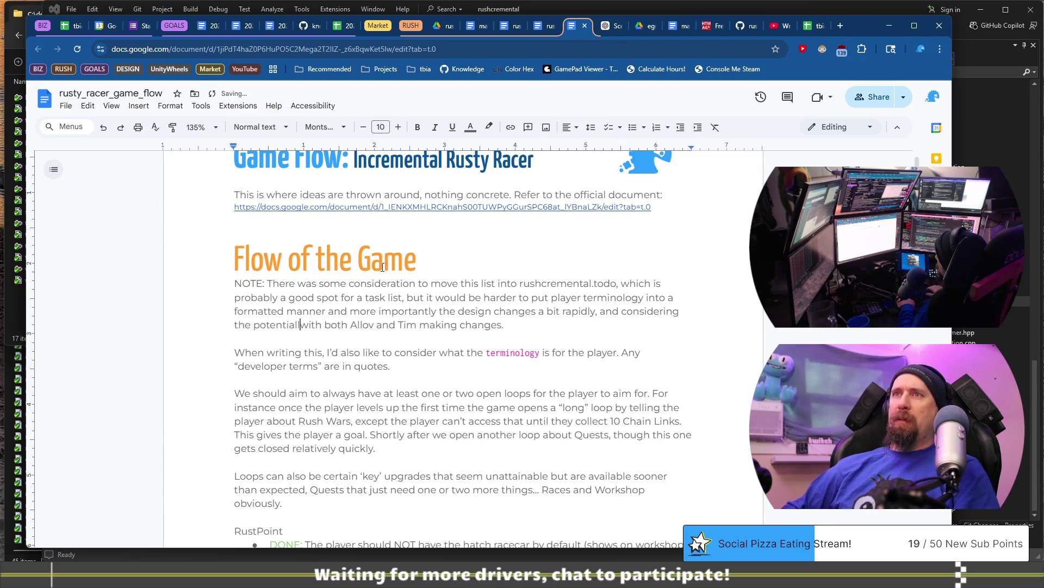
pyautogui.write('for')
pyautogui.hotkey('shift', 'End')
pyautogui.write('g')
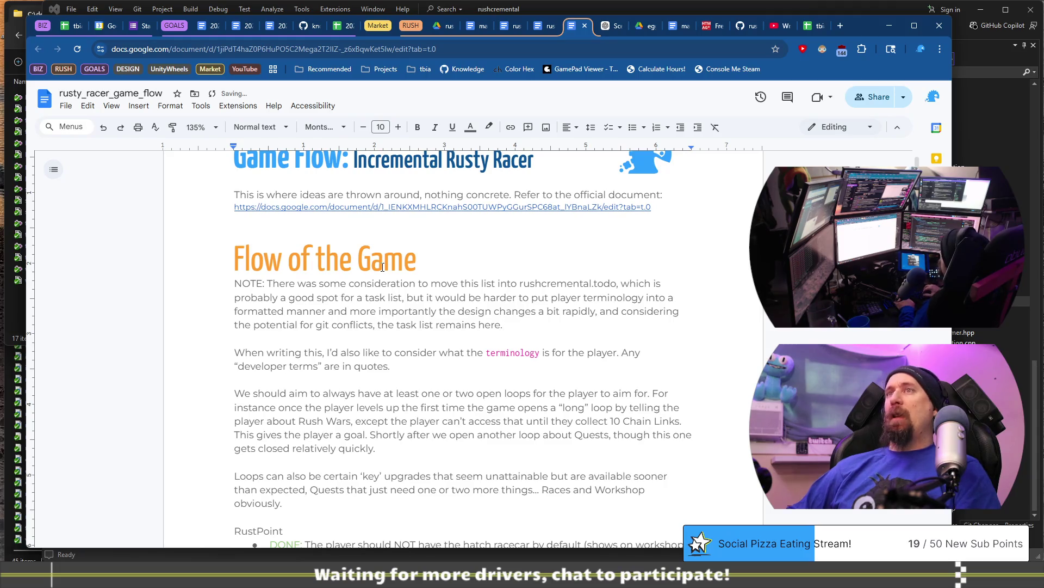
pyautogui.click(423, 48)
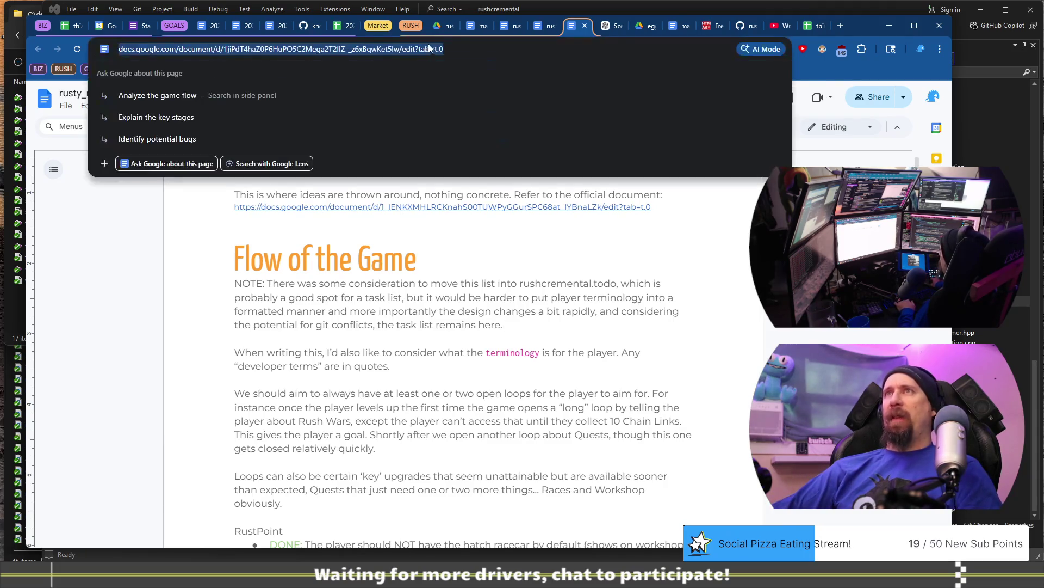
pyautogui.press('ctrl+super+Right')
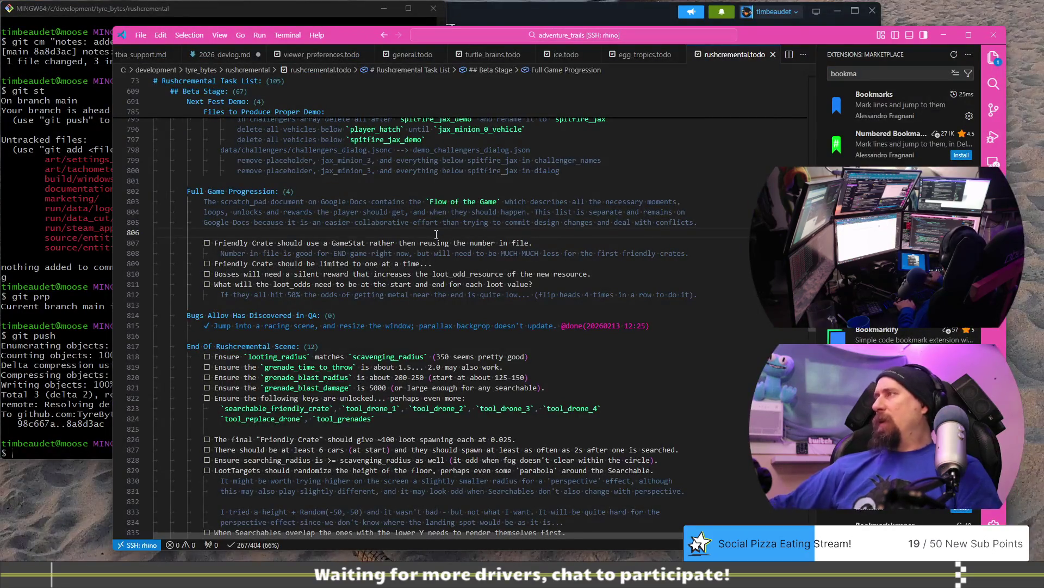
# Step: Add an 'Ensure the Flow of the Game is Completed!' todo with the doc link below it
pyautogui.press('Return')
pyautogui.press('Return')
pyautogui.hotkey('alt', 'Return')
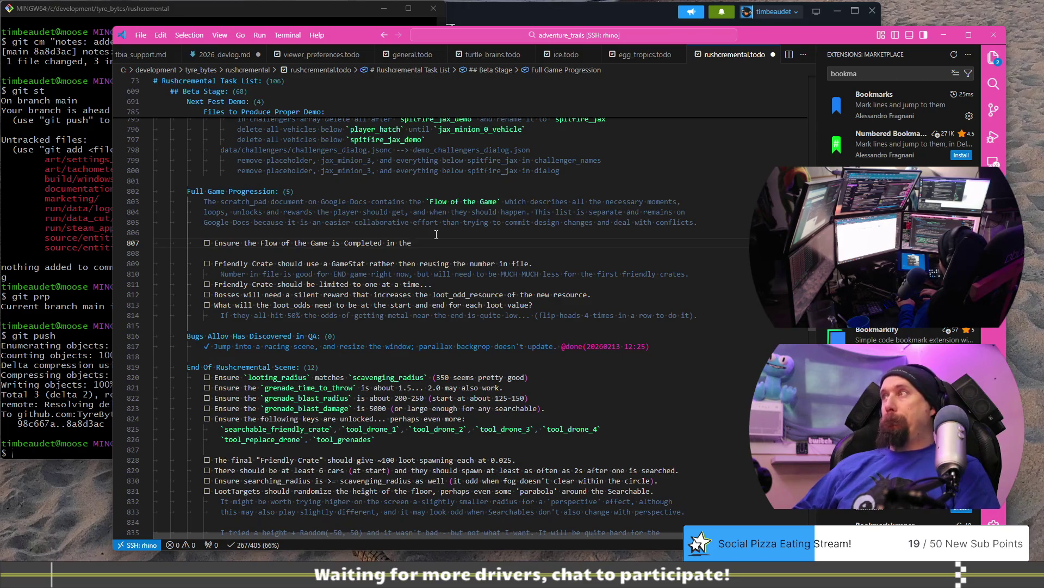
pyautogui.write('!')
pyautogui.press('Return')
pyautogui.hotkey('ctrl', 'v')
pyautogui.press('Home')
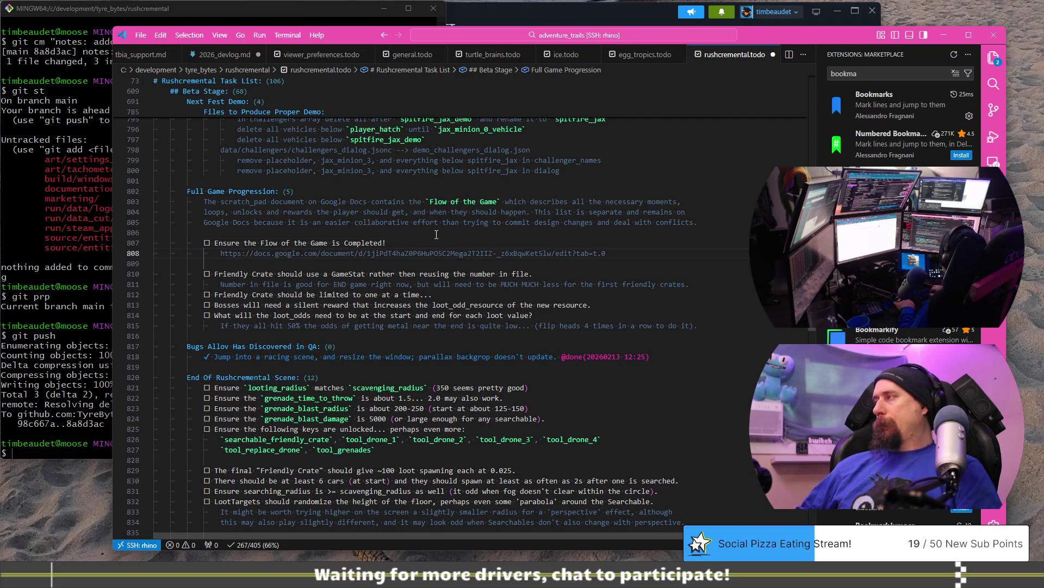
# Step: Duplicate the Flow of the Game task line until it appears five times
pyautogui.press('Up')
pyautogui.press('Up')
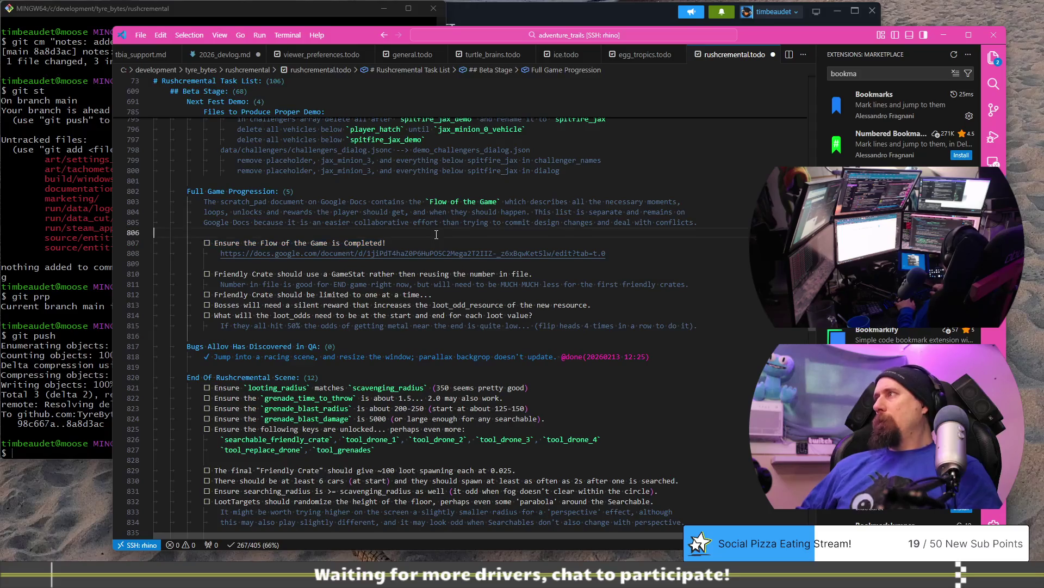
pyautogui.press('Down')
pyautogui.hotkey('shift', 'alt', 'Down')
pyautogui.hotkey('shift', 'alt', 'Down')
pyautogui.press('Up')
pyautogui.press('End')
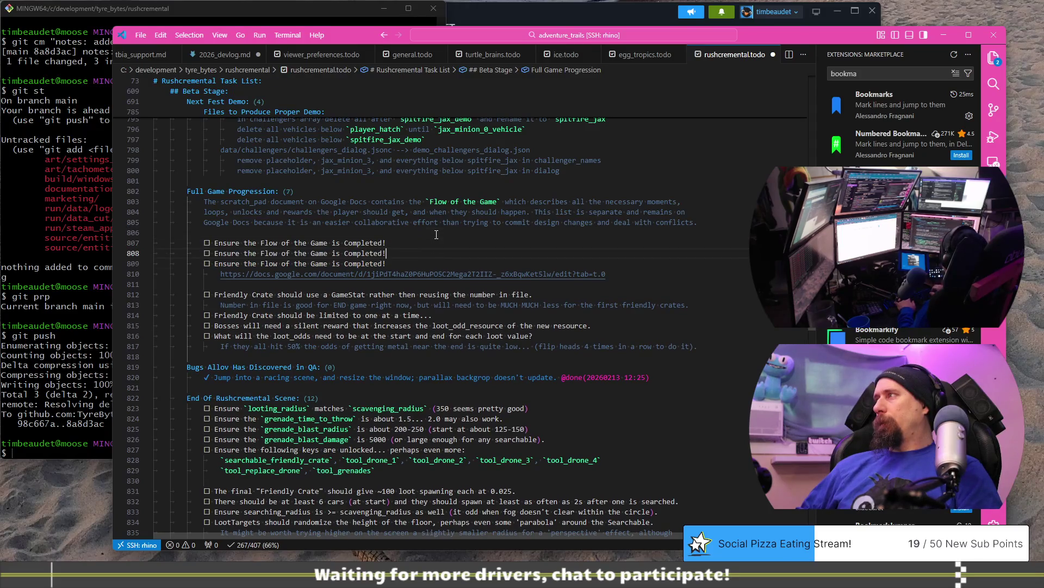
pyautogui.hotkey('shift', 'alt', 'Down')
pyautogui.hotkey('shift', 'alt', 'Down')
pyautogui.press('Down')
pyautogui.press('Down')
pyautogui.press('Down')
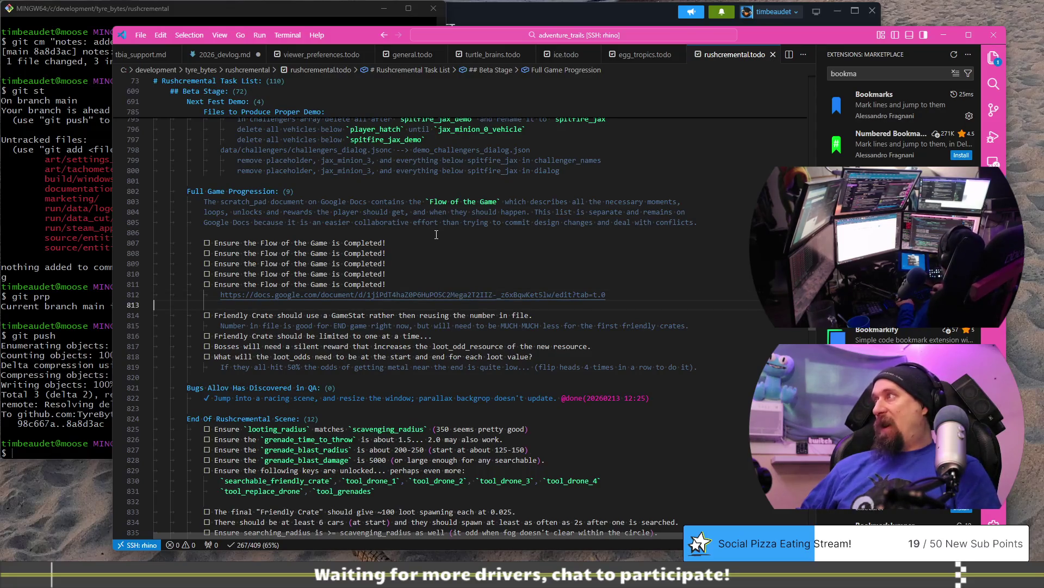
# Step: Delete the duplicate Flow of the Game tasks, cutting one copy with its doc link
pyautogui.scroll(7, 436, 234)
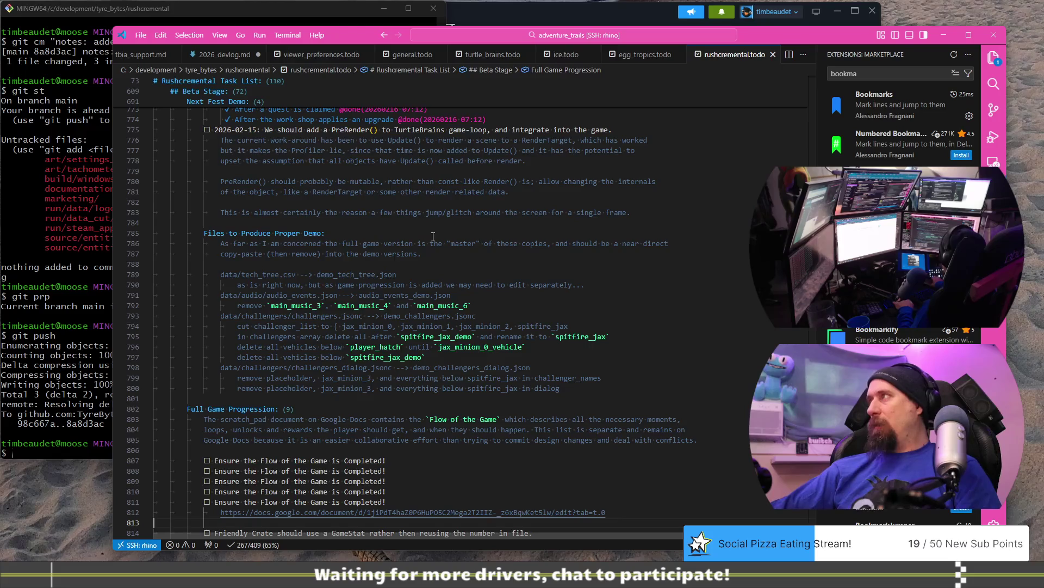
pyautogui.scroll(-10, 434, 236)
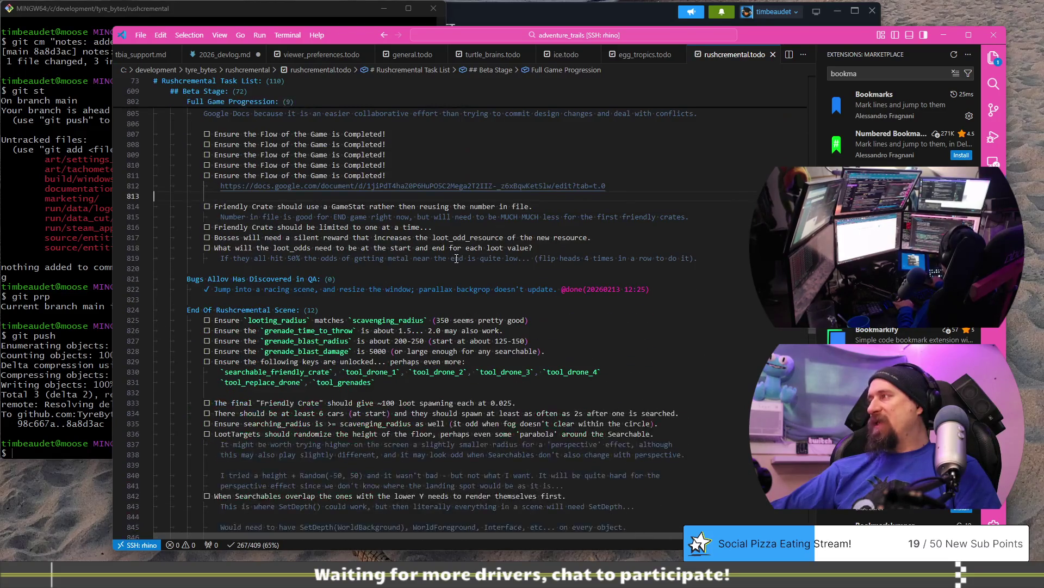
pyautogui.scroll(3, 457, 258)
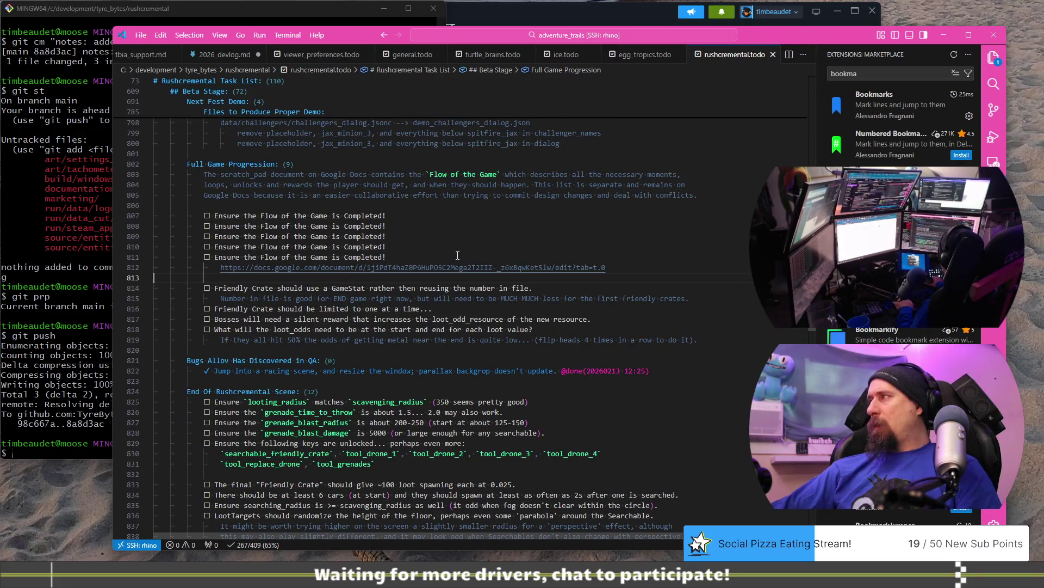
pyautogui.click(471, 225)
pyautogui.write('!')
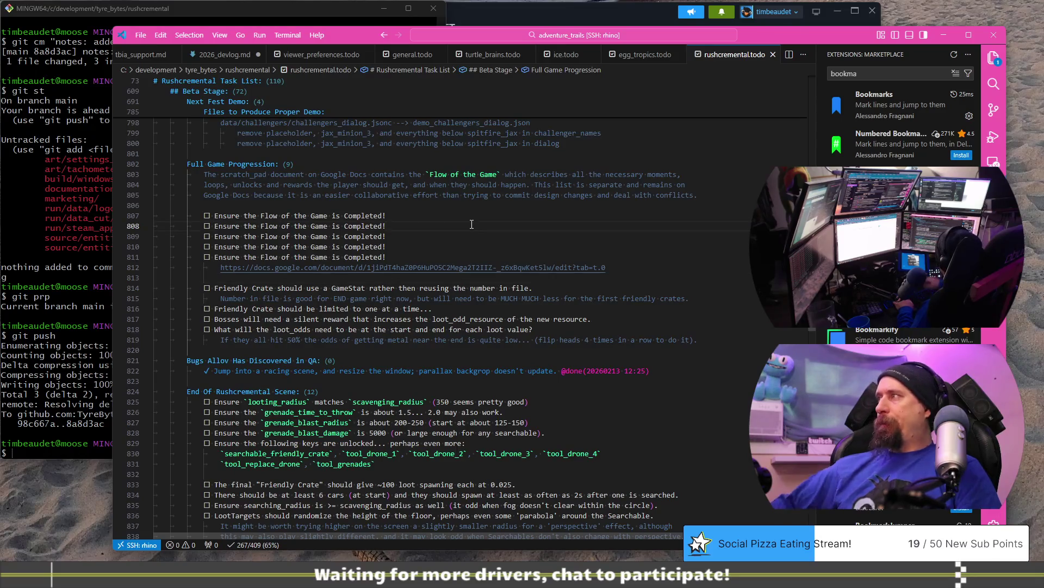
pyautogui.press('BackSpace')
pyautogui.press('Home')
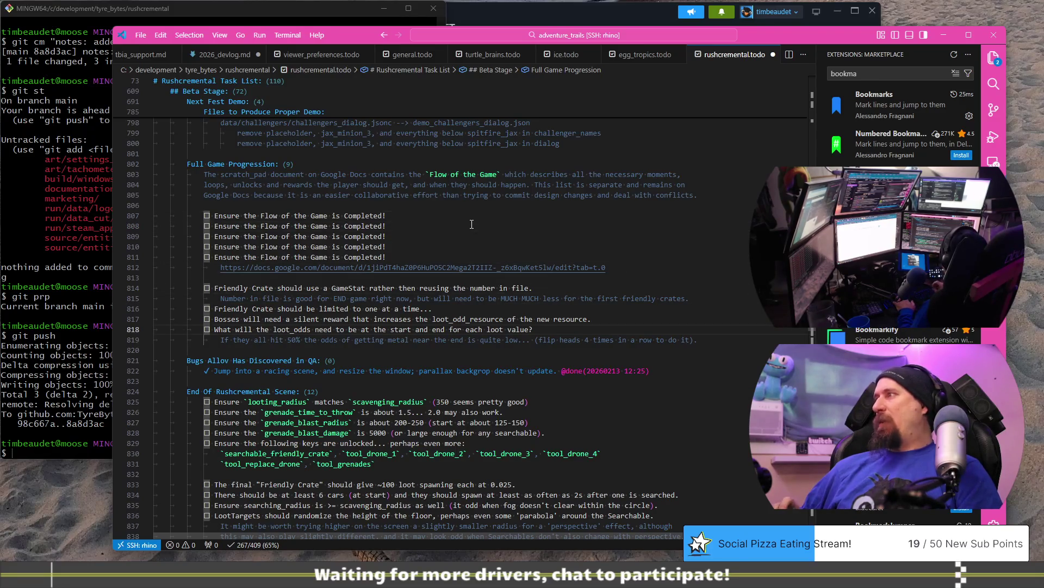
pyautogui.press('Up')
pyautogui.press('Up')
pyautogui.press('Up')
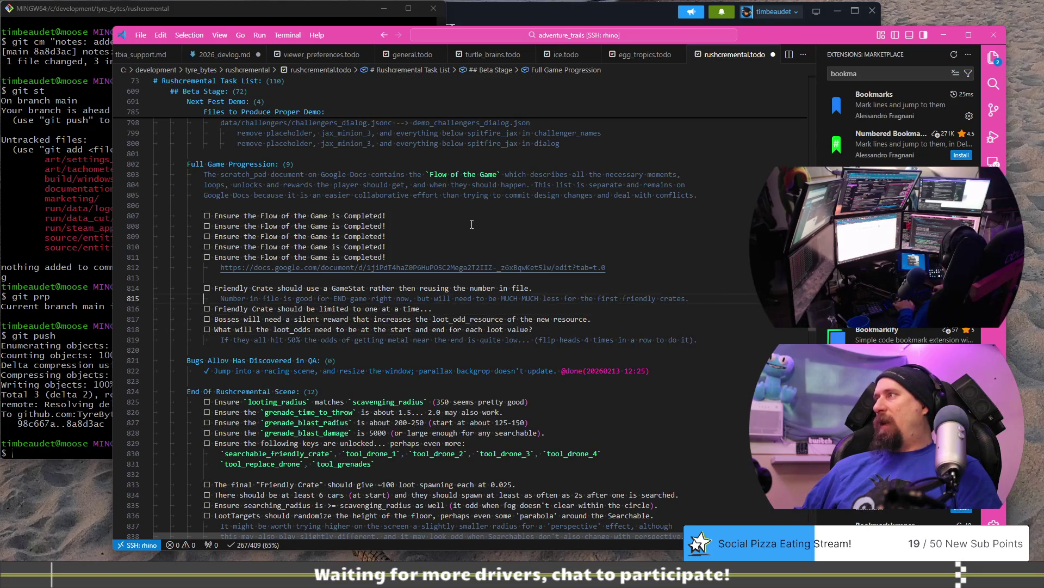
pyautogui.hotkey('shift', 'Up')
pyautogui.hotkey('shift', 'Up')
pyautogui.press('BackSpace')
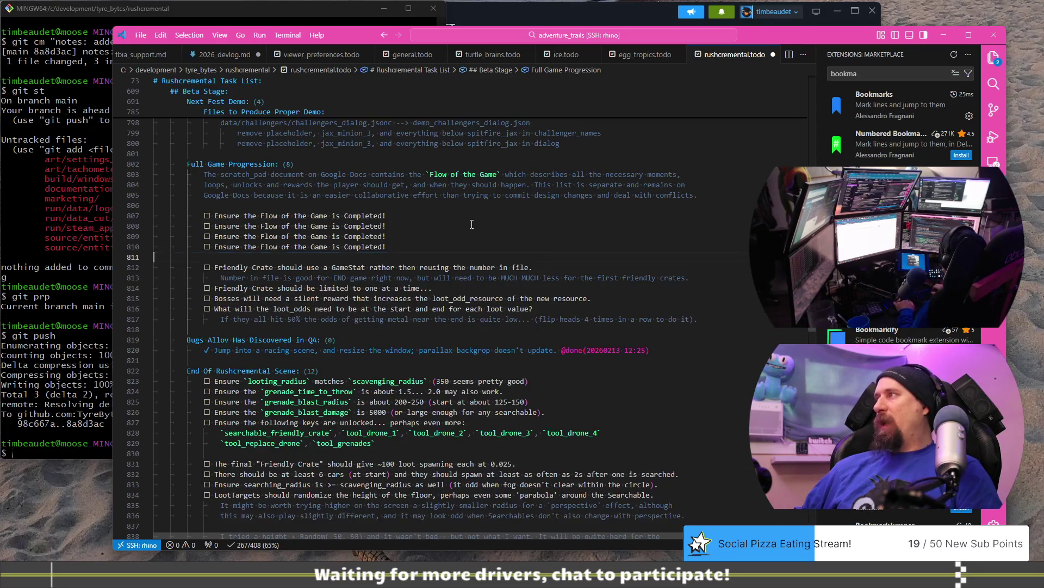
pyautogui.hotkey('shift', 'Up')
pyautogui.hotkey('shift', 'Up')
pyautogui.hotkey('shift', 'Up')
pyautogui.press('Delete')
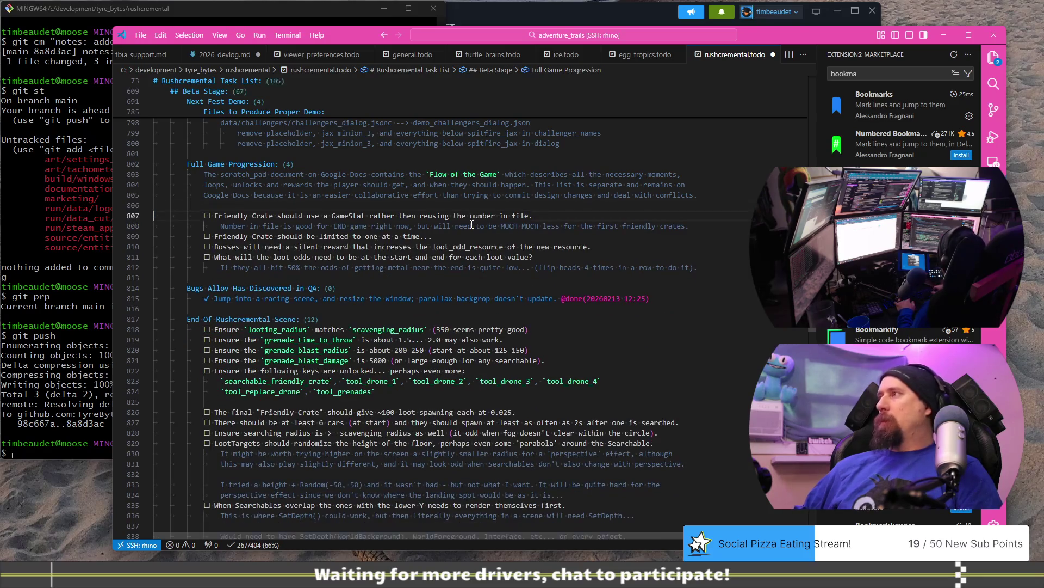
# Step: Paste that task and link under End Of Rushcremental Scene, outdented, and save the file
pyautogui.press('Down')
pyautogui.press('Down')
pyautogui.press('Down')
pyautogui.hotkey('ctrl', 'v')
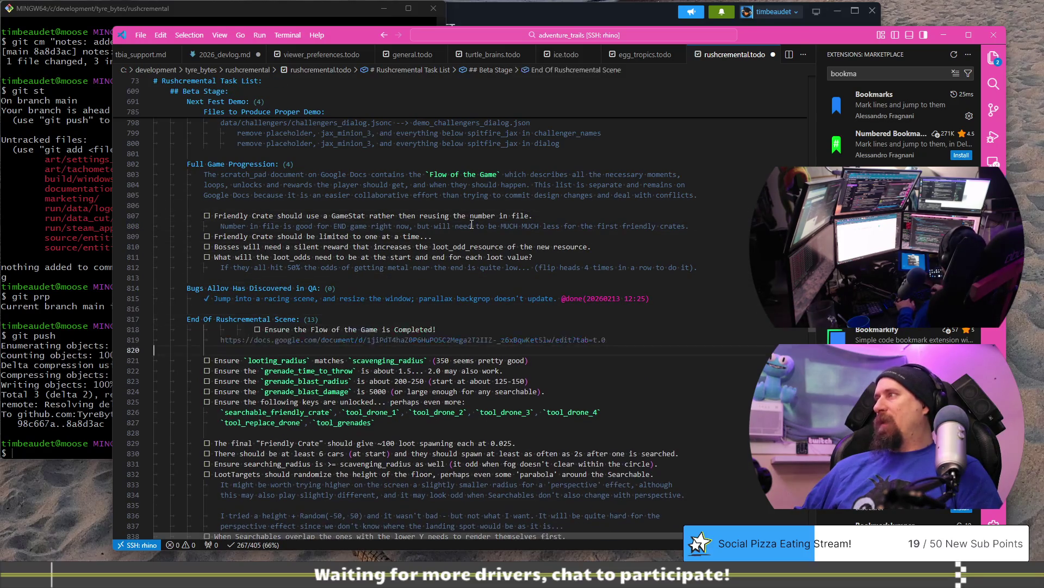
pyautogui.press('Up')
pyautogui.press('Up')
pyautogui.hotkey('shift', 'Tab')
pyautogui.hotkey('shift', 'Tab')
pyautogui.press('Down')
pyautogui.press('Down')
pyautogui.press('Down')
pyautogui.hotkey('ctrl', 's')
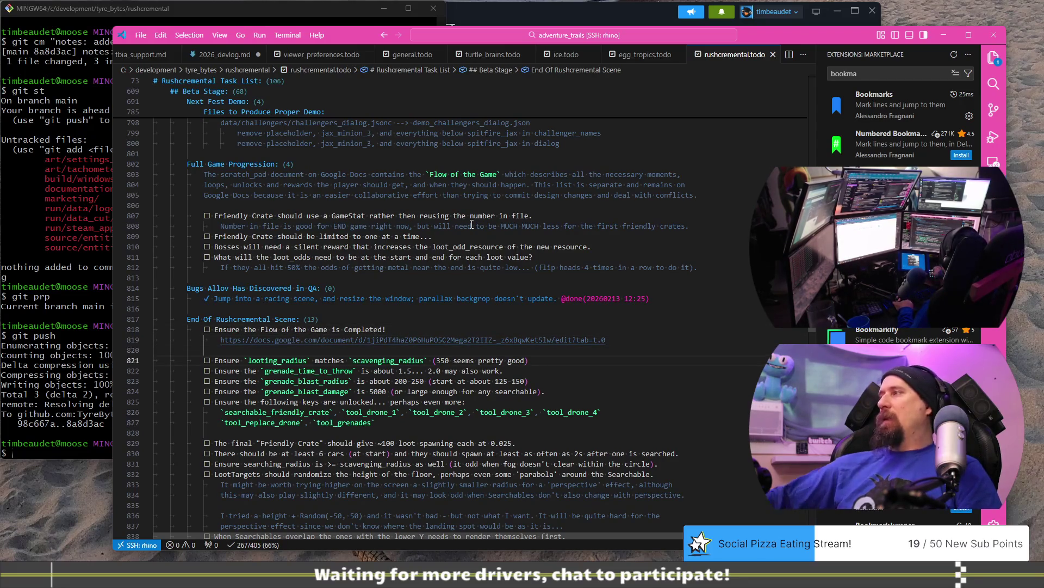
pyautogui.scroll(-5, 463, 360)
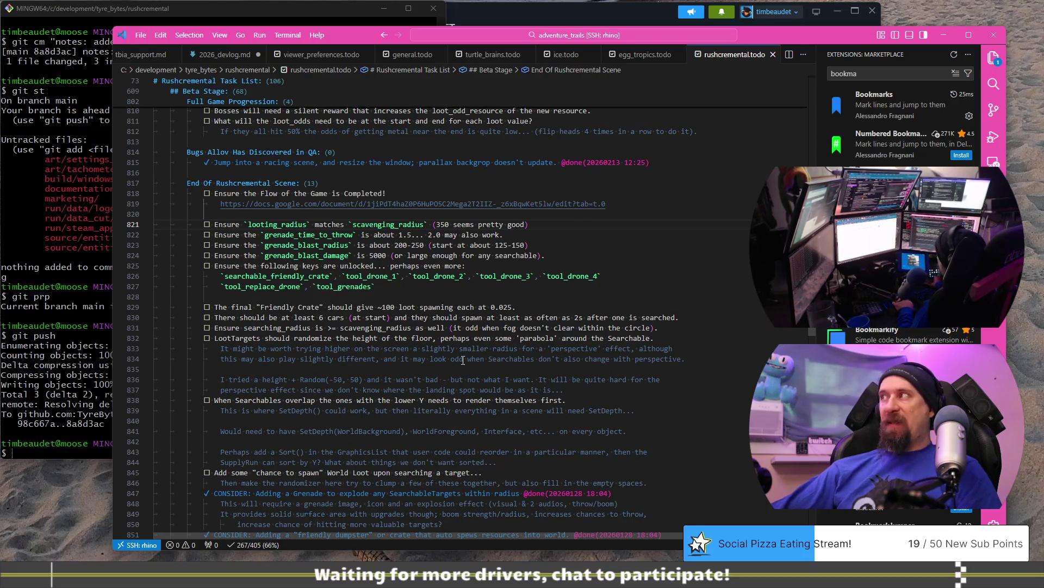
pyautogui.hotkey('alt', 'Tab')
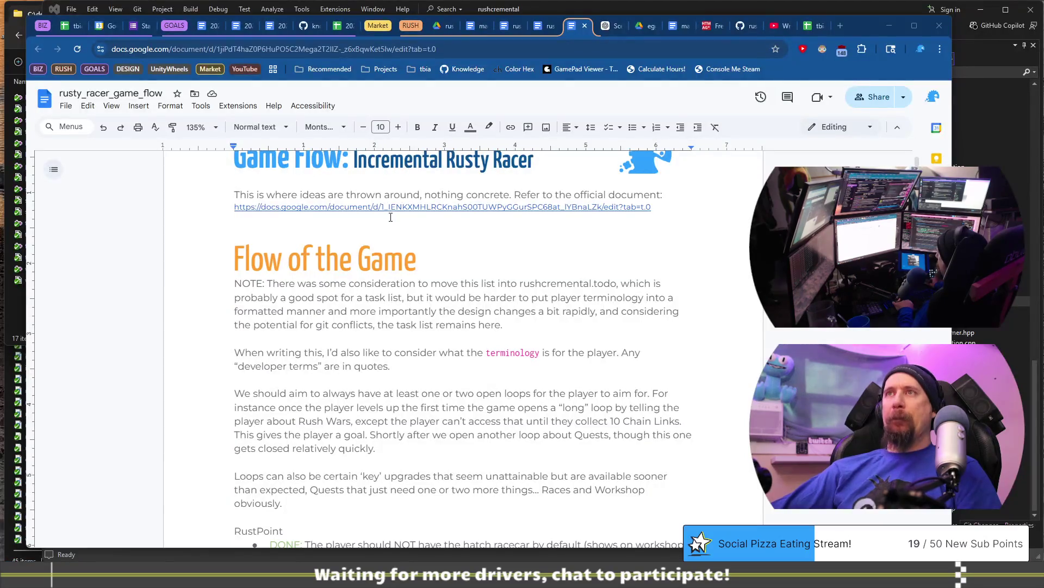
# Step: Delete the blank line below the document link
pyautogui.click(395, 224)
pyautogui.press('BackSpace')
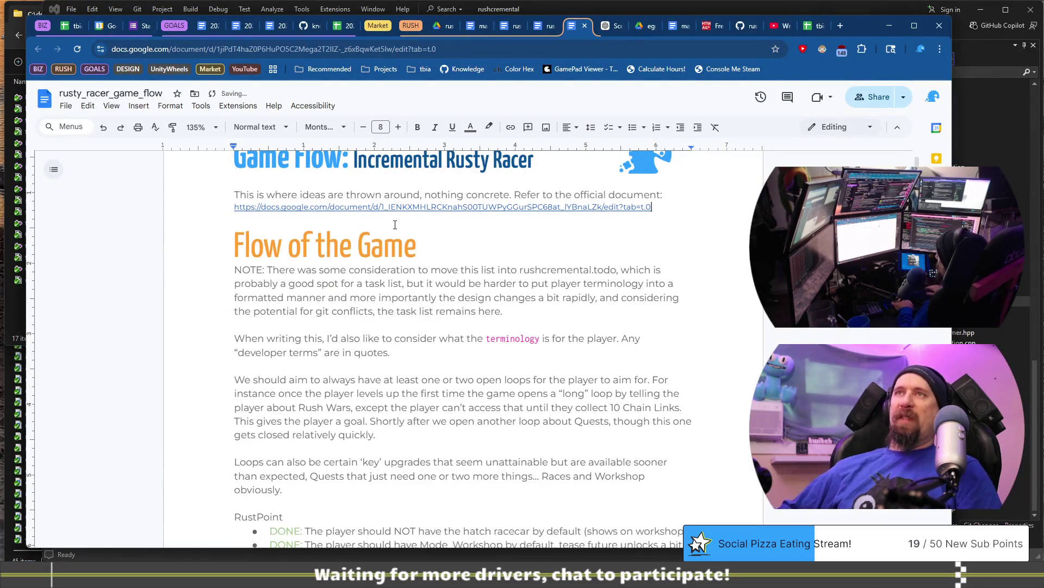
pyautogui.scroll(1, 395, 225)
pyautogui.scroll(-15, 401, 334)
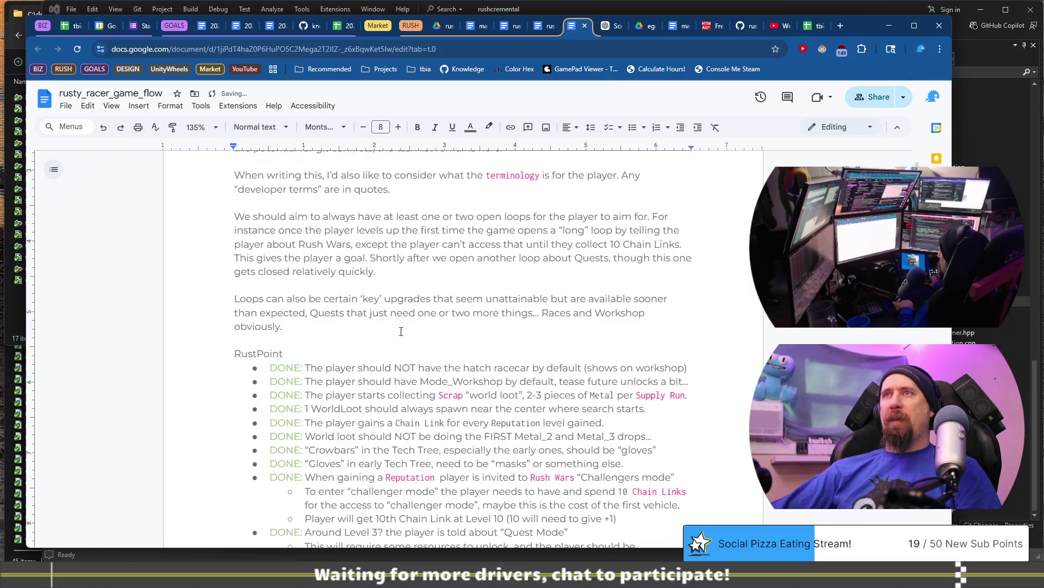
pyautogui.scroll(15, 401, 333)
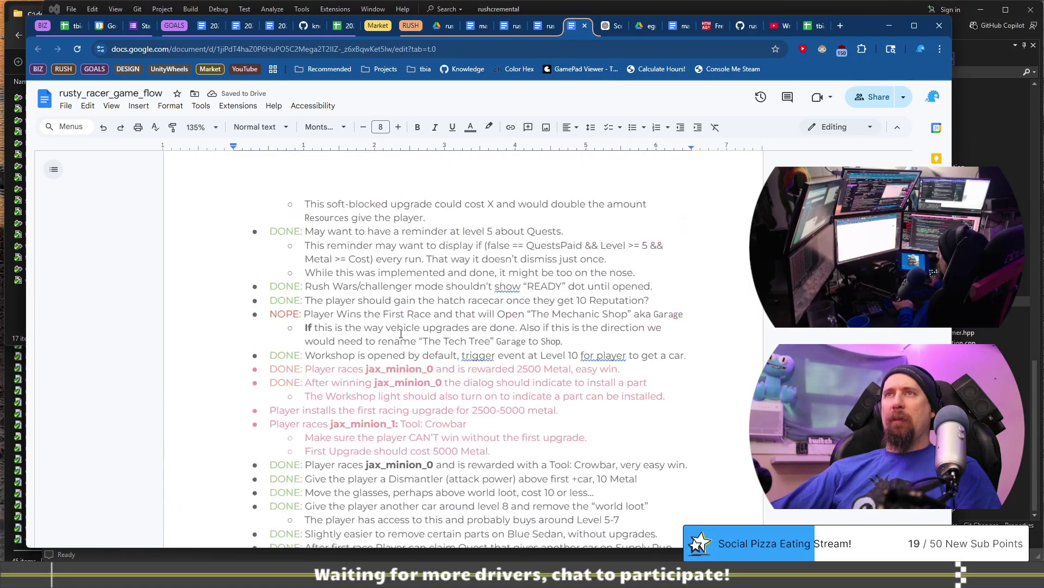
# Step: Change the 'Flow of the Game' title from Heading 1 to Heading 2
pyautogui.tripleClick(450, 347)
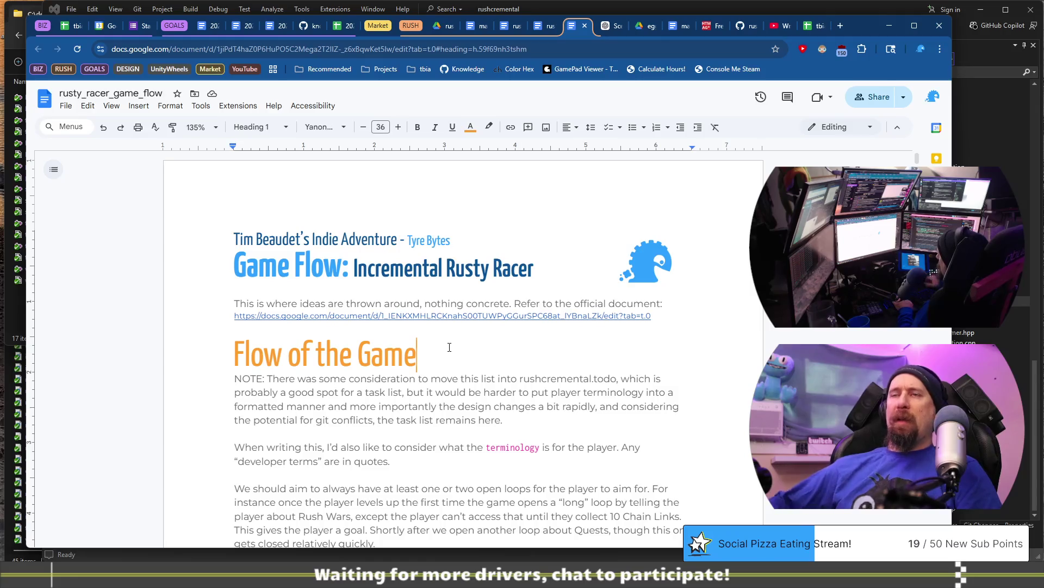
pyautogui.hotkey('ctrl', 'alt', '2')
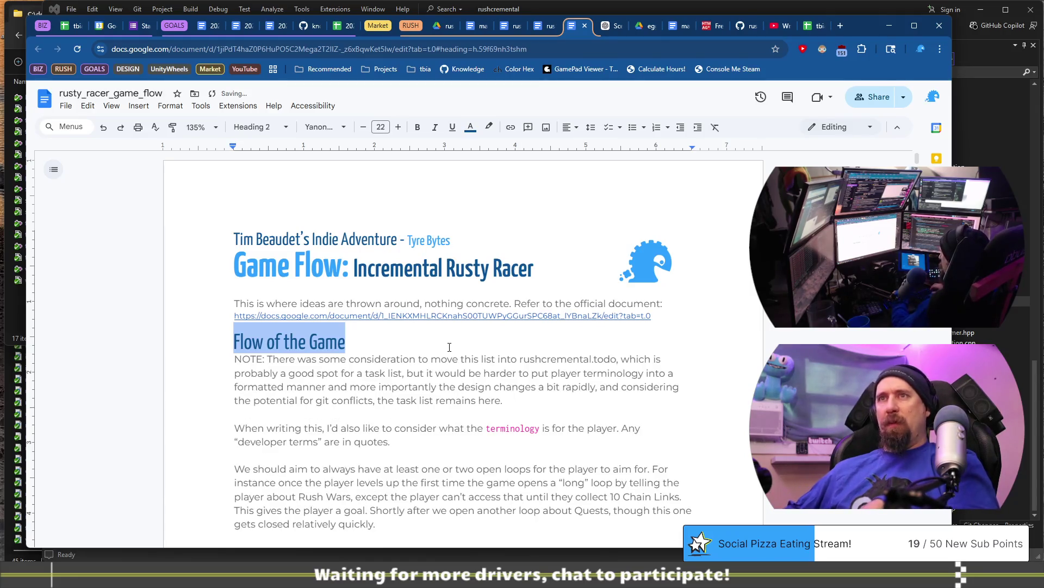
pyautogui.press('Left')
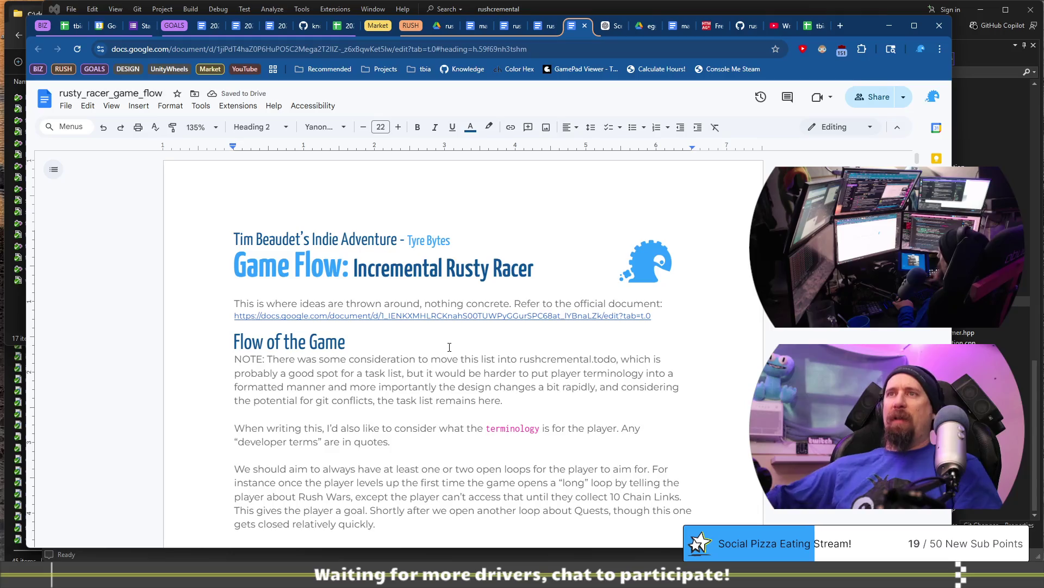
pyautogui.scroll(-5, 450, 347)
pyautogui.scroll(-15, 450, 350)
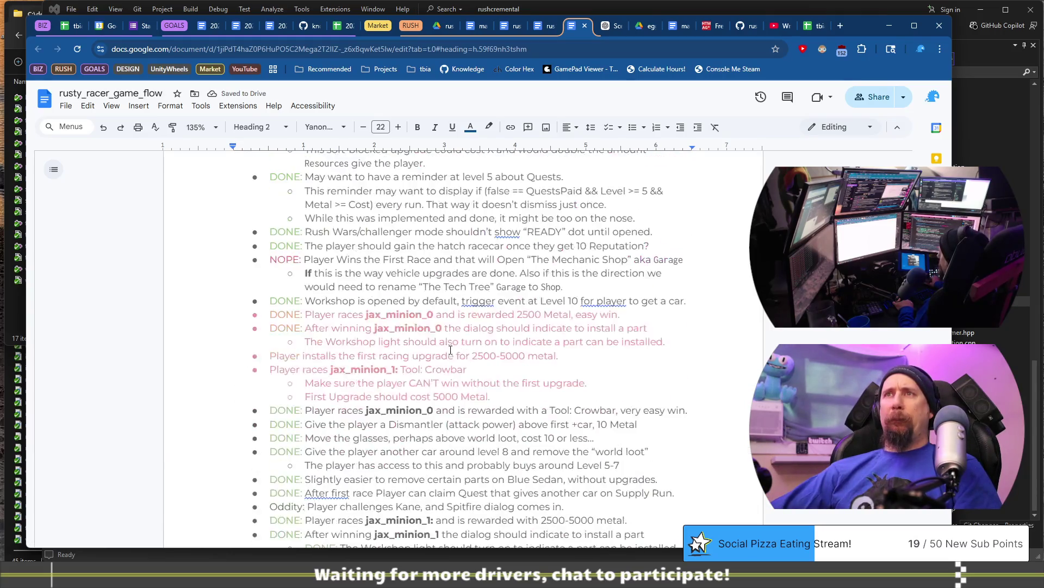
pyautogui.scroll(15, 457, 339)
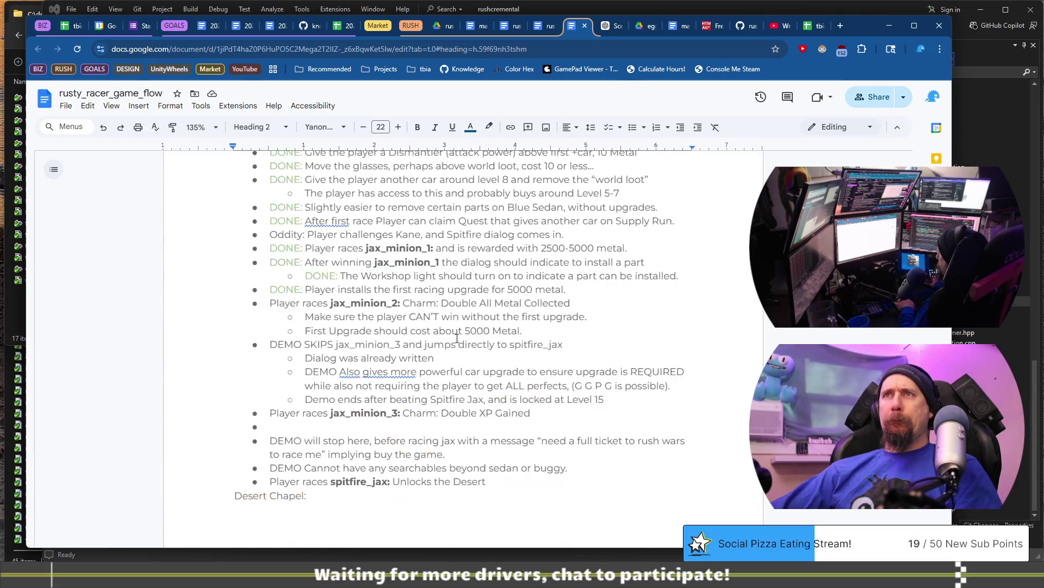
pyautogui.scroll(5, 457, 339)
pyautogui.click(473, 325)
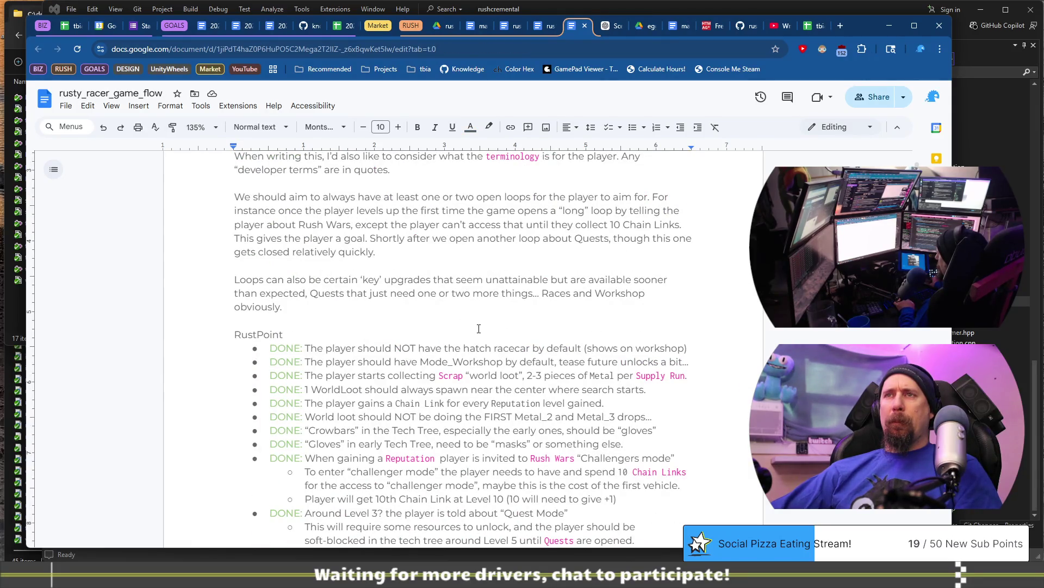
# Step: Format the RustPoint label as a Heading 3
pyautogui.doubleClick(479, 328)
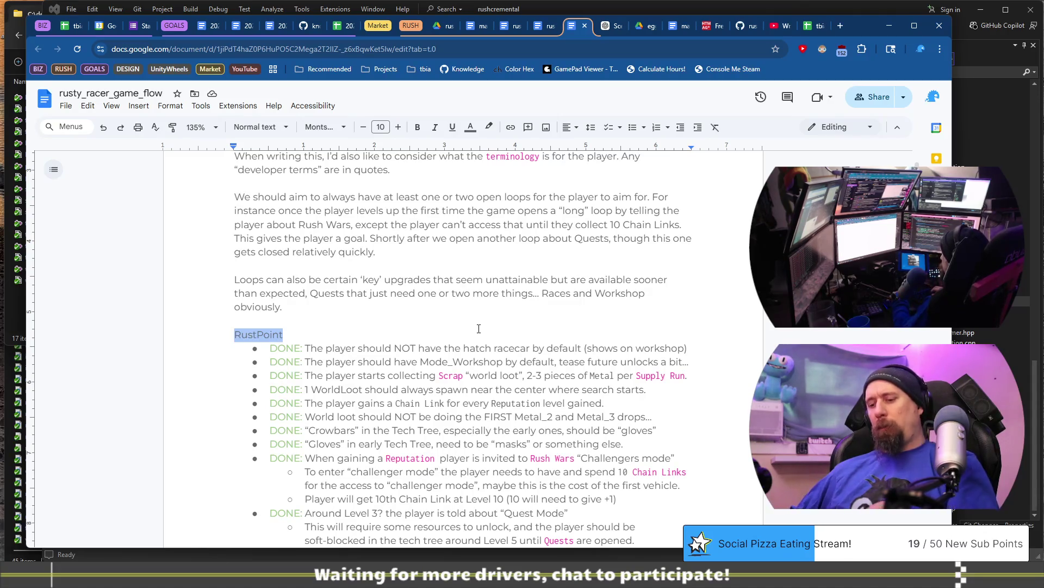
pyautogui.hotkey('ctrl', 'alt', '2')
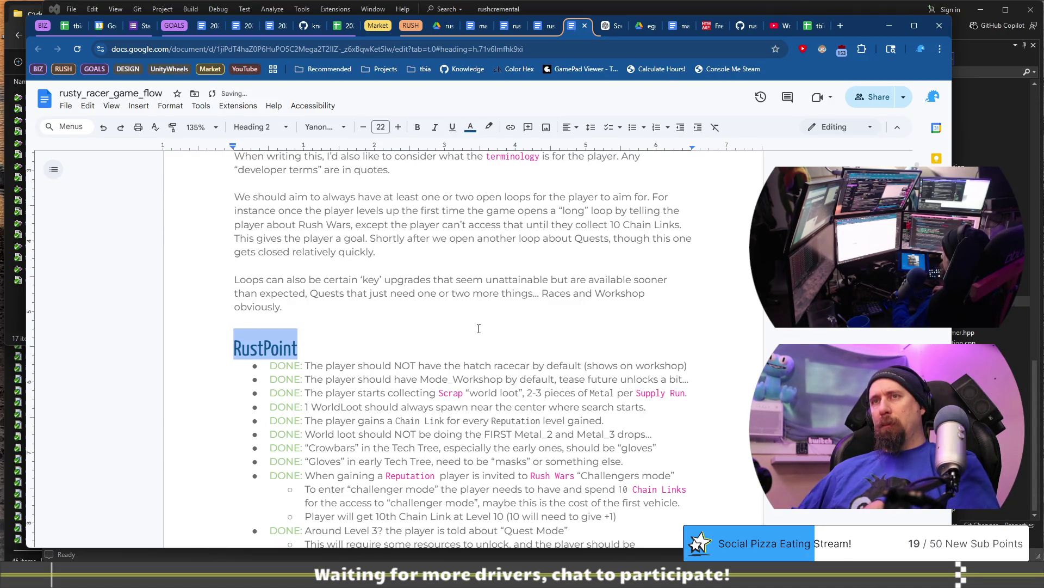
pyautogui.hotkey('ctrl', 'alt', '3')
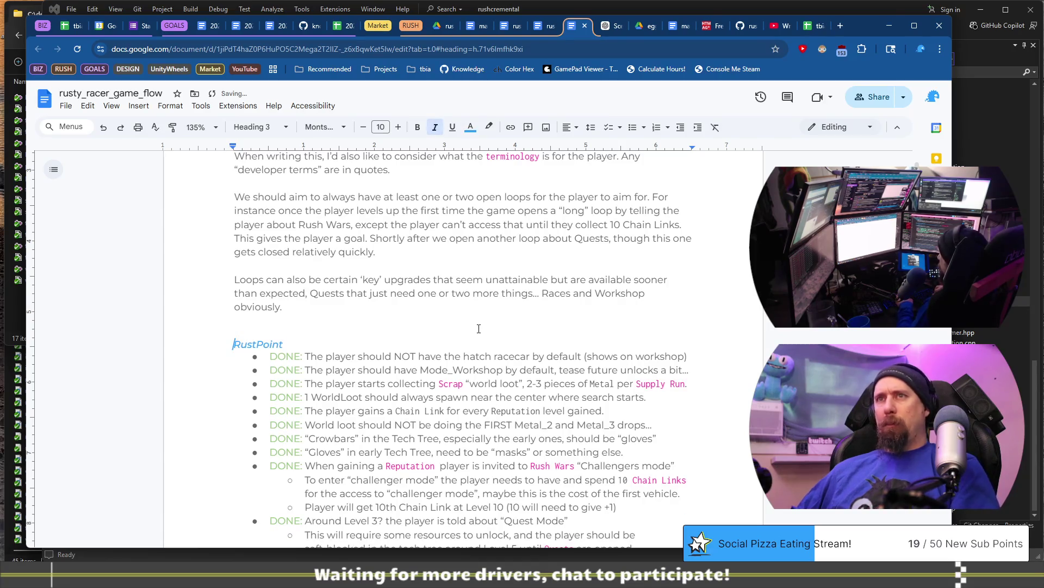
pyautogui.press('Right')
pyautogui.press('Right')
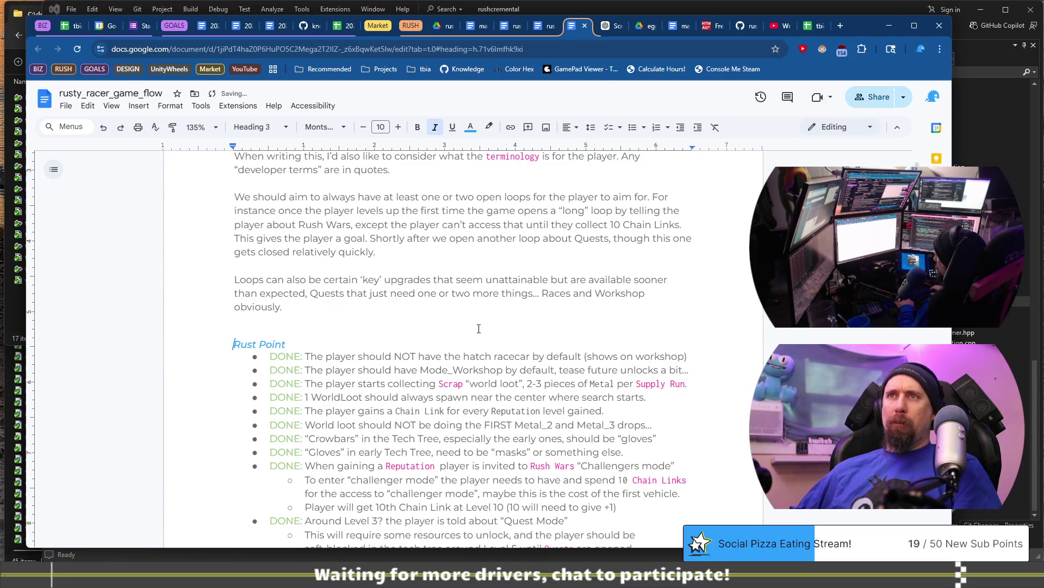
# Step: Make the 'Desert Chapel:' line a Heading 3 above the zone bullets
pyautogui.scroll(-1, 479, 328)
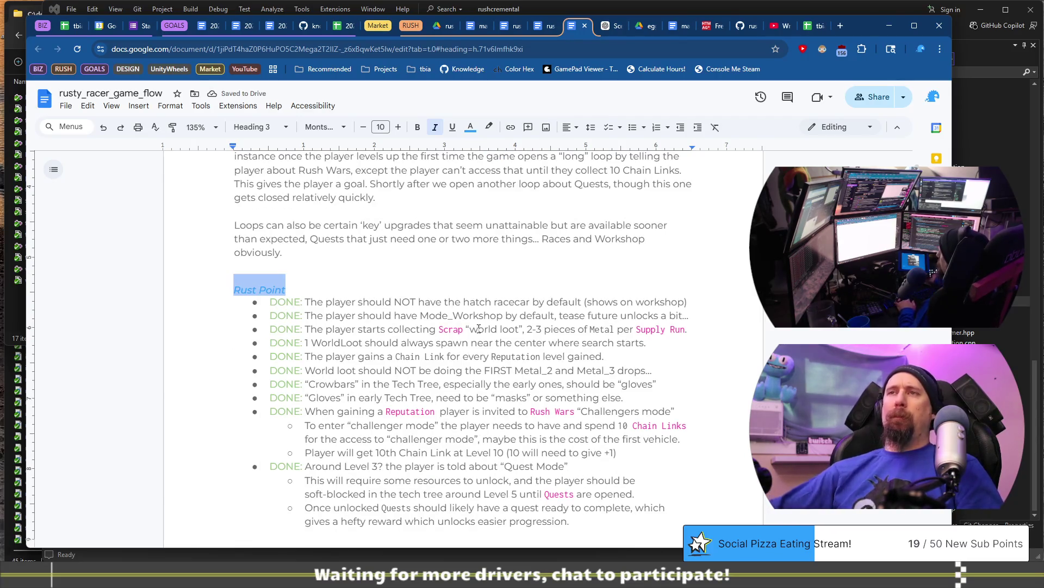
pyautogui.scroll(-10, 335, 330)
pyautogui.scroll(-14, 335, 329)
pyautogui.scroll(5, 353, 267)
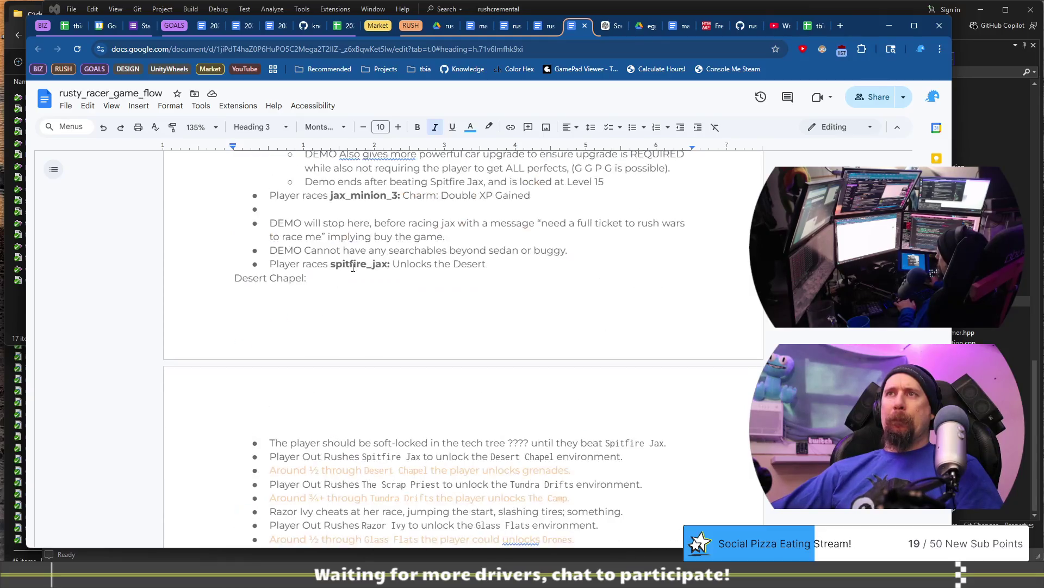
pyautogui.click(510, 264)
pyautogui.press('Return')
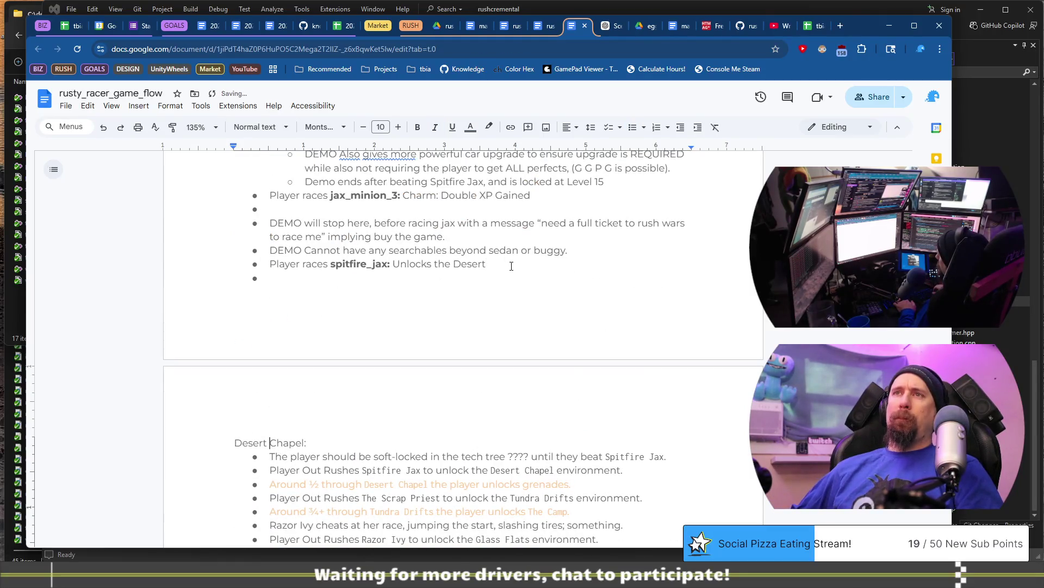
pyautogui.press('BackSpace')
pyautogui.press('BackSpace')
pyautogui.press('Right')
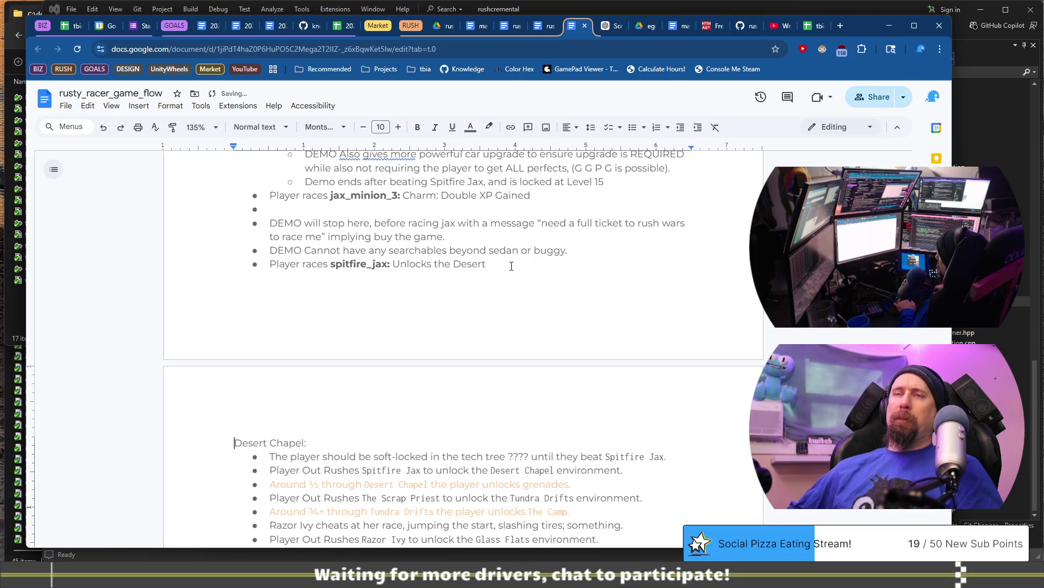
pyautogui.hotkey('shift', 'End')
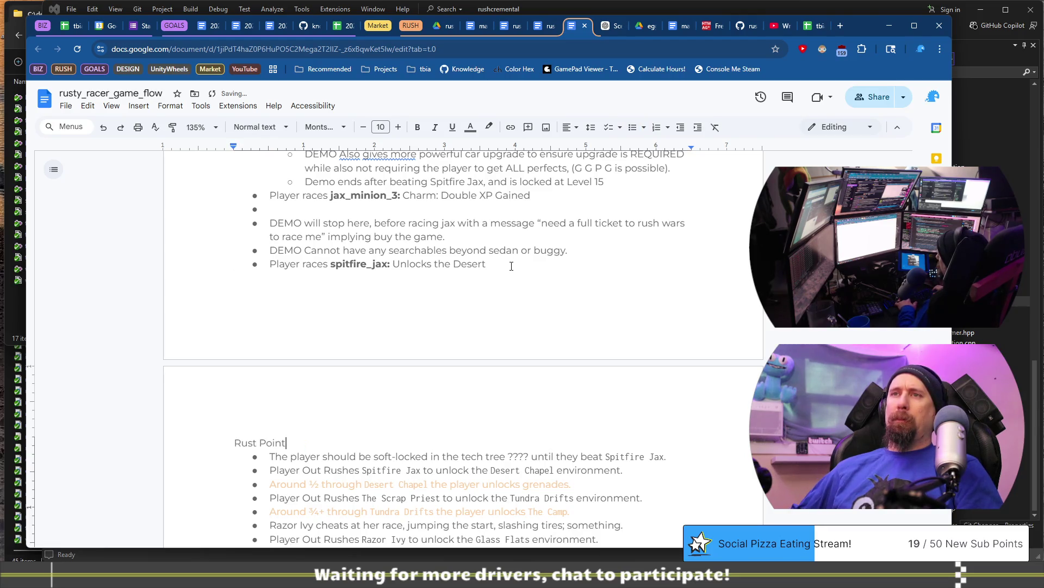
pyautogui.hotkey('ctrl', 'alt', '3')
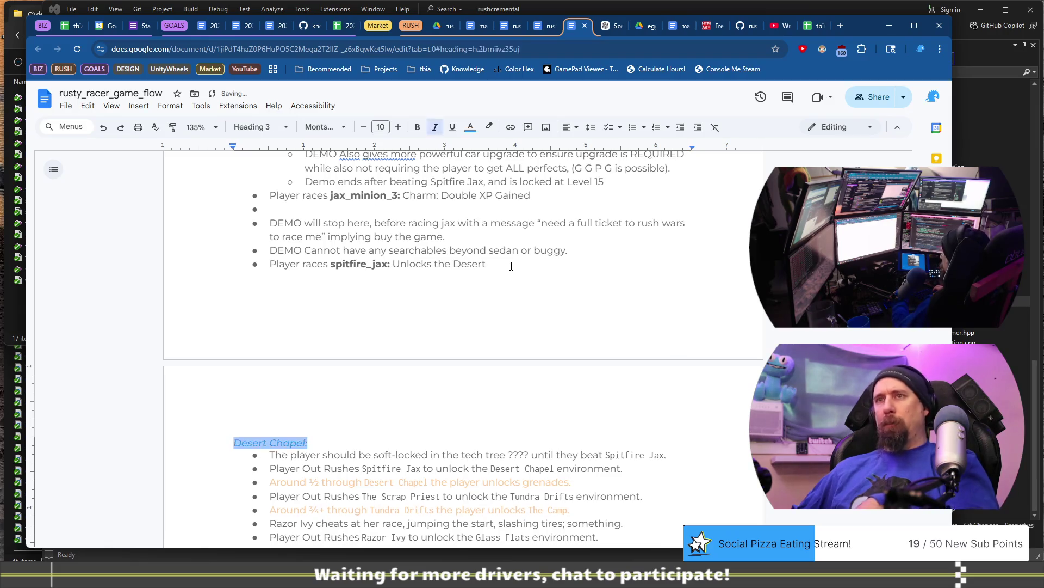
pyautogui.scroll(-7, 502, 294)
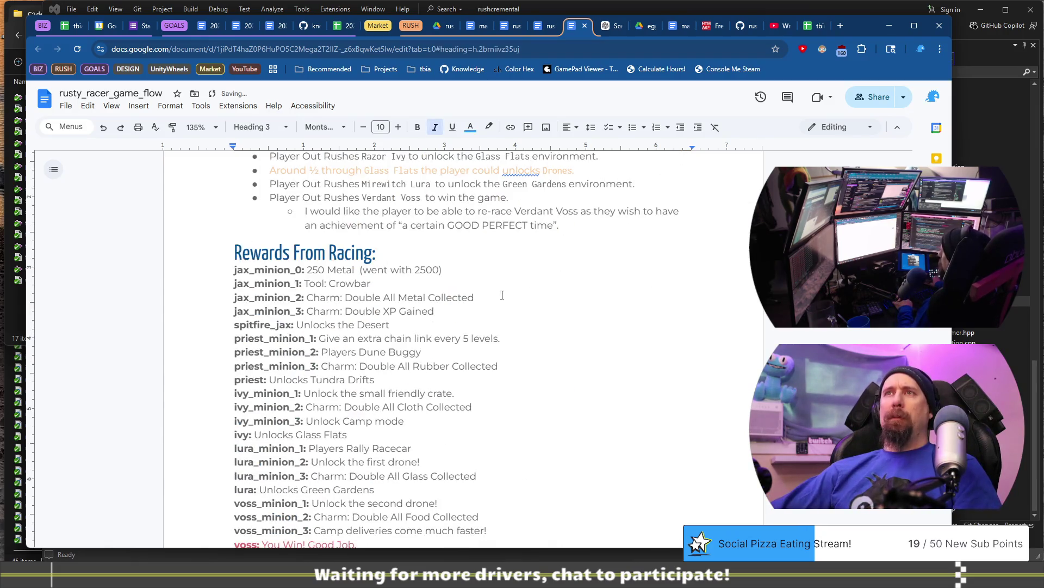
pyautogui.click(511, 238)
pyautogui.scroll(-5, 516, 236)
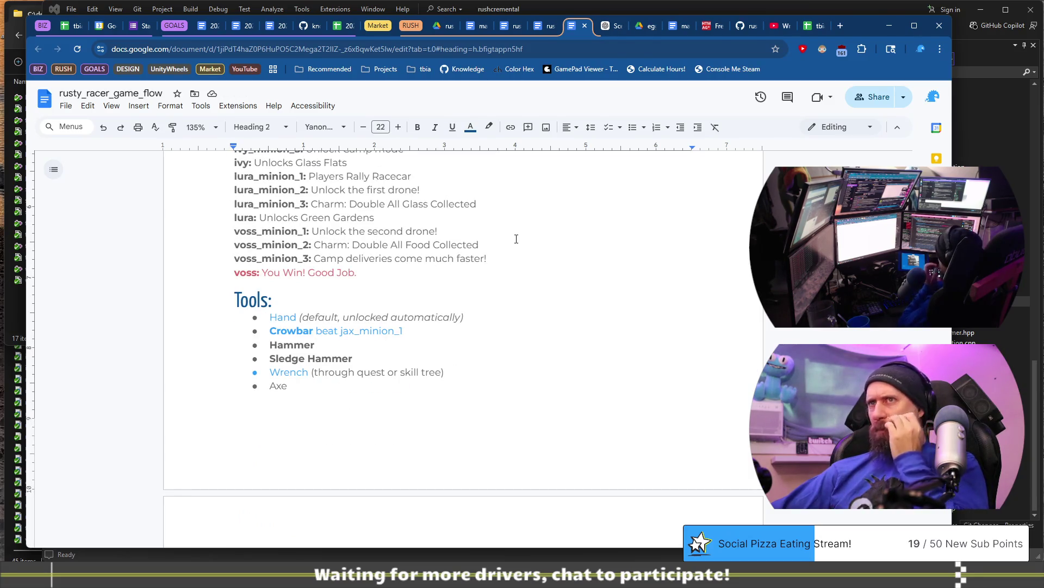
pyautogui.click(552, 335)
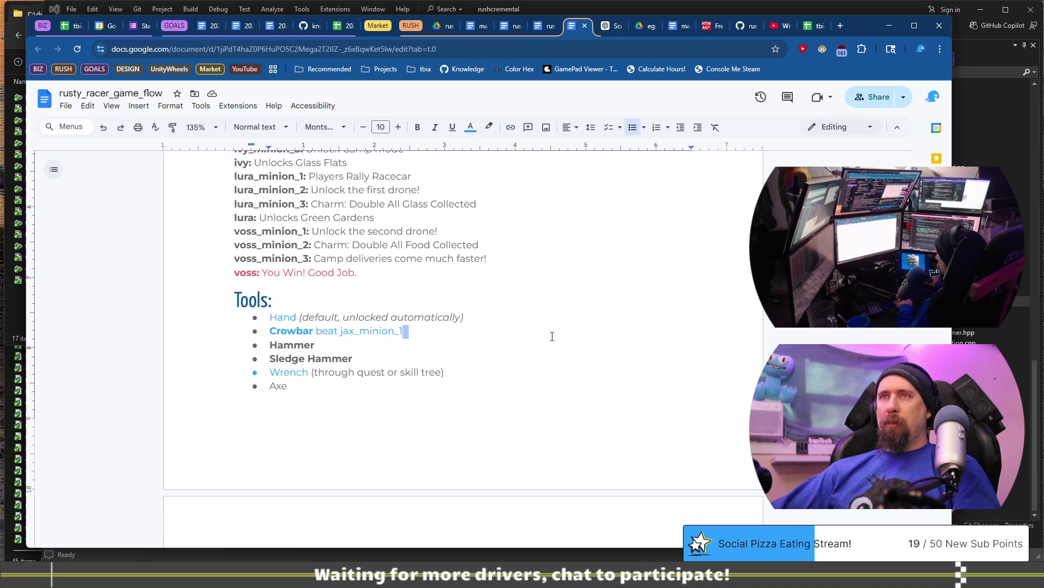
pyautogui.scroll(-15, 552, 336)
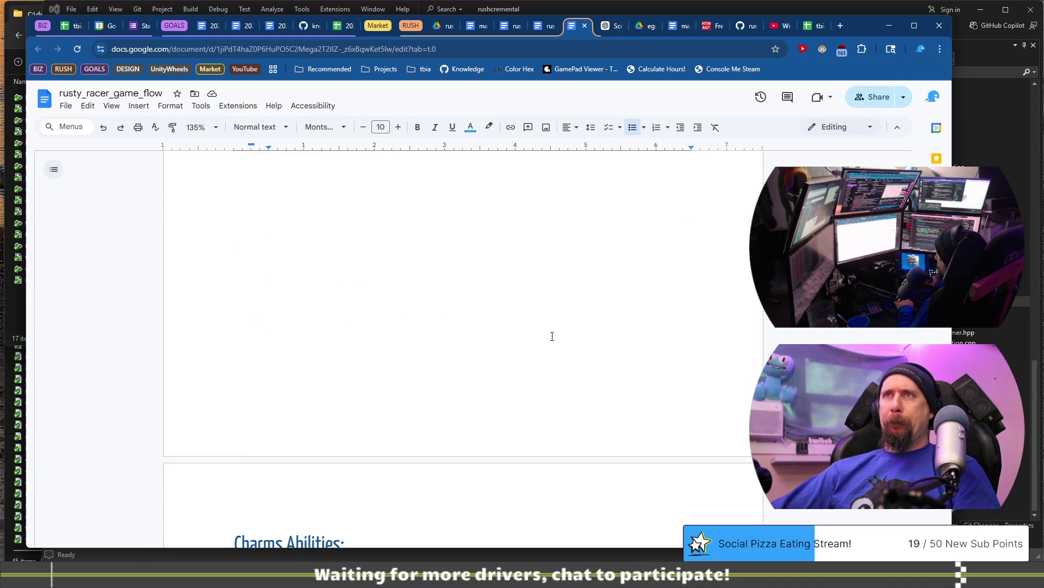
pyautogui.scroll(-15, 552, 335)
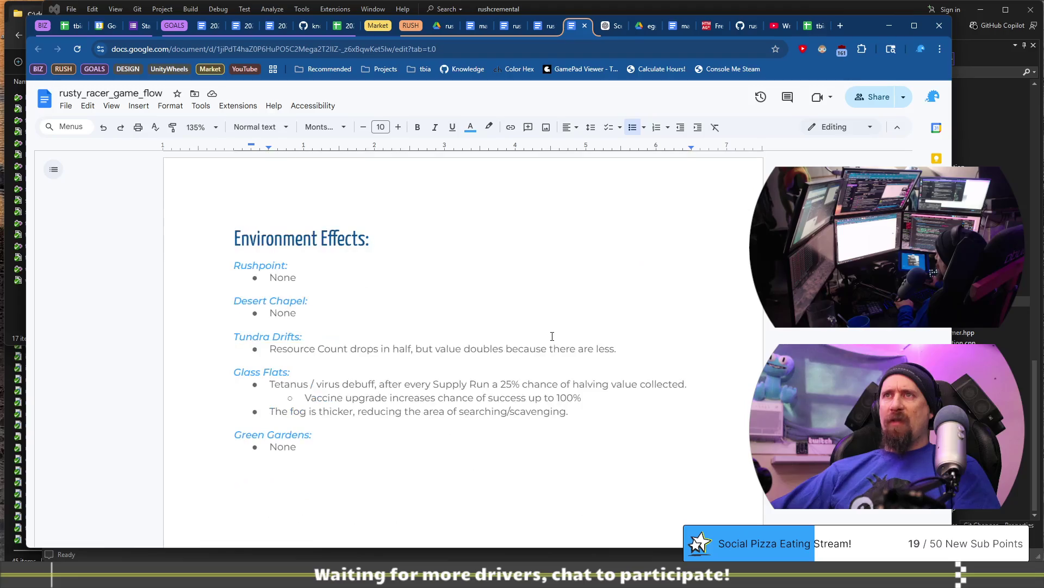
pyautogui.scroll(-20, 557, 338)
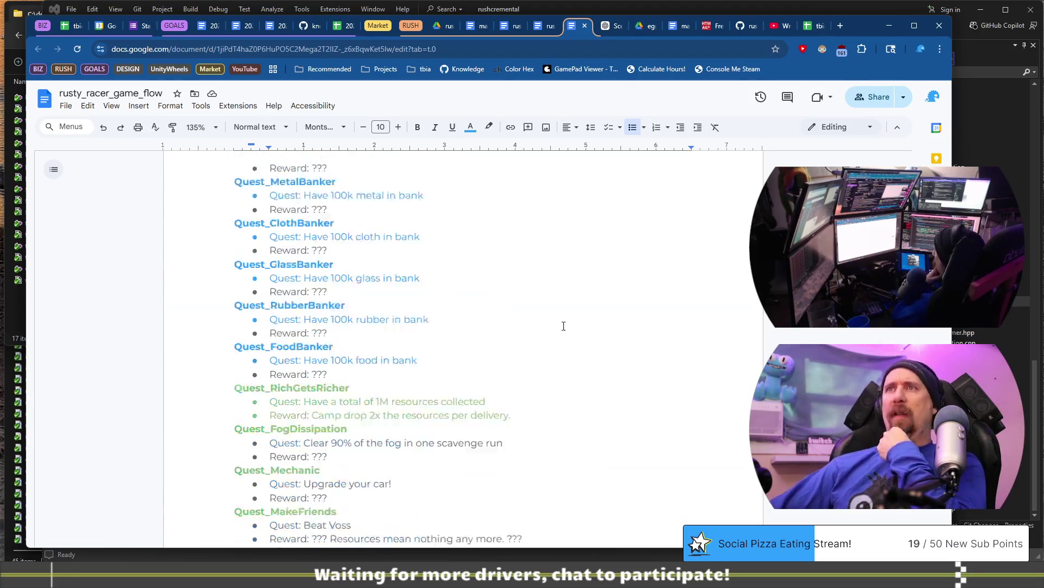
pyautogui.scroll(-10, 566, 327)
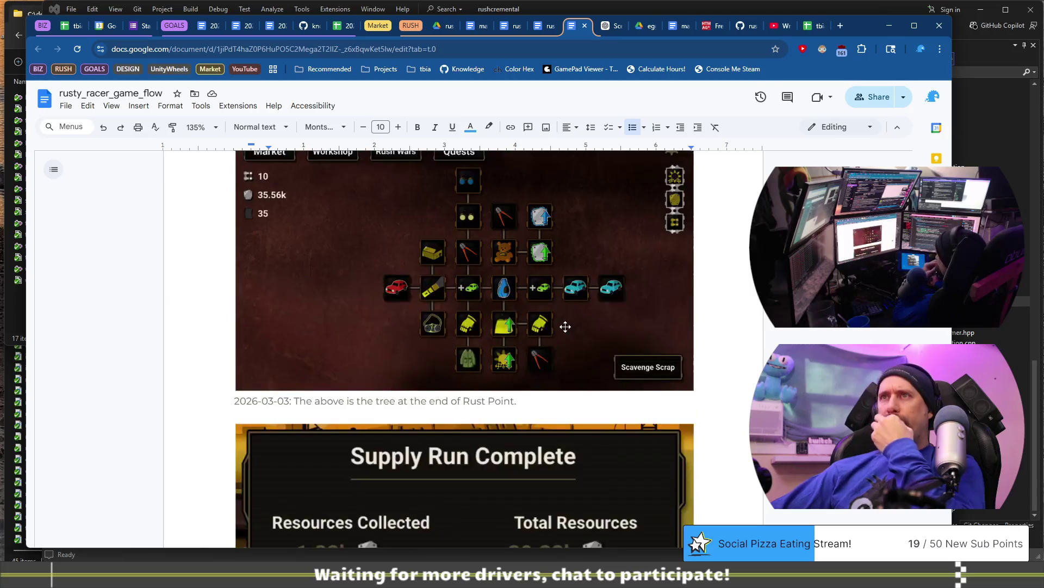
pyautogui.scroll(-8, 566, 349)
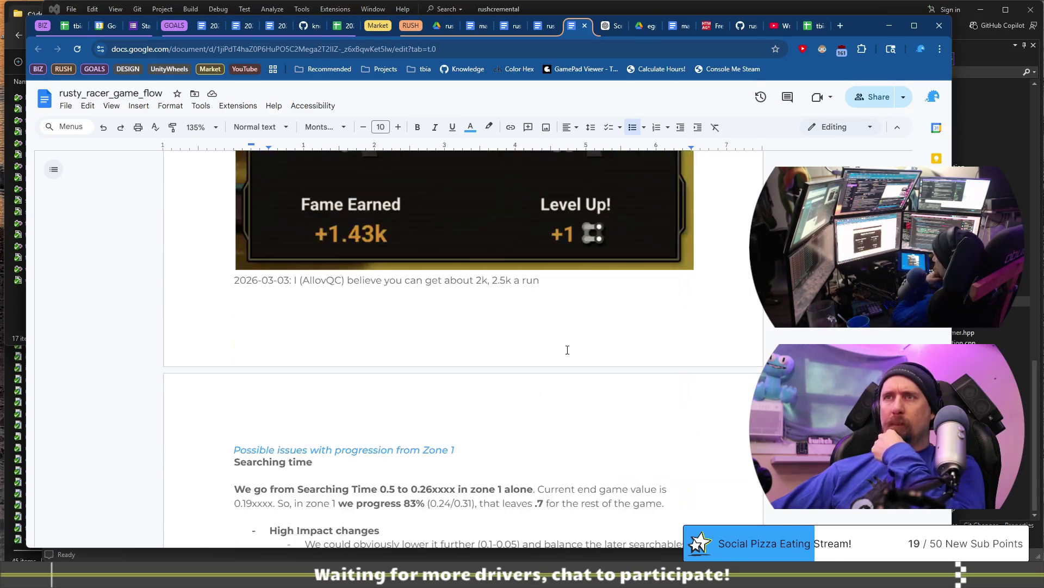
pyautogui.scroll(-3, 568, 349)
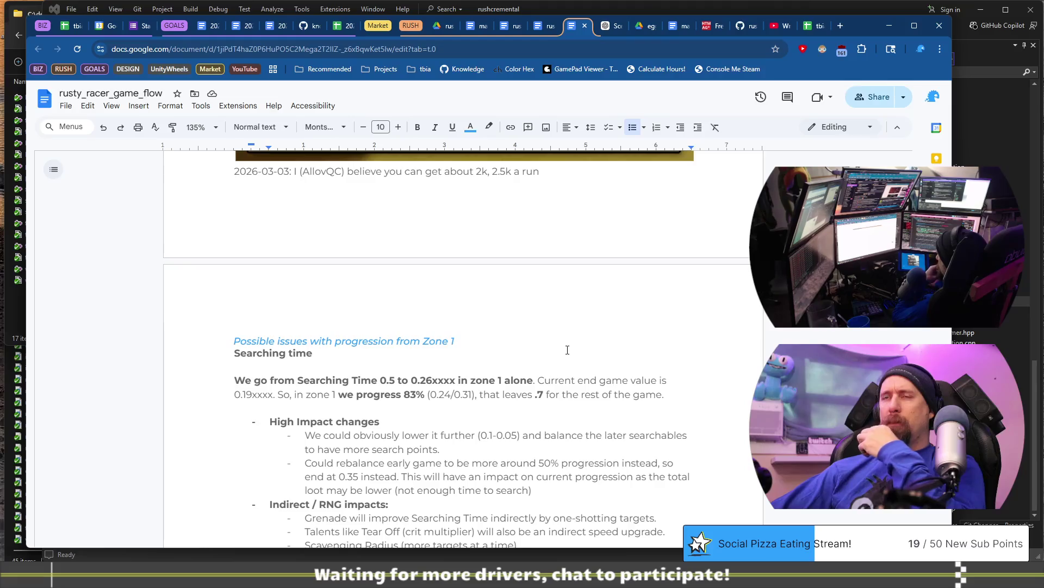
pyautogui.scroll(10, 567, 349)
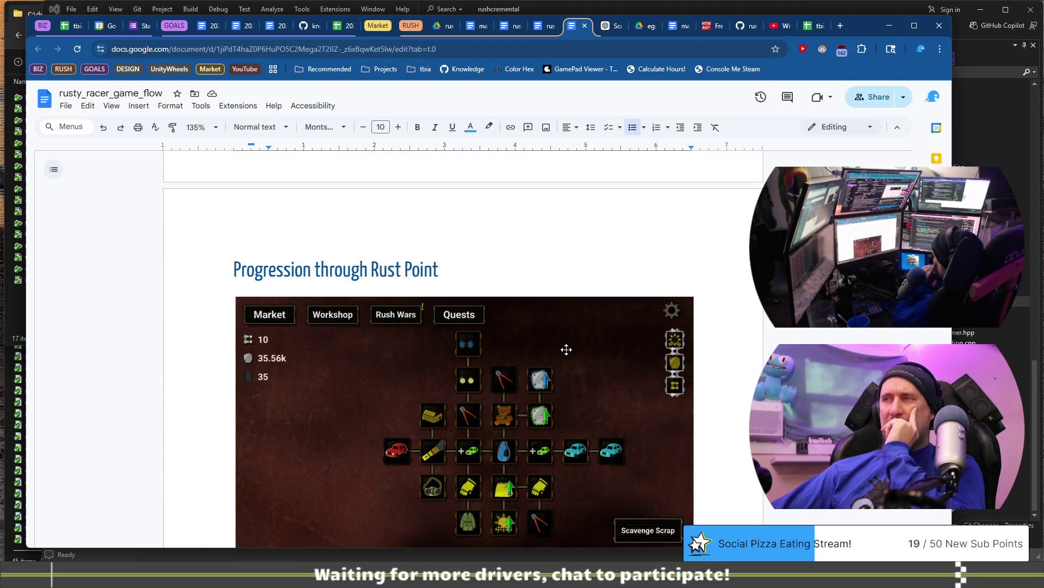
pyautogui.click(553, 266)
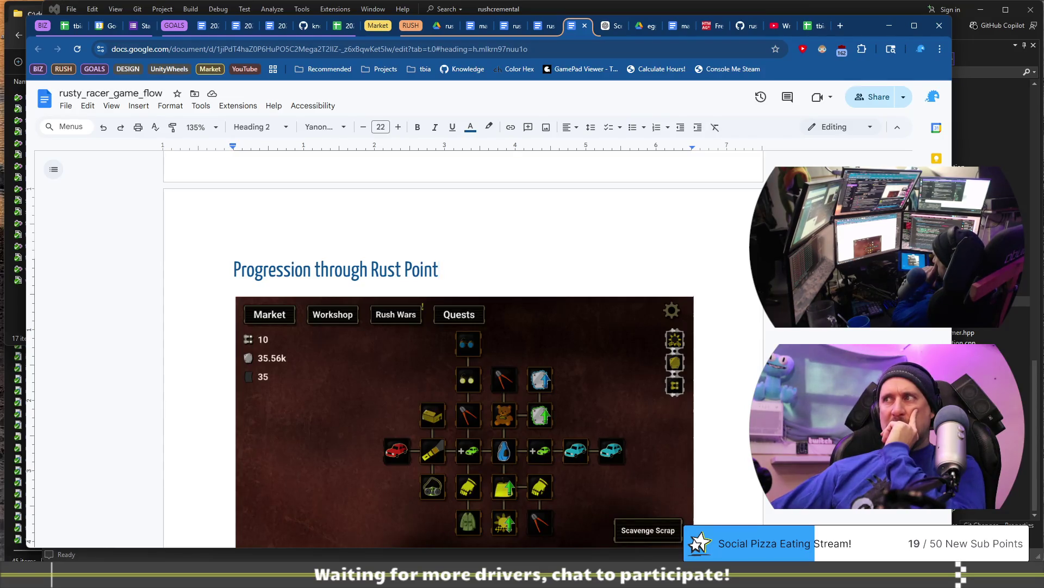
pyautogui.scroll(-20, 462, 348)
pyautogui.scroll(10, 462, 348)
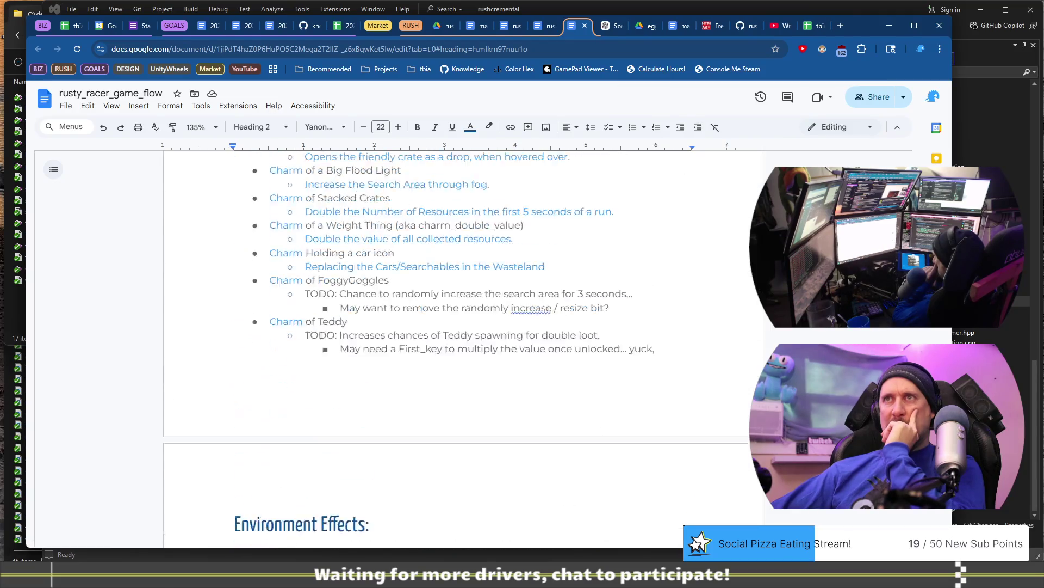
pyautogui.scroll(15, 462, 348)
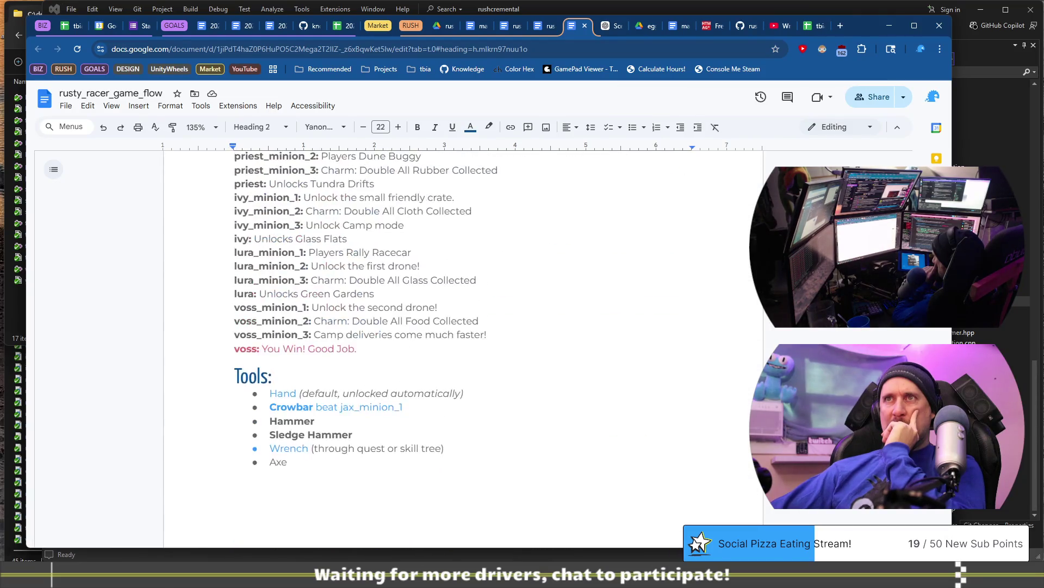
pyautogui.scroll(5, 462, 348)
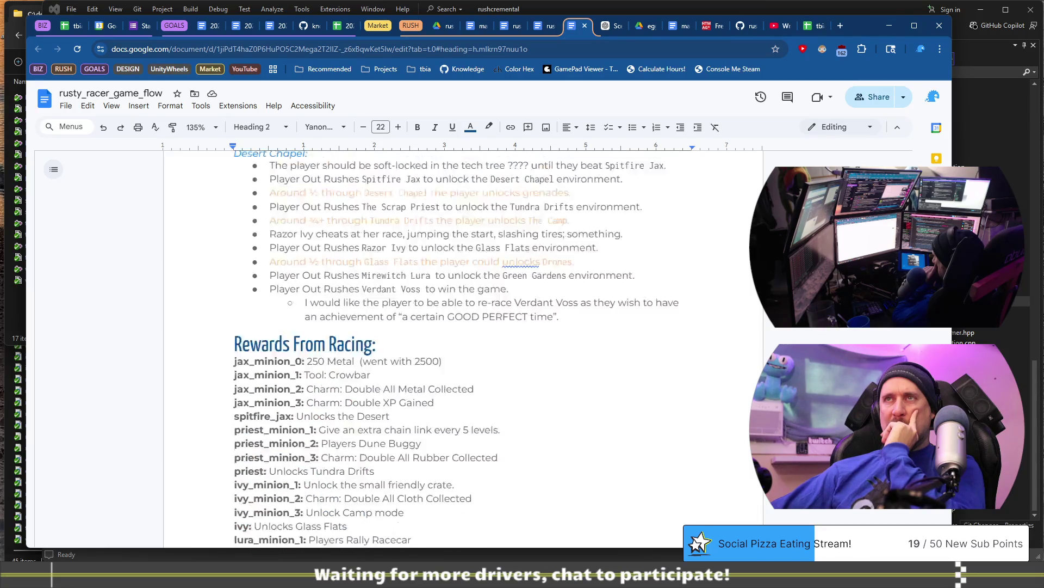
pyautogui.scroll(20, 925, 166)
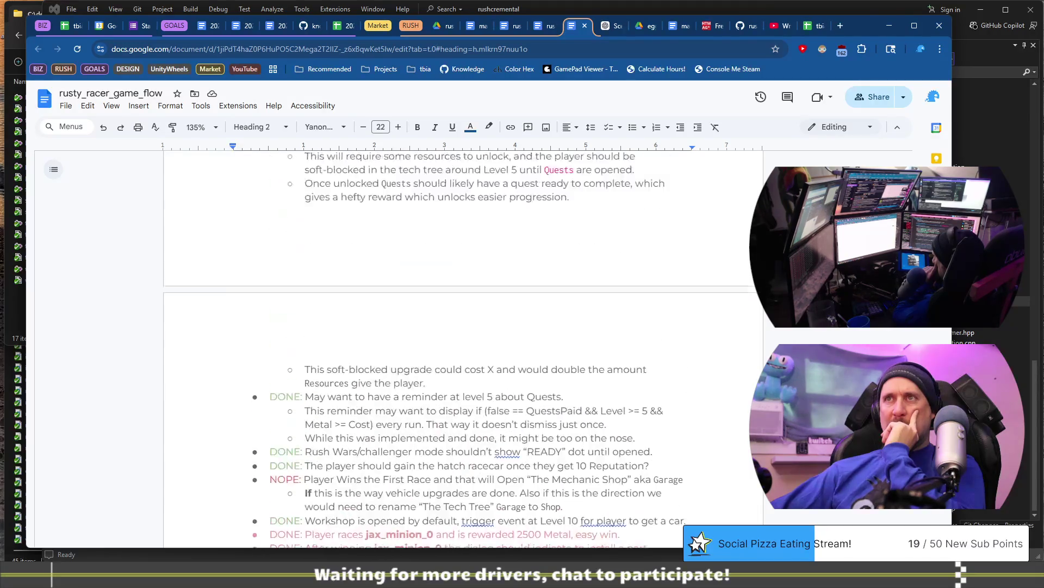
pyautogui.scroll(-5, 925, 166)
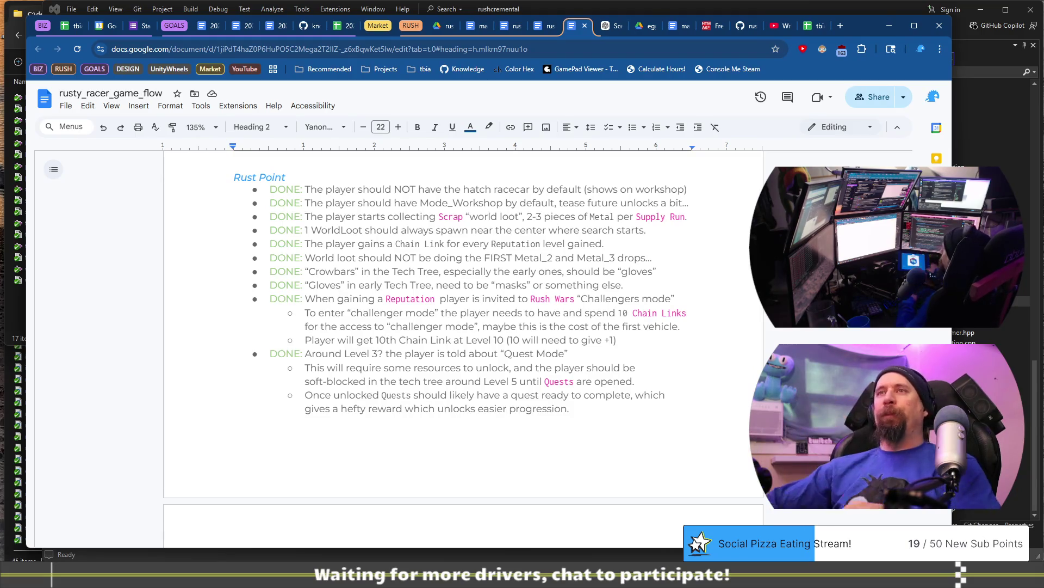
pyautogui.scroll(-15, 445, 306)
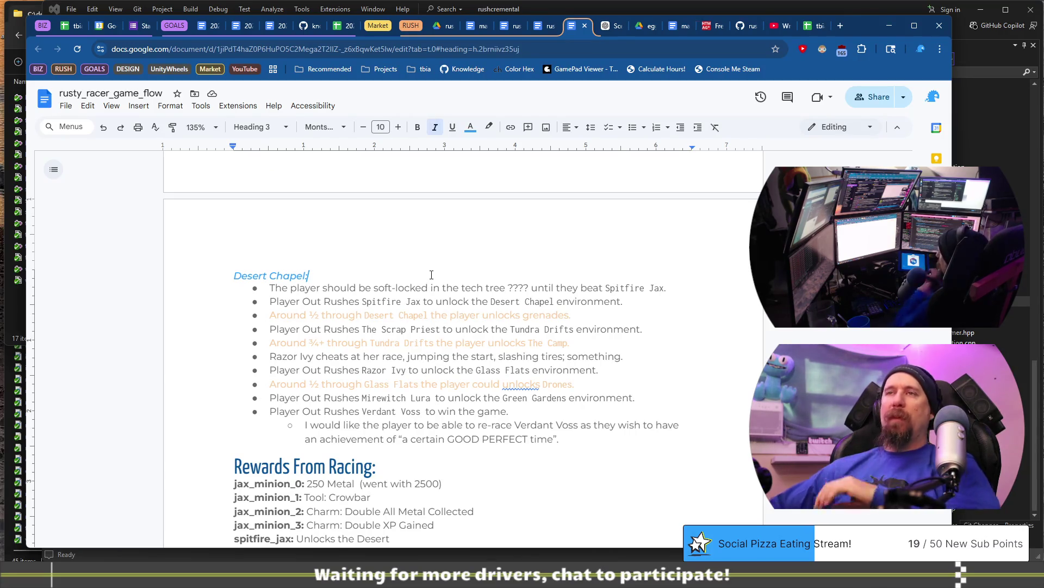
# Step: Add a 'Tundra Drifts:' Heading 3 subheading after the Tundra Drifts bullet
pyautogui.press('Down')
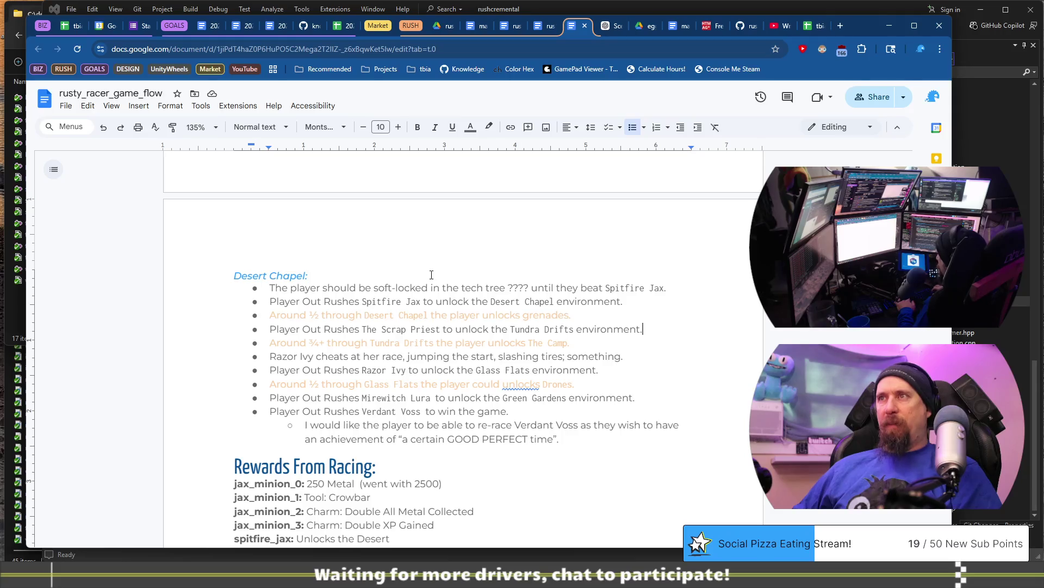
pyautogui.press('Return')
pyautogui.press('Return')
pyautogui.write('Desert Chapel:')
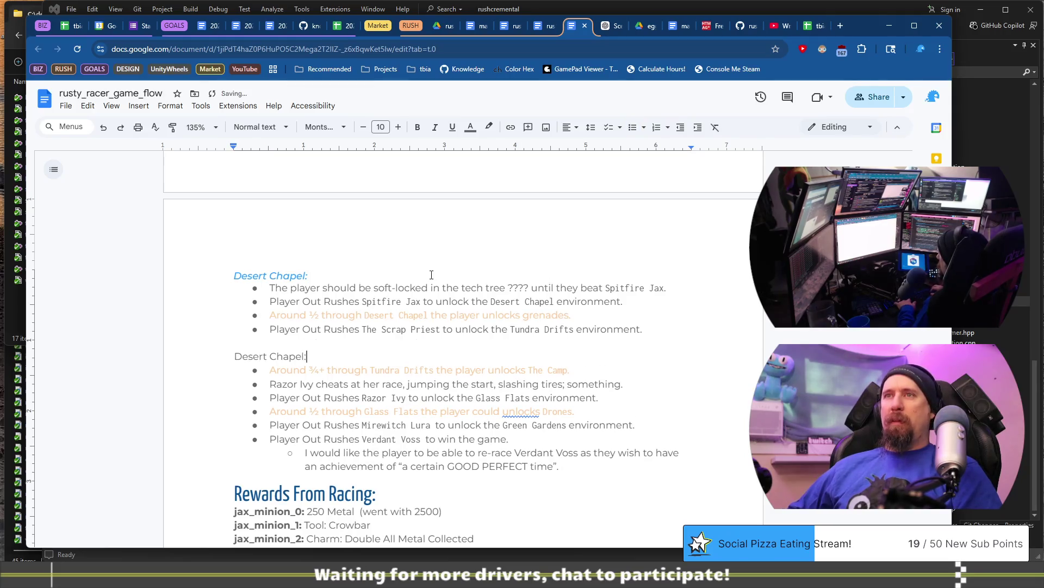
pyautogui.hotkey('ctrl', 'alt', '3')
pyautogui.press('Up')
pyautogui.press('Delete')
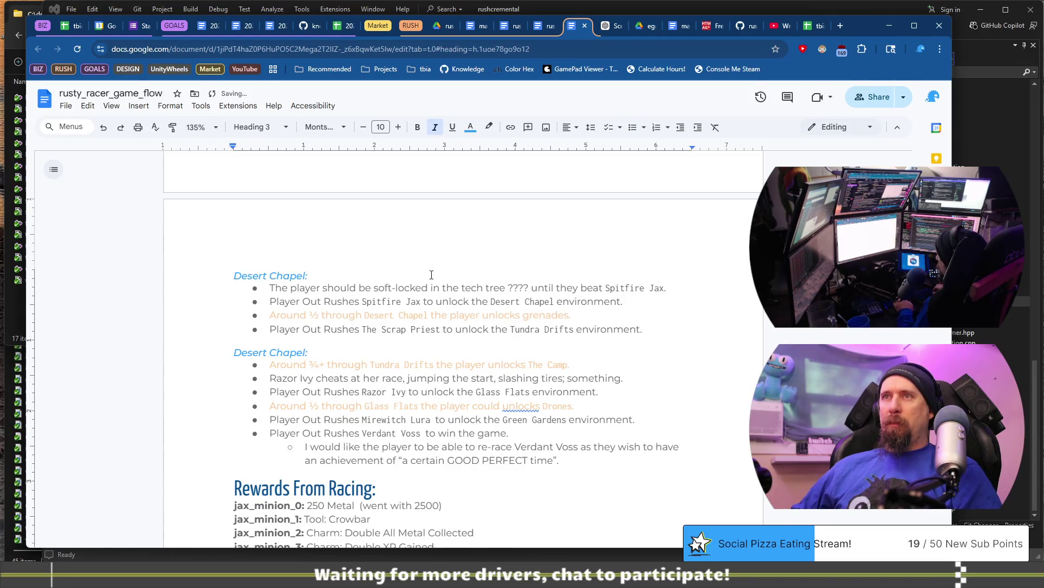
pyautogui.hotkey('ctrl', 'BackSpace')
pyautogui.hotkey('ctrl', 'BackSpace')
pyautogui.hotkey('ctrl', 'BackSpace')
pyautogui.write('Tundra Drifts:')
# Step: Insert another level-3 zone subheading below the Razor Ivy bullet
pyautogui.press('Down')
pyautogui.press('Down')
pyautogui.press('Down')
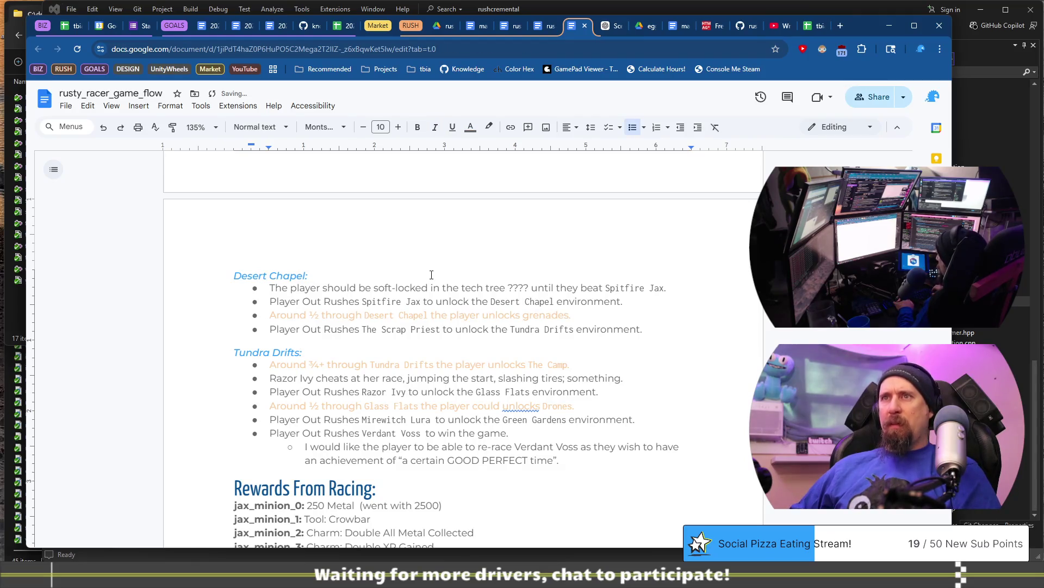
pyautogui.press('End')
pyautogui.press('Return')
pyautogui.press('Return')
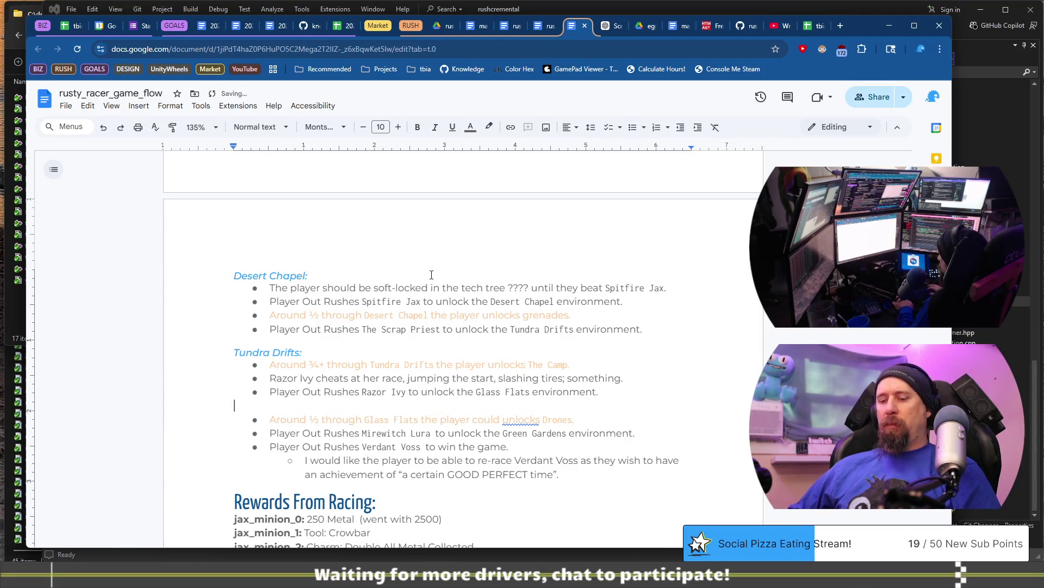
pyautogui.hotkey('ctrl', 'alt', '3')
pyautogui.write('G')
pyautogui.press('BackSpace')
pyautogui.press('BackSpace')
pyautogui.write('lass')
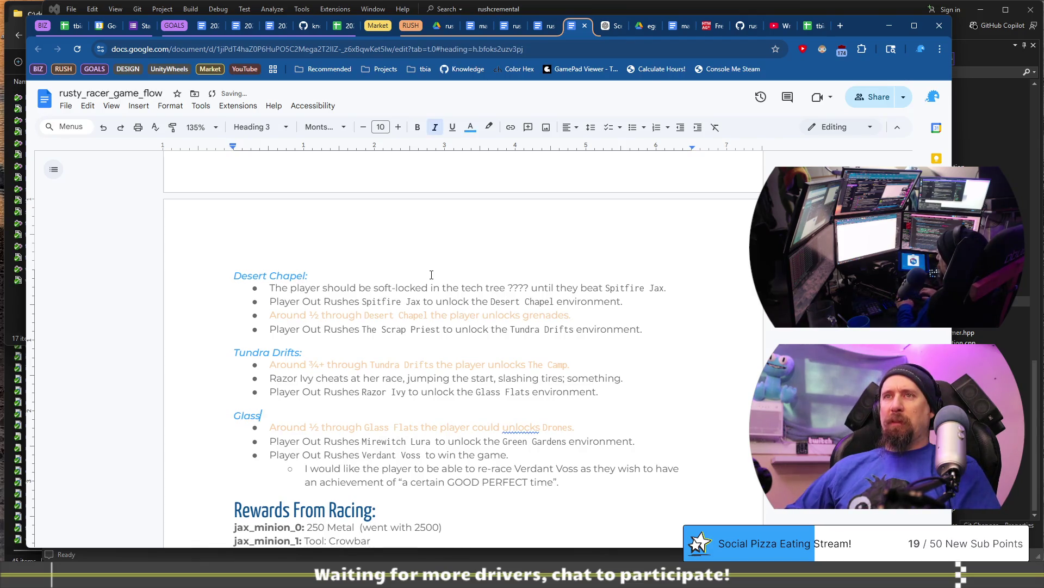
pyautogui.write(' Flats:')
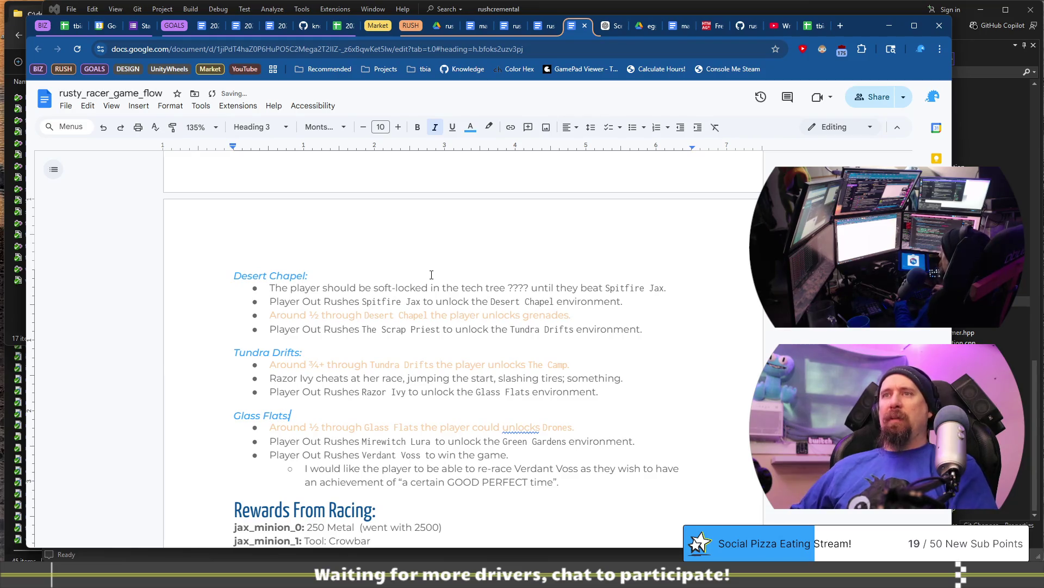
# Step: Add a 'Green Gardens:' Heading 3 subheading below the Mirewitch Lura bullet
pyautogui.press('Down')
pyautogui.press('Down')
pyautogui.press('Down')
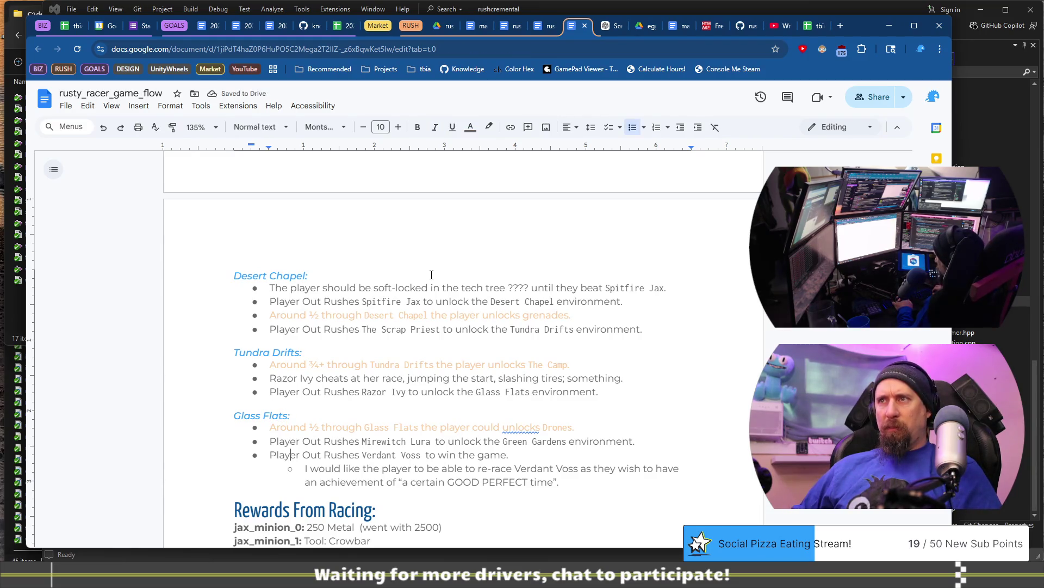
pyautogui.press('Return')
pyautogui.press('Return')
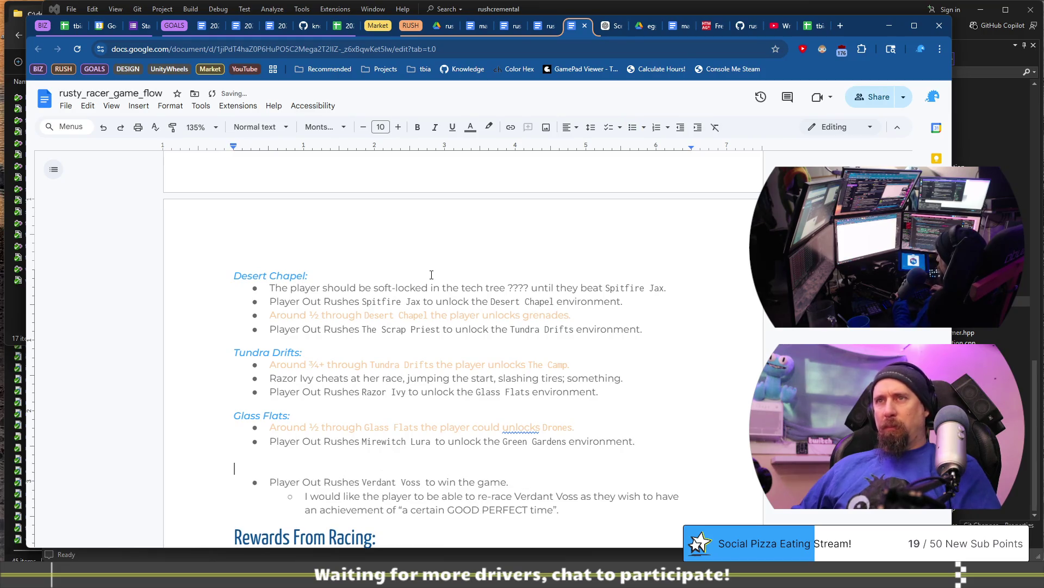
pyautogui.hotkey('ctrl', 'alt', '3')
pyautogui.write('Green Gardens:')
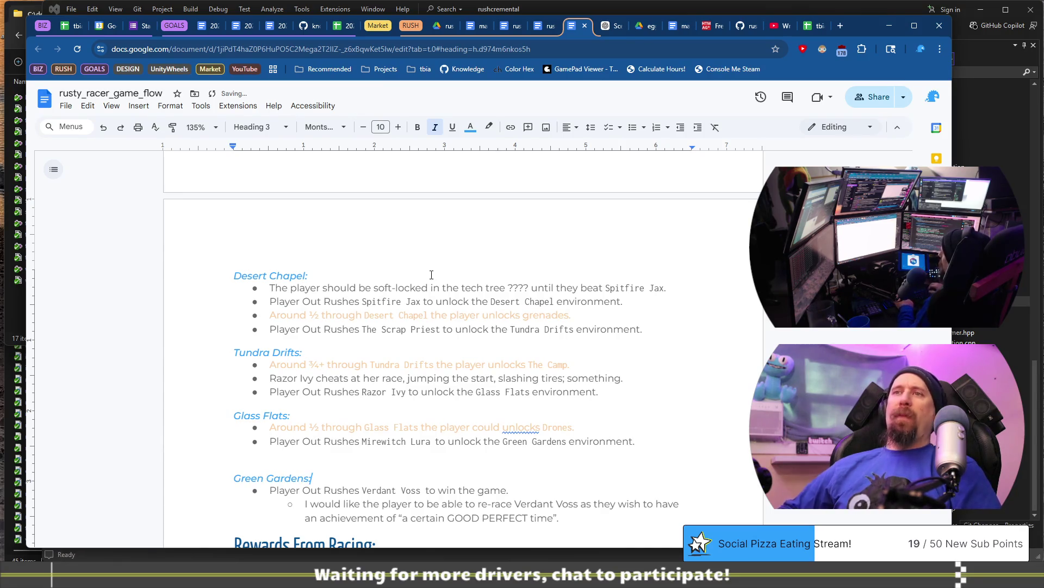
pyautogui.scroll(-1, 458, 345)
pyautogui.scroll(3, 458, 364)
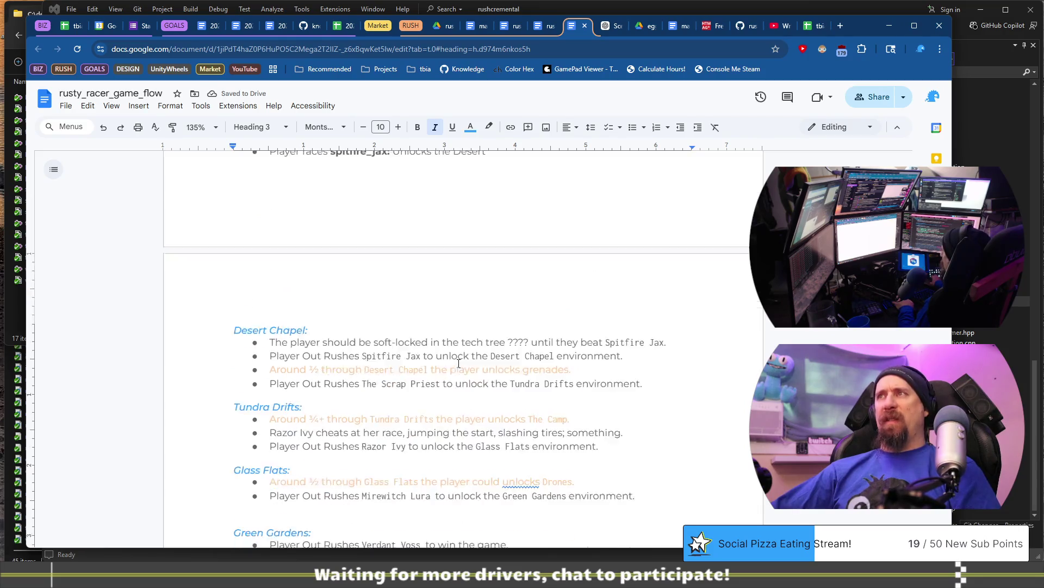
pyautogui.scroll(-4, 494, 315)
# Step: Leave the first Desert Chapel soft-lock bullet without a 'DONE:' marker
pyautogui.click(505, 181)
pyautogui.press('Home')
pyautogui.write('DONE')
pyautogui.press('BackSpace')
pyautogui.write(':')
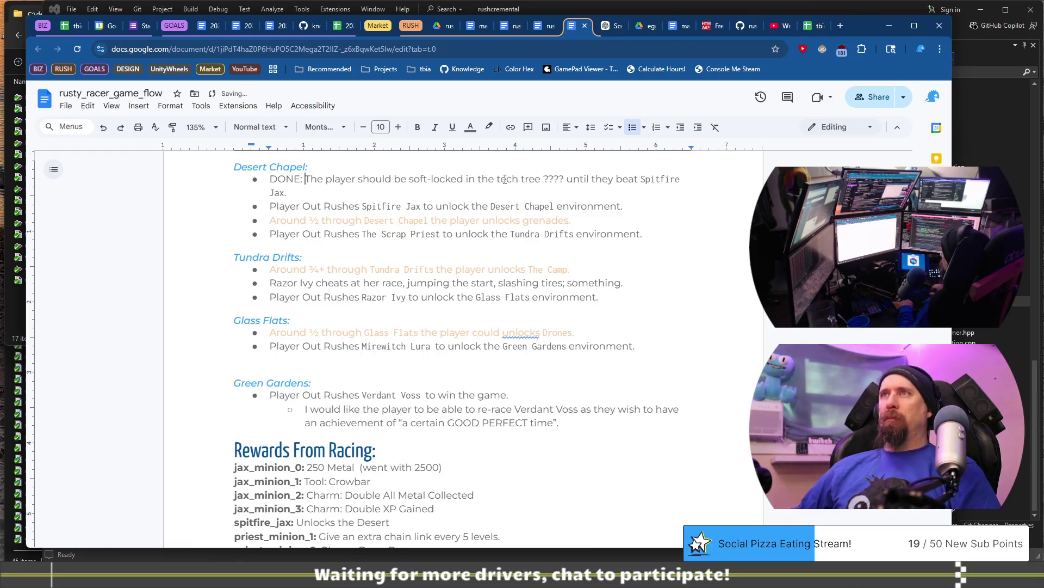
pyautogui.press('BackSpace')
pyautogui.press('BackSpace')
pyautogui.press('BackSpace')
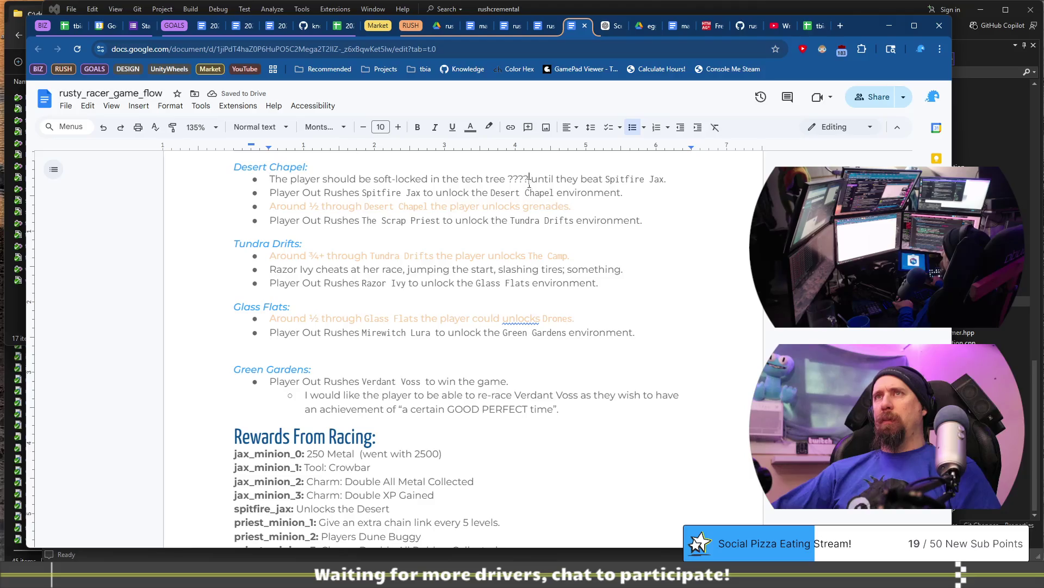
pyautogui.scroll(3, 523, 296)
pyautogui.scroll(1, 550, 356)
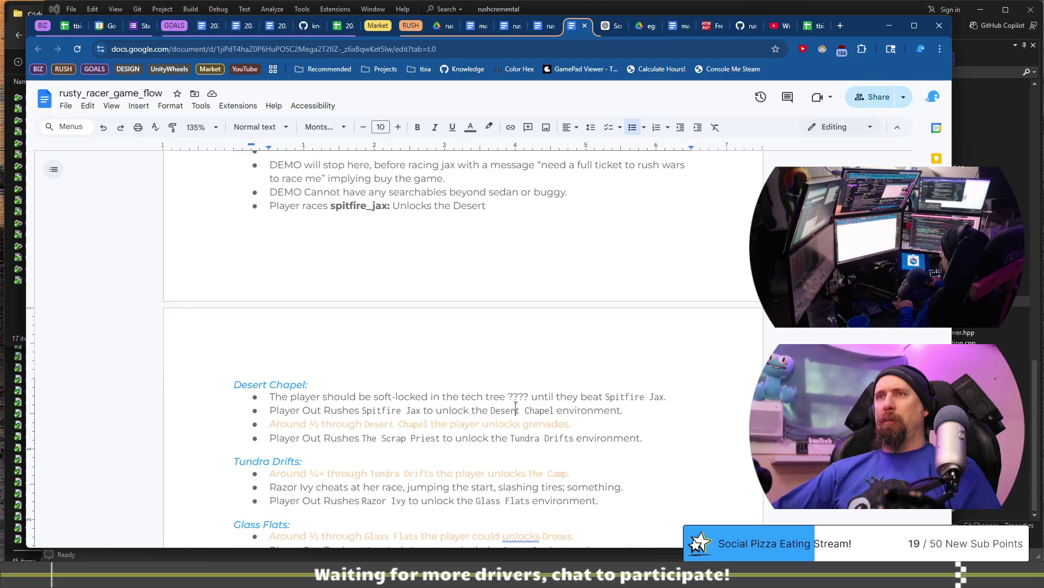
# Step: Cut the soft-lock and Spitfire Jax bullets and paste them under the spitfire_jax item
pyautogui.scroll(2, 517, 383)
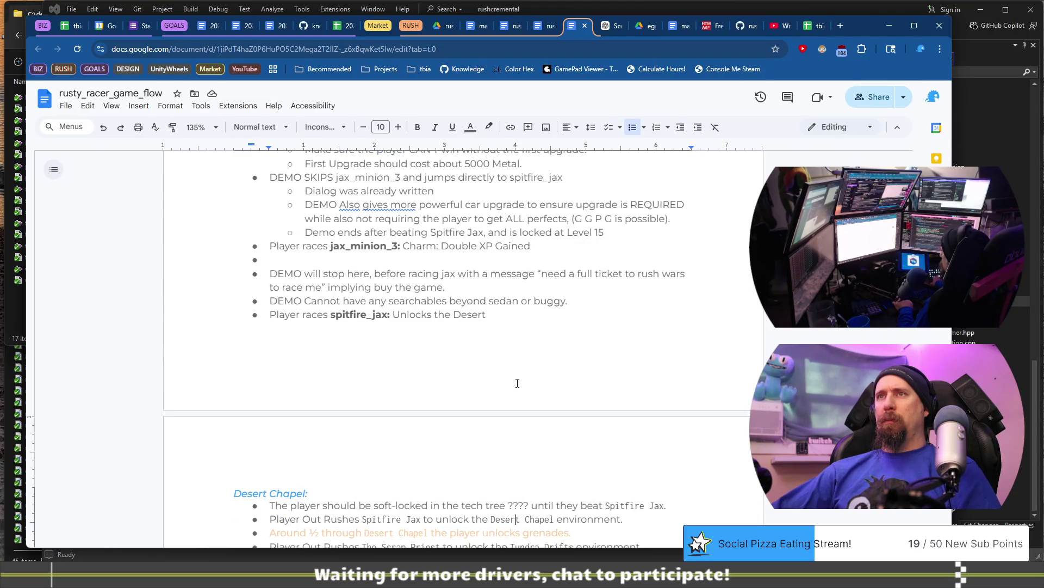
pyautogui.scroll(-1, 517, 383)
pyautogui.press('End')
pyautogui.hotkey('shift', 'Home')
pyautogui.hotkey('shift', 'Up')
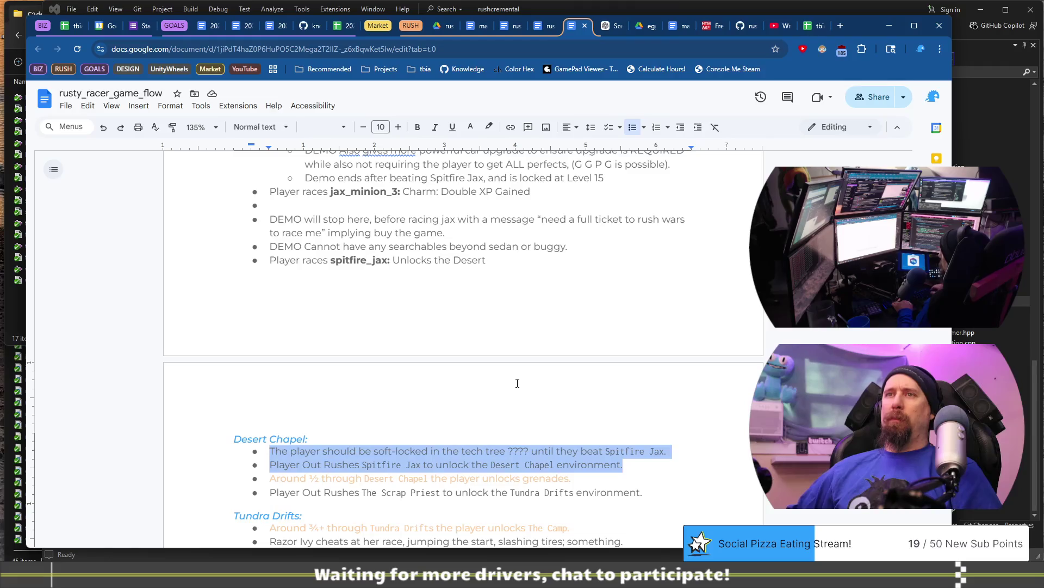
pyautogui.hotkey('ctrl', 'x')
pyautogui.press('BackSpace')
pyautogui.press('BackSpace')
pyautogui.press('Up')
pyautogui.press('Up')
pyautogui.press('Up')
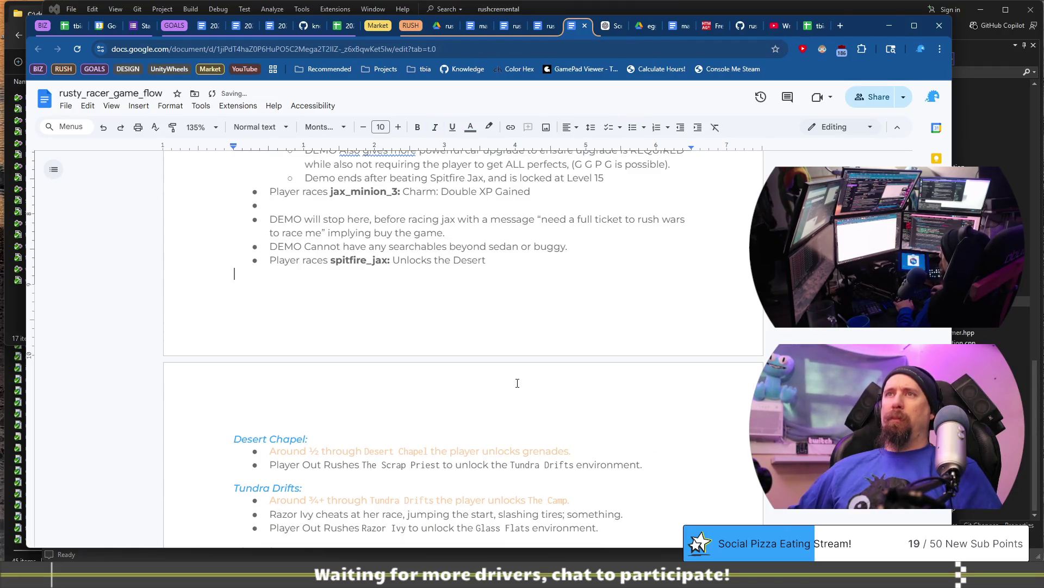
pyautogui.hotkey('ctrl', 'v')
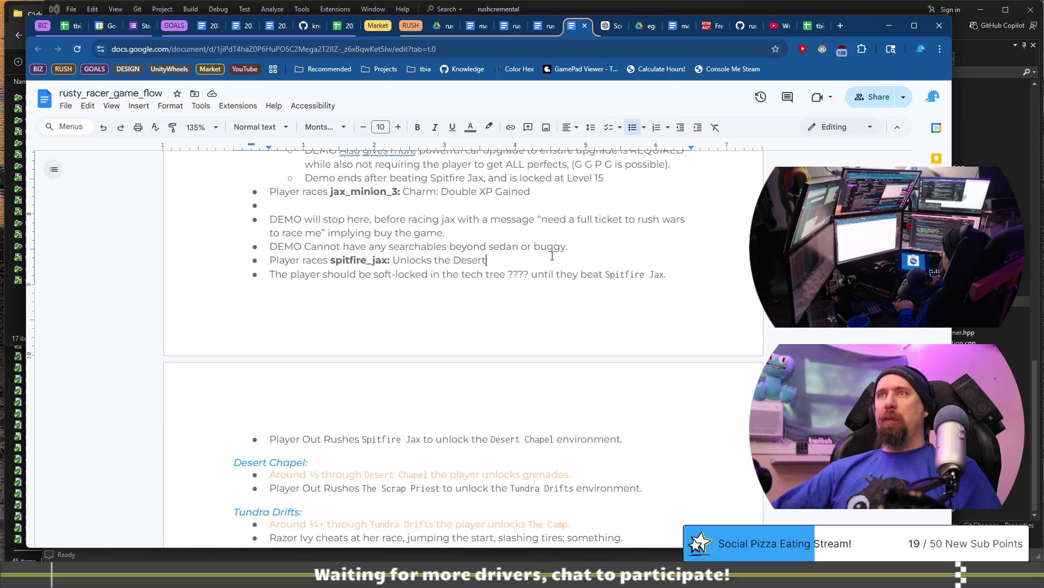
pyautogui.scroll(2, 594, 318)
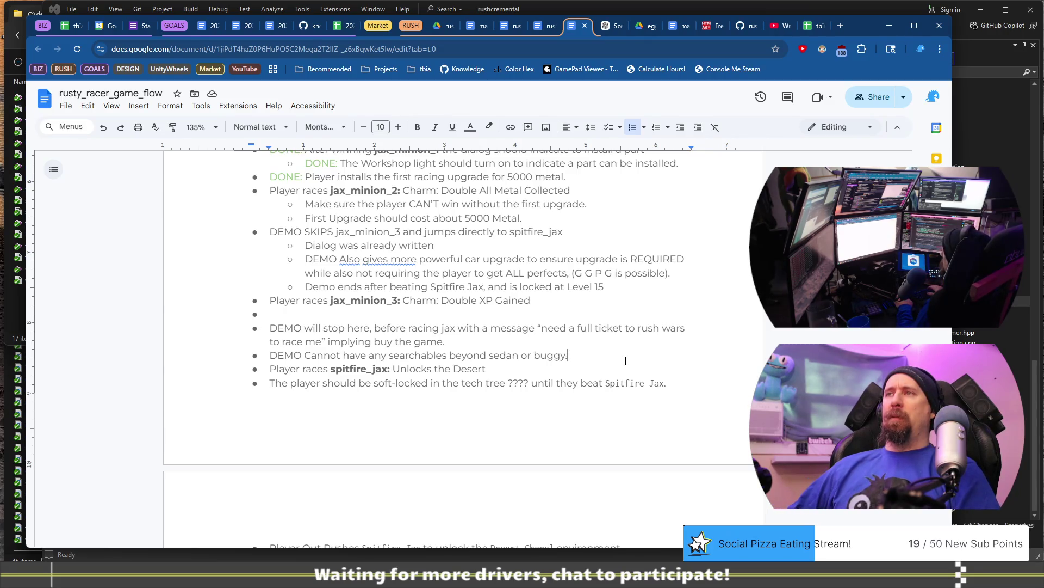
# Step: Remove 'or buggy' from the searchables line, end it with a period and prefix it with 'DONE:'
pyautogui.press('BackSpace')
pyautogui.press('BackSpace')
pyautogui.press('BackSpace')
pyautogui.write('.')
pyautogui.press('Home')
pyautogui.write('DONE:')
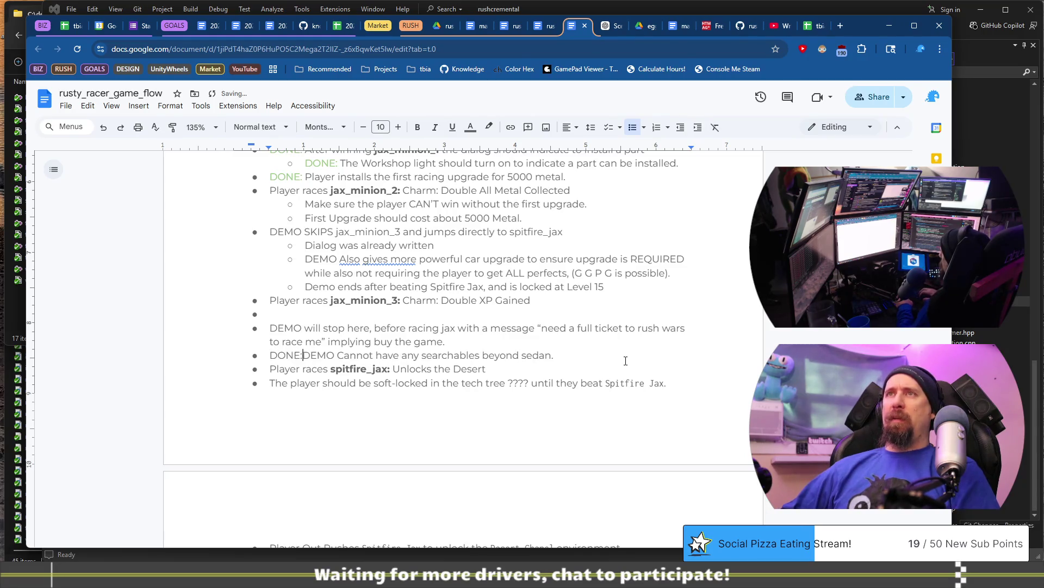
pyautogui.hotkey('shift', 'Home')
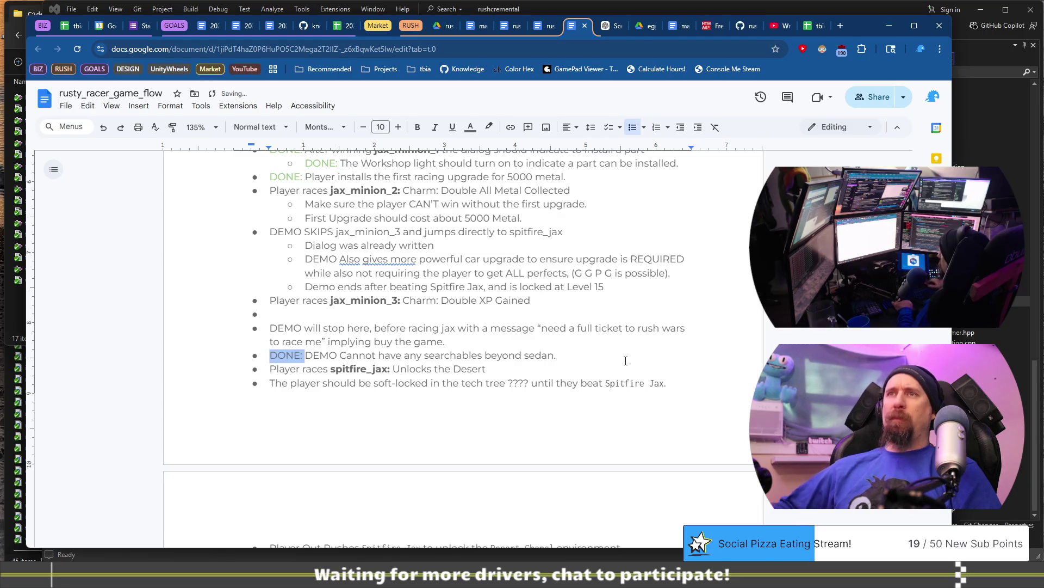
# Step: Colour the 'DONE:' prefix on the searchables line light green
pyautogui.click(470, 129)
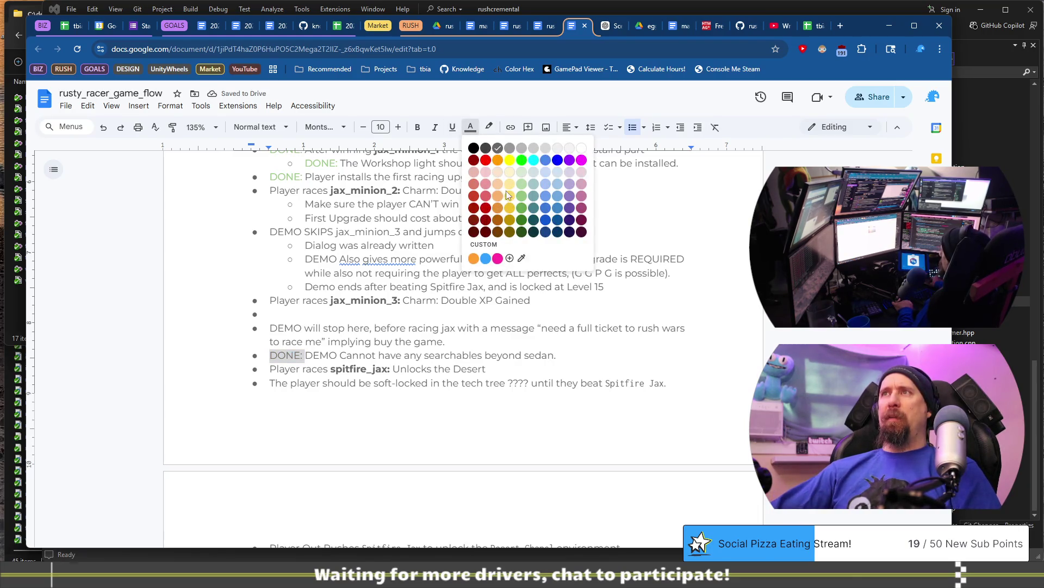
pyautogui.click(521, 174)
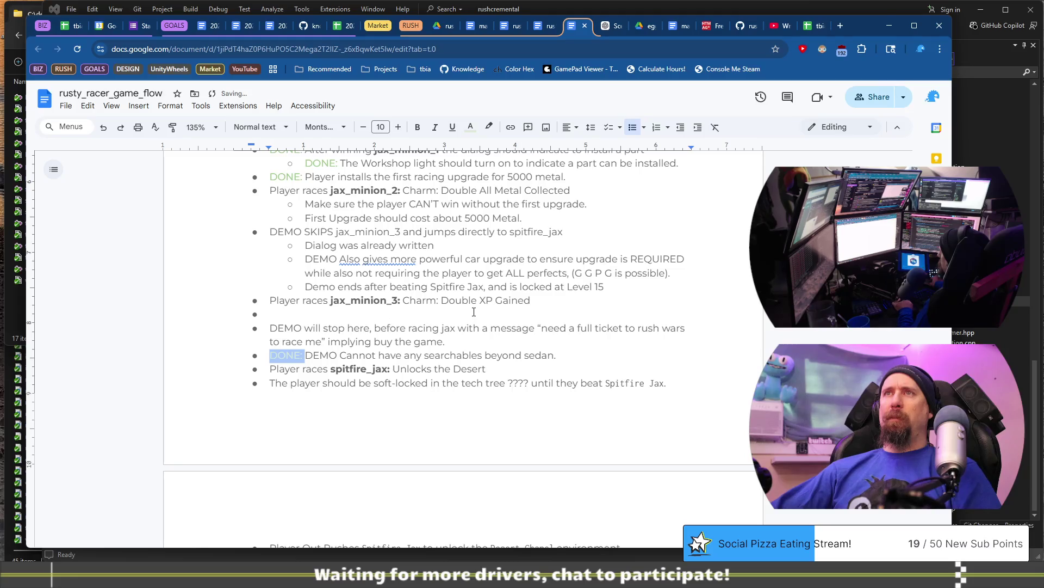
pyautogui.click(471, 128)
pyautogui.click(514, 191)
pyautogui.click(482, 299)
pyautogui.moveTo(270, 354); pyautogui.dragTo(304, 354)
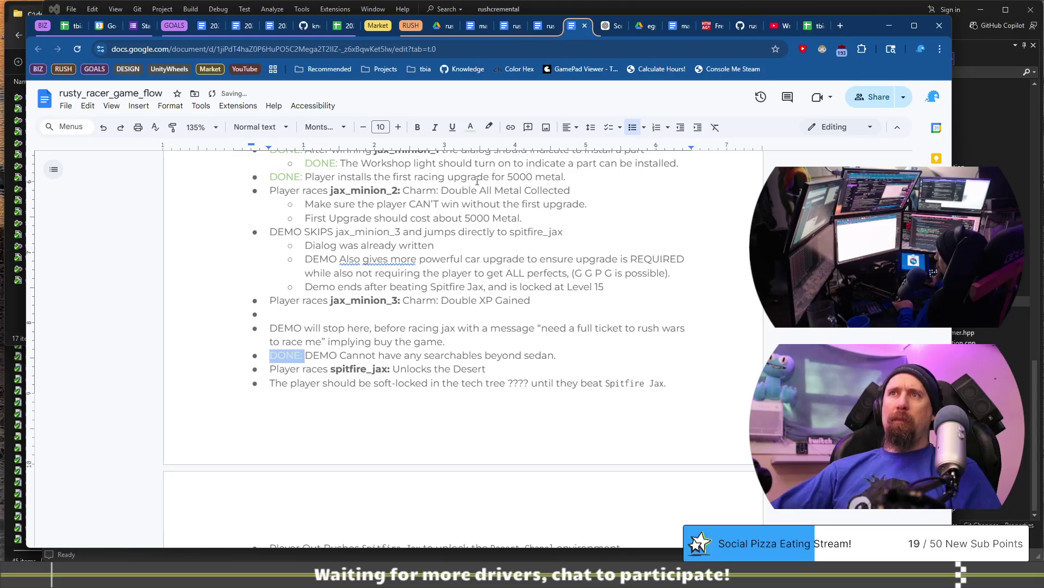
pyautogui.click(471, 127)
pyautogui.click(526, 199)
pyautogui.click(458, 329)
pyautogui.click(365, 232)
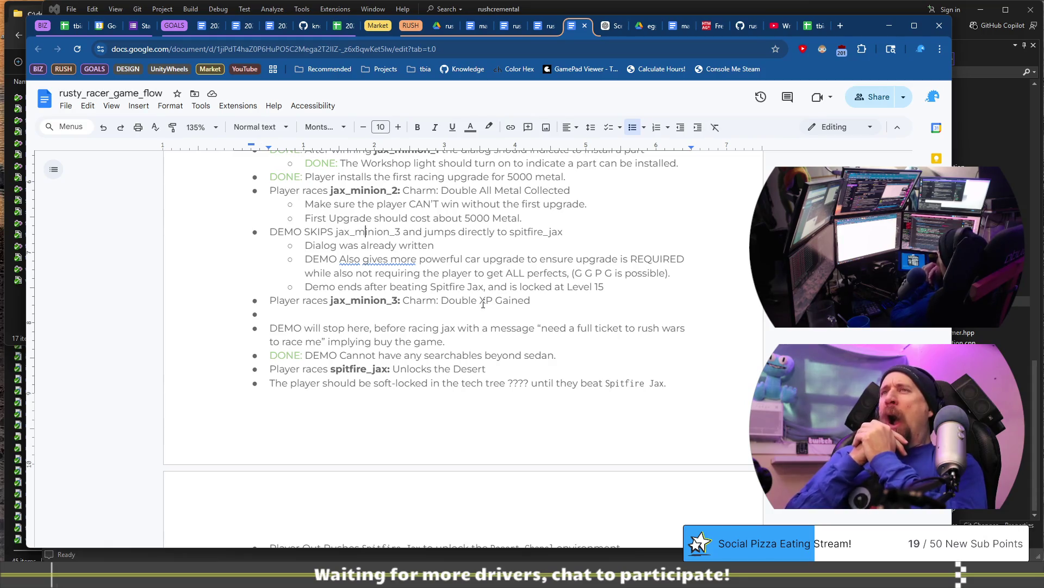
# Step: Prefix the DEMO SKIPS jax_minion_3 line with 'DONE:' coloured green
pyautogui.write('D')
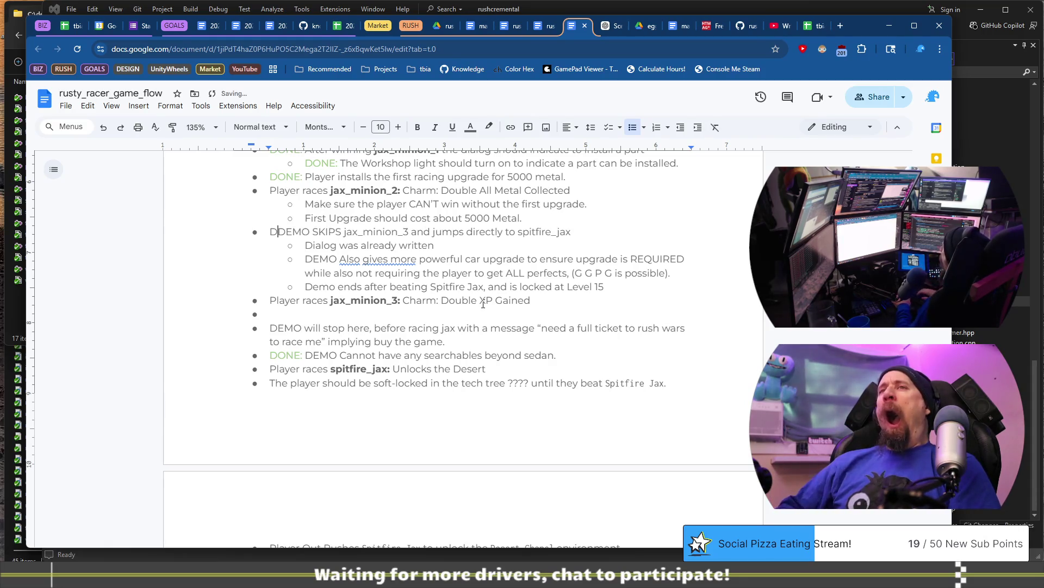
pyautogui.write('ONE:')
pyautogui.hotkey('shift', 'Home')
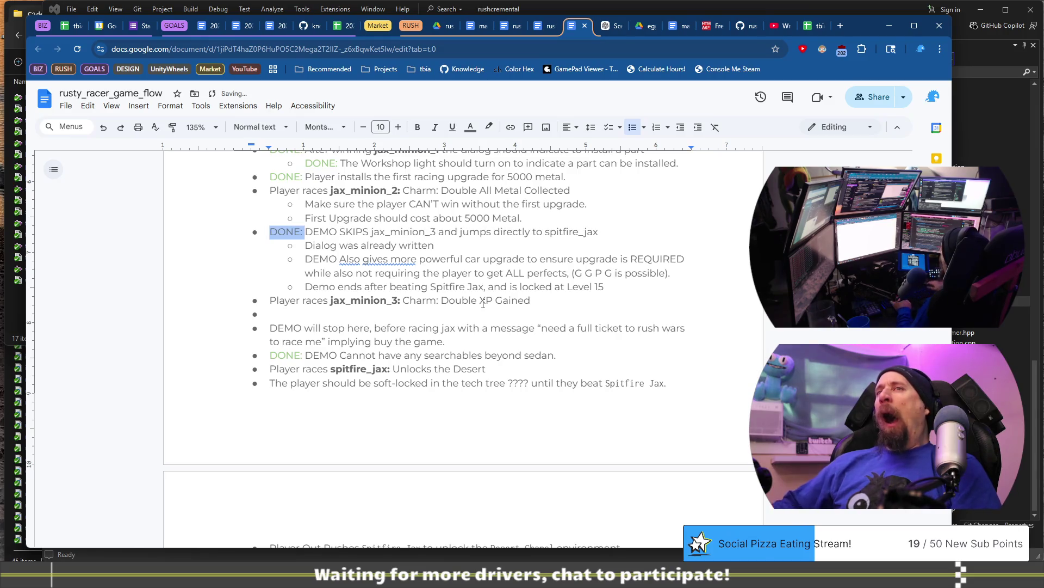
pyautogui.click(470, 126)
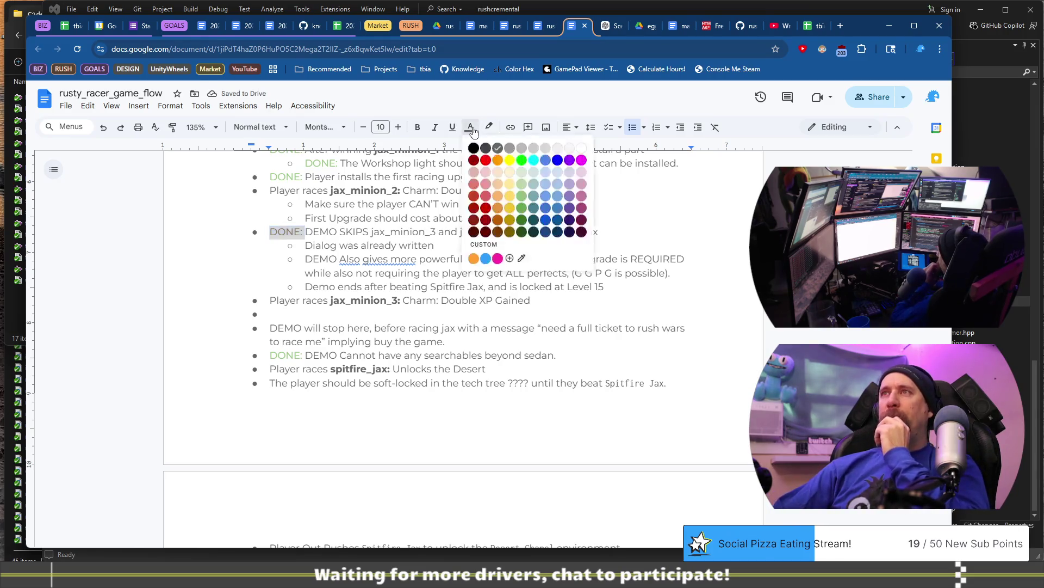
pyautogui.click(520, 202)
pyautogui.click(501, 232)
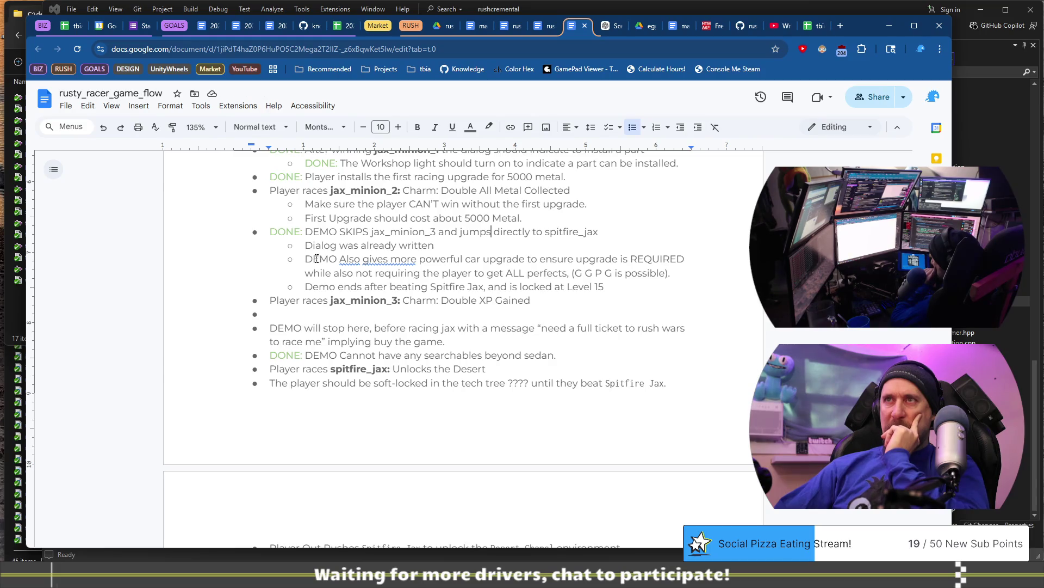
pyautogui.scroll(2, 318, 316)
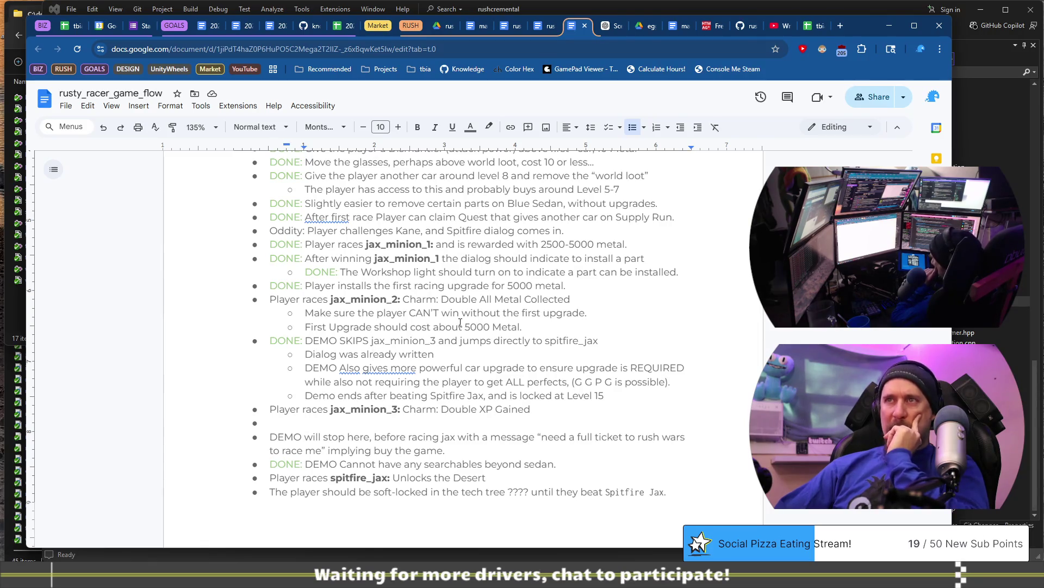
pyautogui.scroll(6, 459, 327)
pyautogui.scroll(-3, 427, 394)
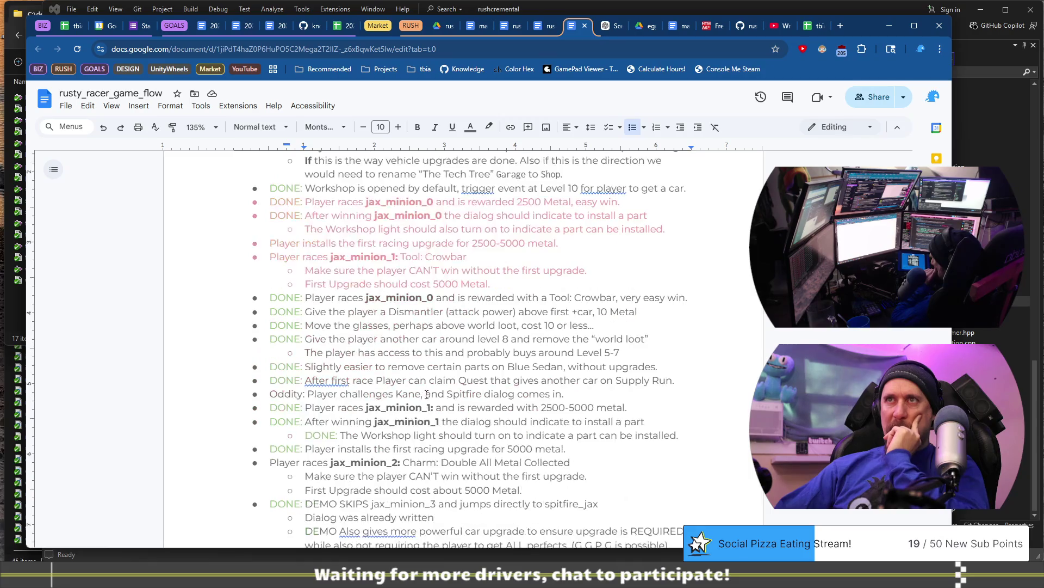
pyautogui.scroll(-5, 427, 394)
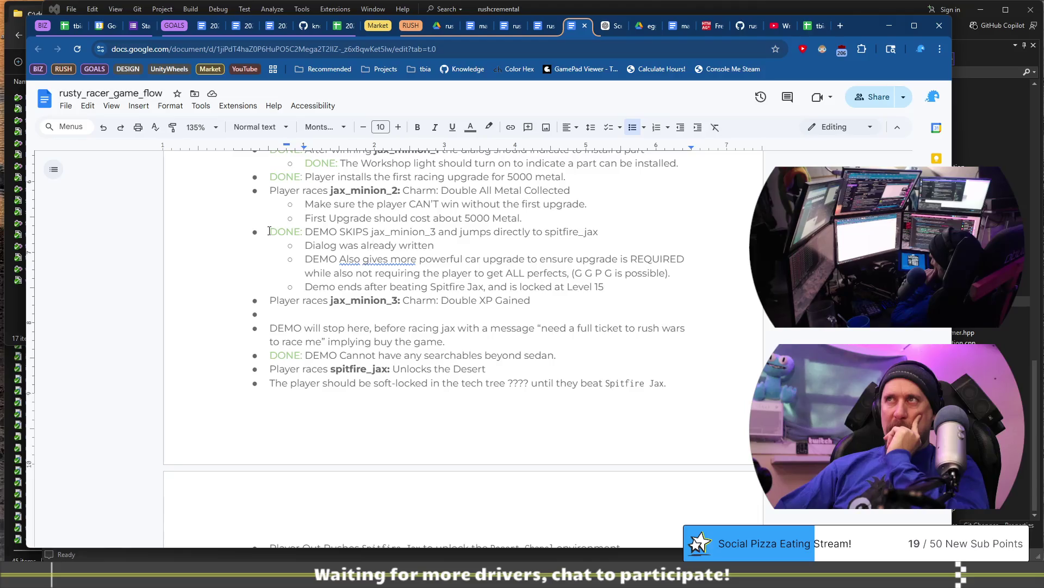
# Step: Replace the bullet on the DEMO SKIPS line with a checklist item
pyautogui.press('BackSpace')
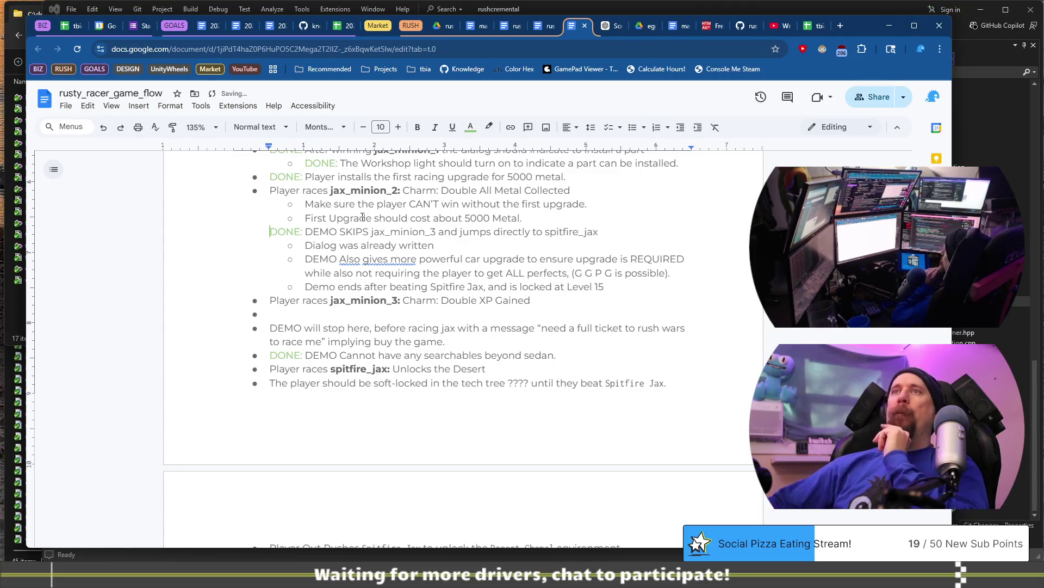
pyautogui.click(608, 127)
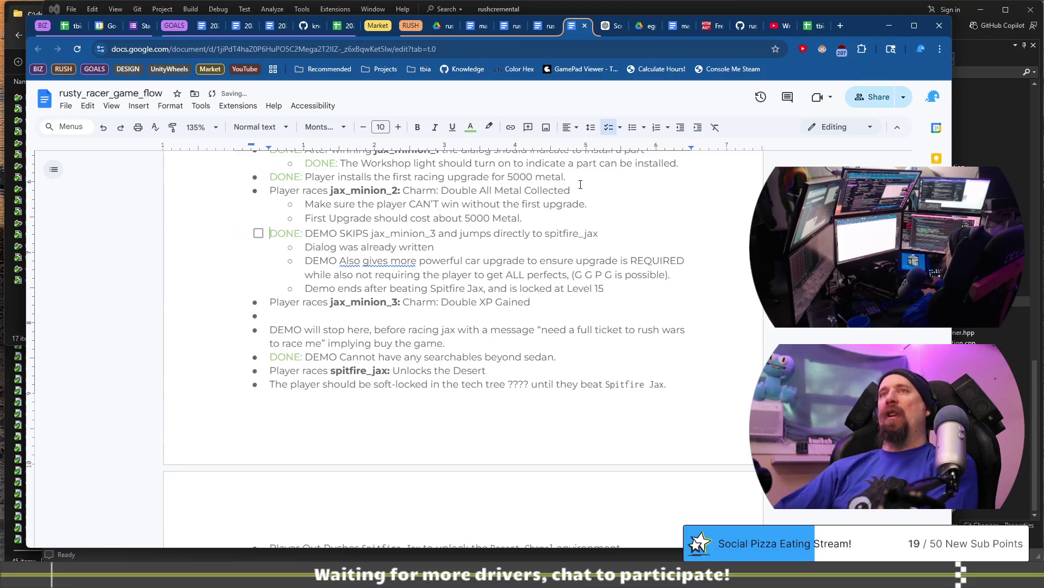
pyautogui.click(615, 233)
pyautogui.press('Return')
pyautogui.press('Tab')
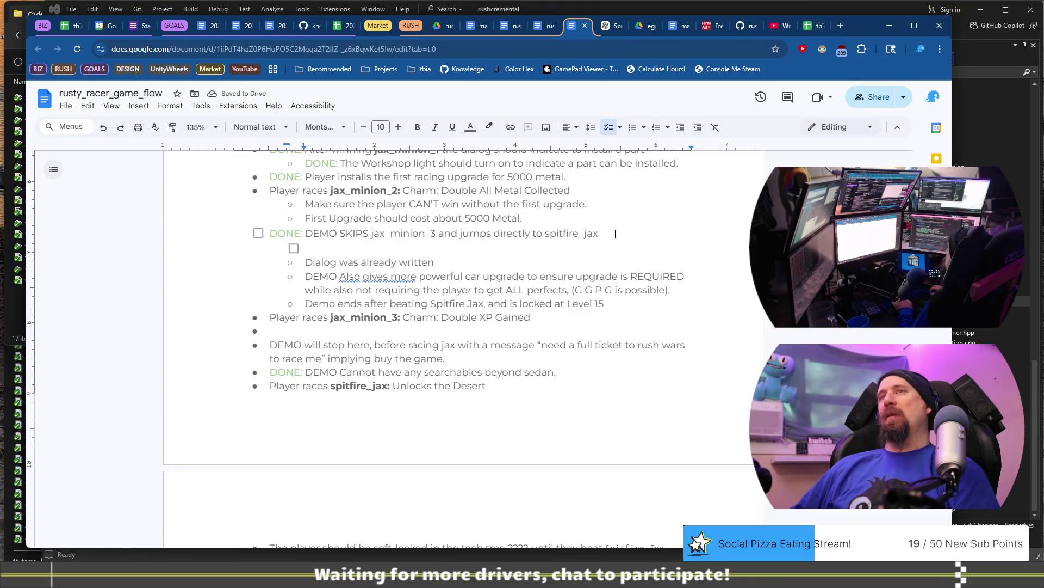
pyautogui.press('BackSpace')
pyautogui.press('BackSpace')
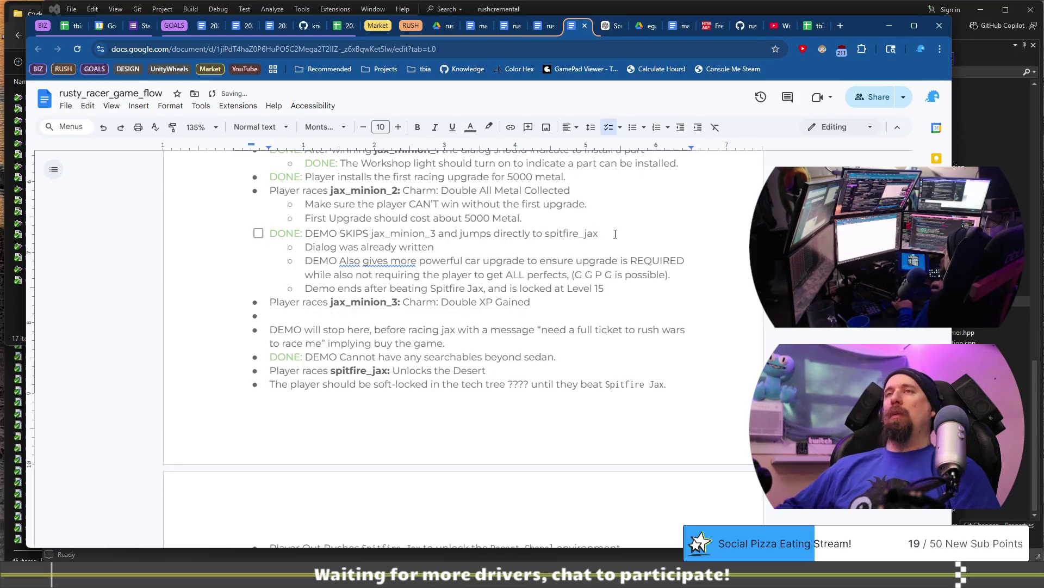
pyautogui.scroll(10, 382, 333)
# Step: Make the first Rust Point bullet a ticked checklist item without DONE or strikethrough
pyautogui.scroll(5, 382, 333)
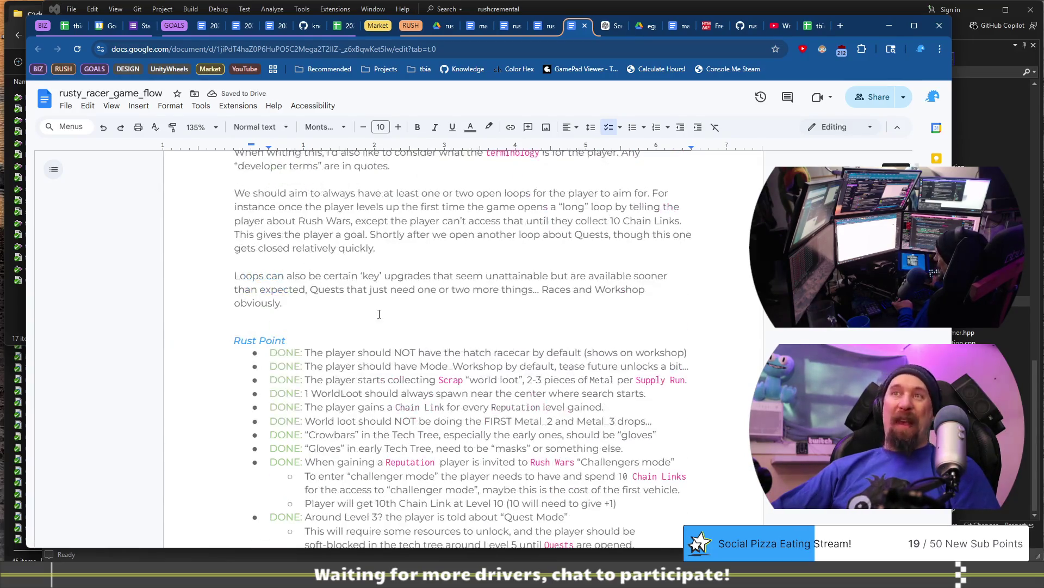
pyautogui.click(306, 352)
pyautogui.hotkey('shift', 'Home')
pyautogui.press('BackSpace')
pyautogui.press('BackSpace')
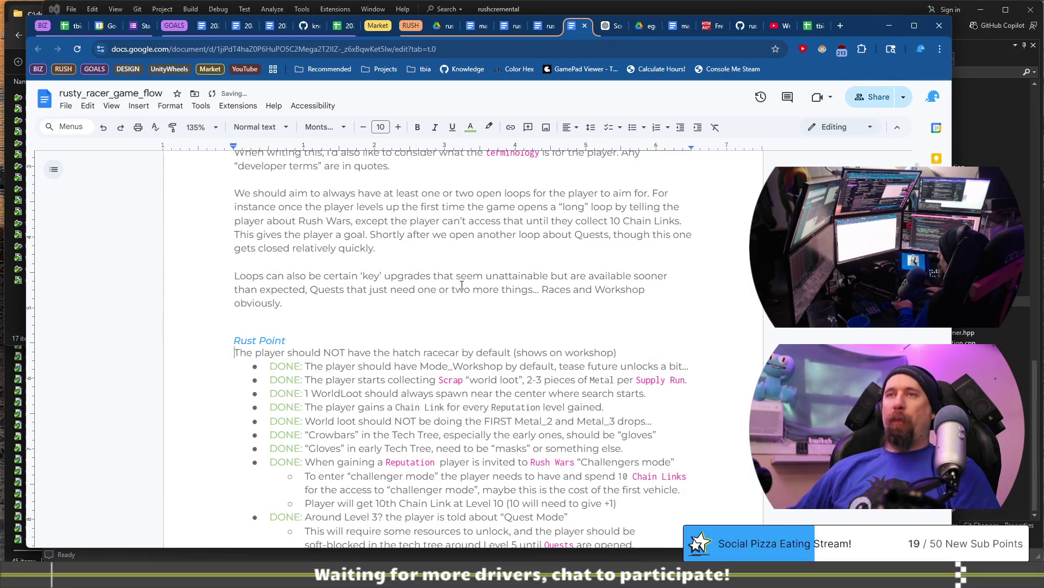
pyautogui.click(607, 128)
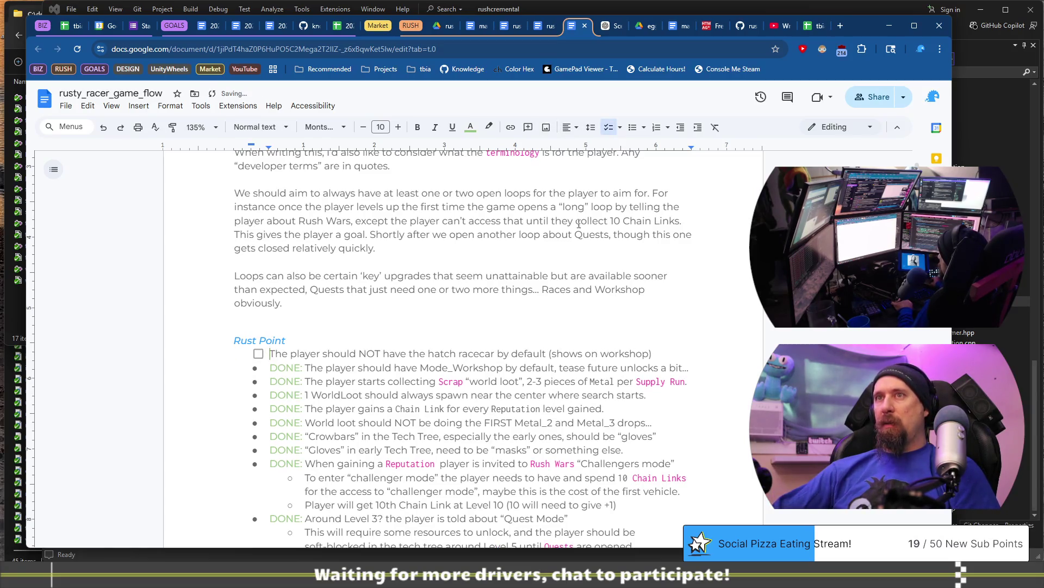
pyautogui.click(258, 354)
pyautogui.press('Down')
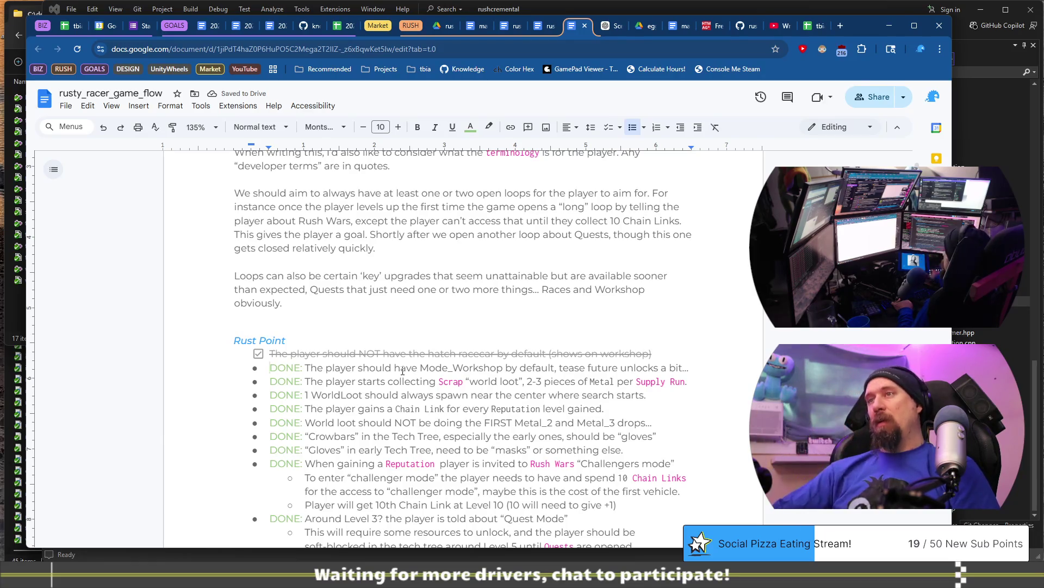
pyautogui.click(480, 353)
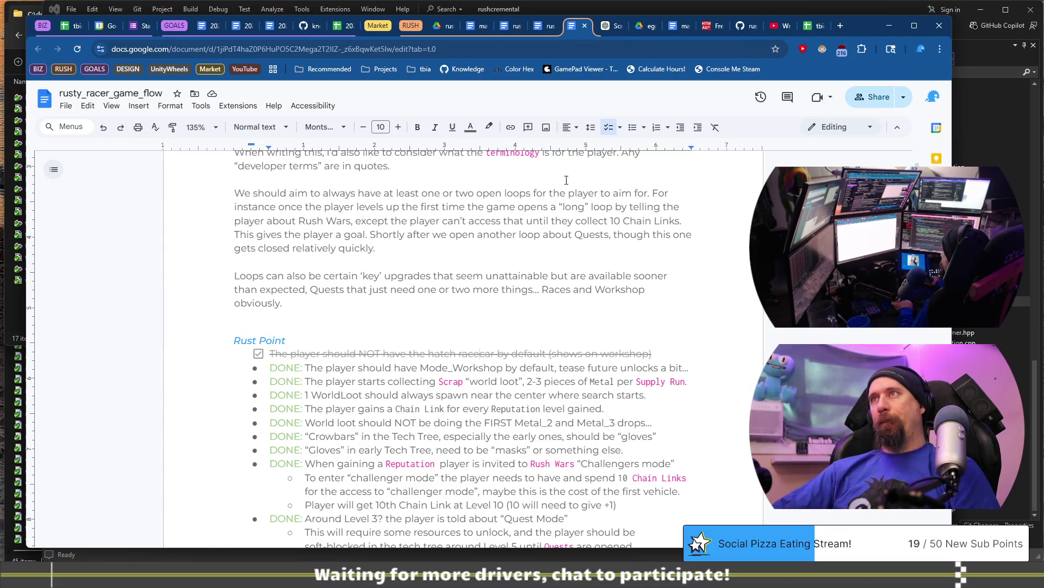
pyautogui.click(619, 128)
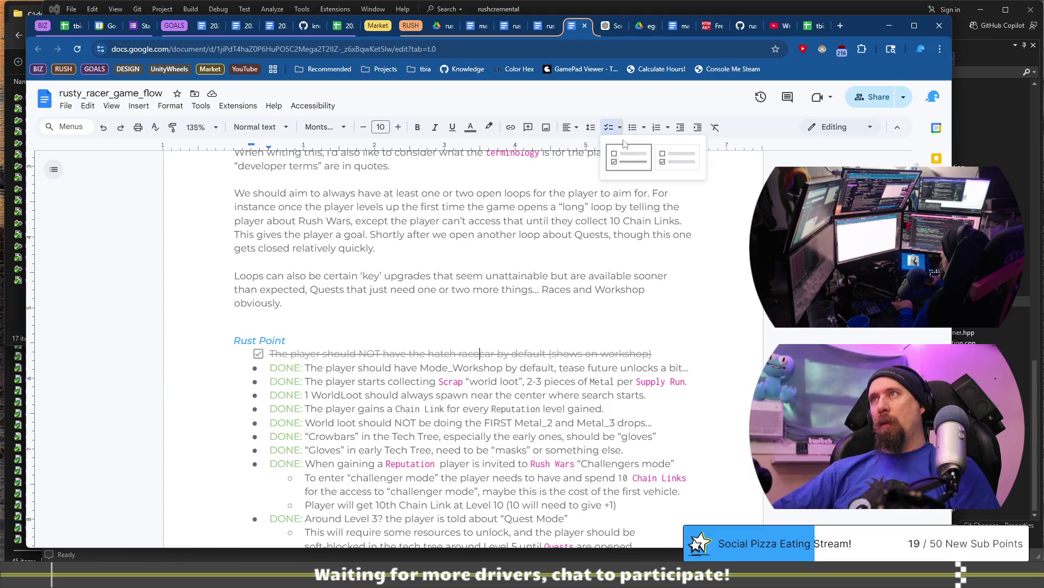
pyautogui.click(677, 157)
# Step: Convert the Mode_Workshop and Scrap collecting lines from DONE: bullets to checklist items
pyautogui.click(270, 366)
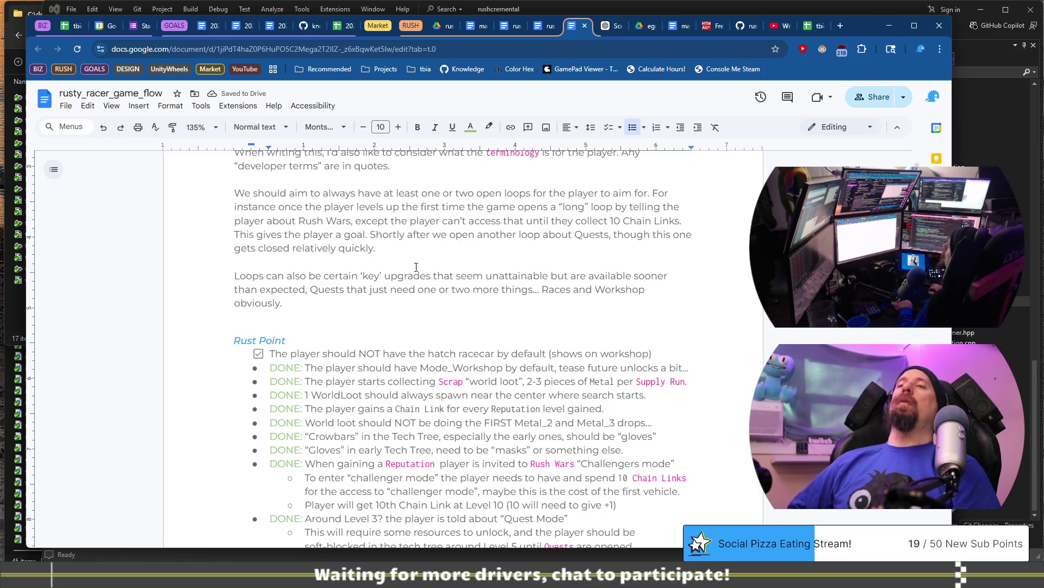
pyautogui.hotkey('ctrl', 'shift', 'Right')
pyautogui.press('BackSpace')
pyautogui.press('BackSpace')
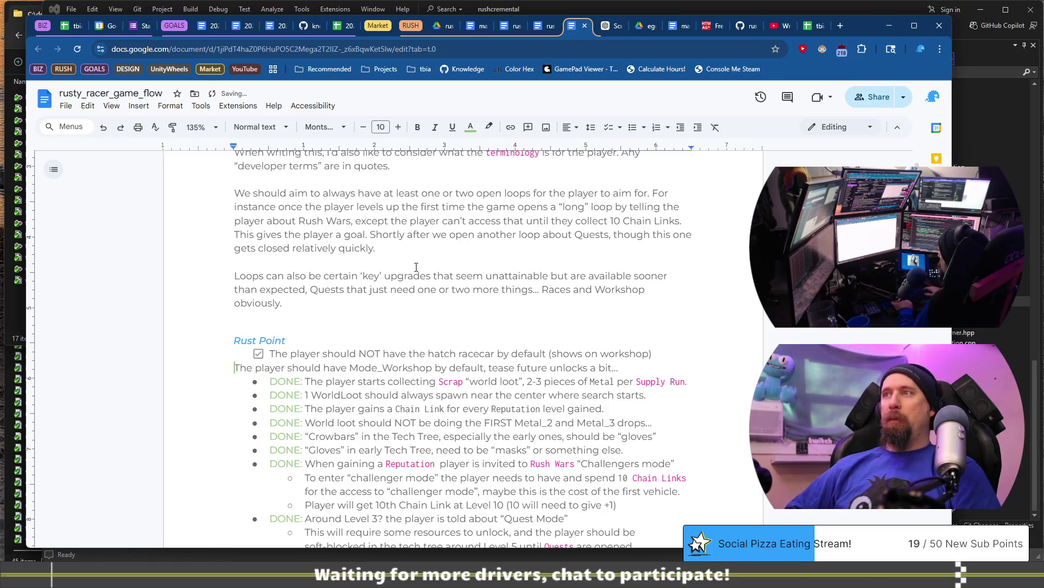
pyautogui.hotkey('ctrl', 'shift', '9')
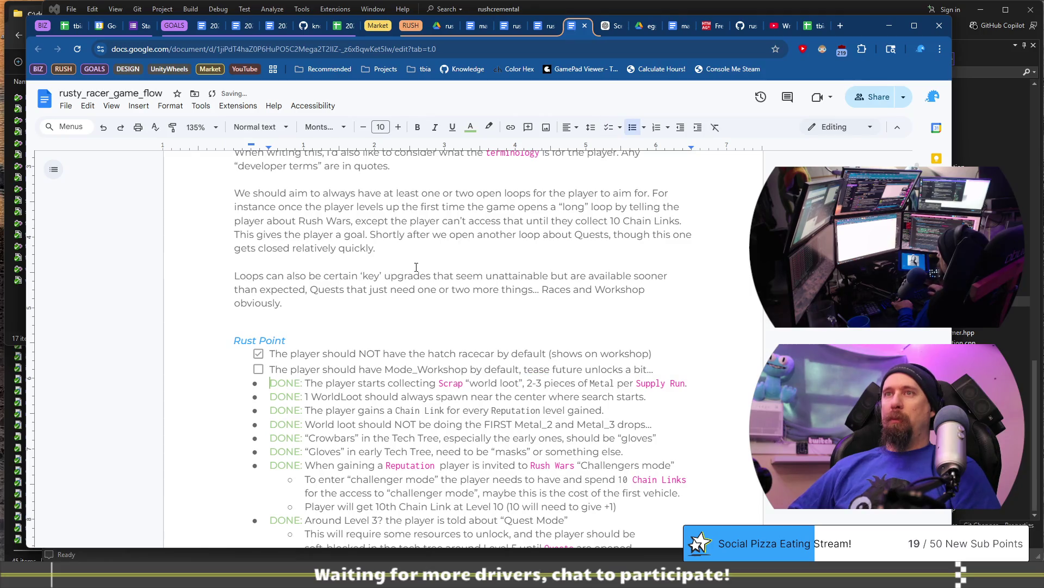
pyautogui.press('Down')
pyautogui.press('Down')
pyautogui.scroll(-3, 414, 282)
pyautogui.click(272, 218)
pyautogui.press('BackSpace')
pyautogui.press('BackSpace')
pyautogui.press('BackSpace')
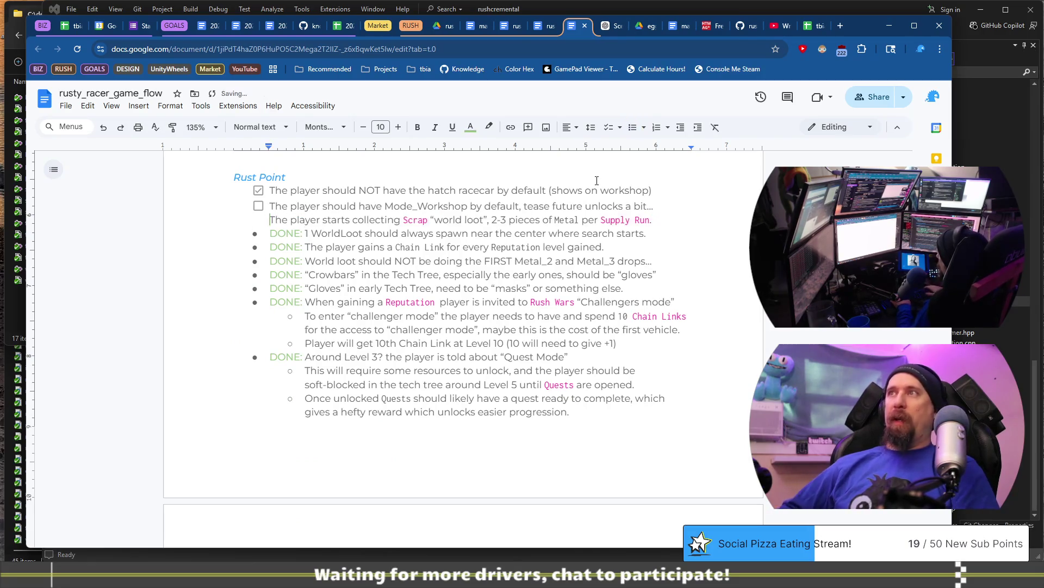
pyautogui.press('Return')
pyautogui.press('Down')
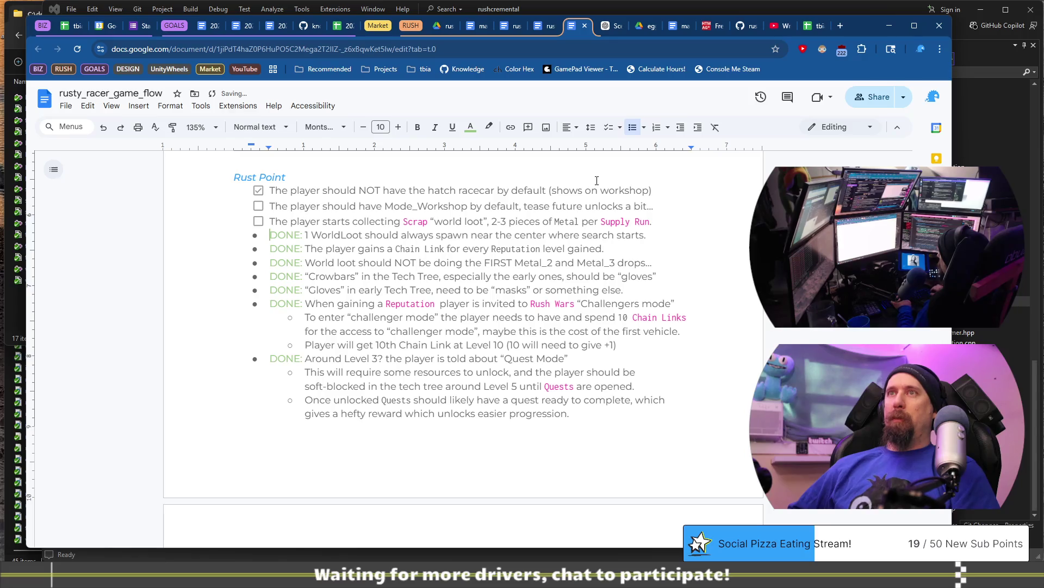
pyautogui.write('.')
# Step: Convert the WorldLoot, Chain Link and World loot lines from DONE: bullets to checklist items
pyautogui.press('Home')
pyautogui.hotkey('ctrl', 'shift', 'Right')
pyautogui.press('BackSpace')
pyautogui.press('BackSpace')
pyautogui.press('Delete')
pyautogui.press('Delete')
pyautogui.press('BackSpace')
pyautogui.hotkey('ctrl', 'z')
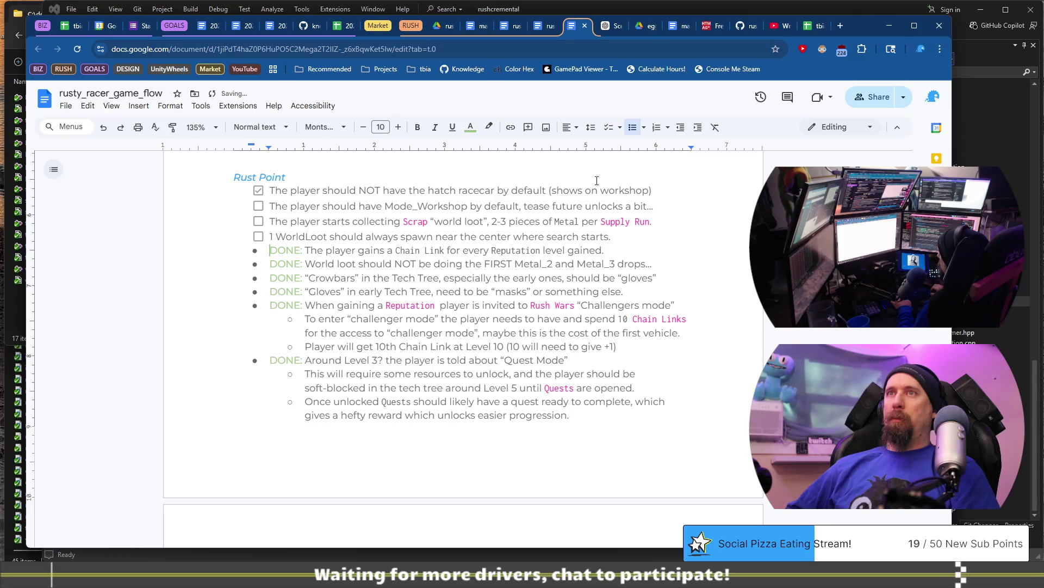
pyautogui.press('BackSpace')
pyautogui.press('BackSpace')
pyautogui.press('BackSpace')
pyautogui.hotkey('ctrl', 'shift', '9')
pyautogui.press('Down')
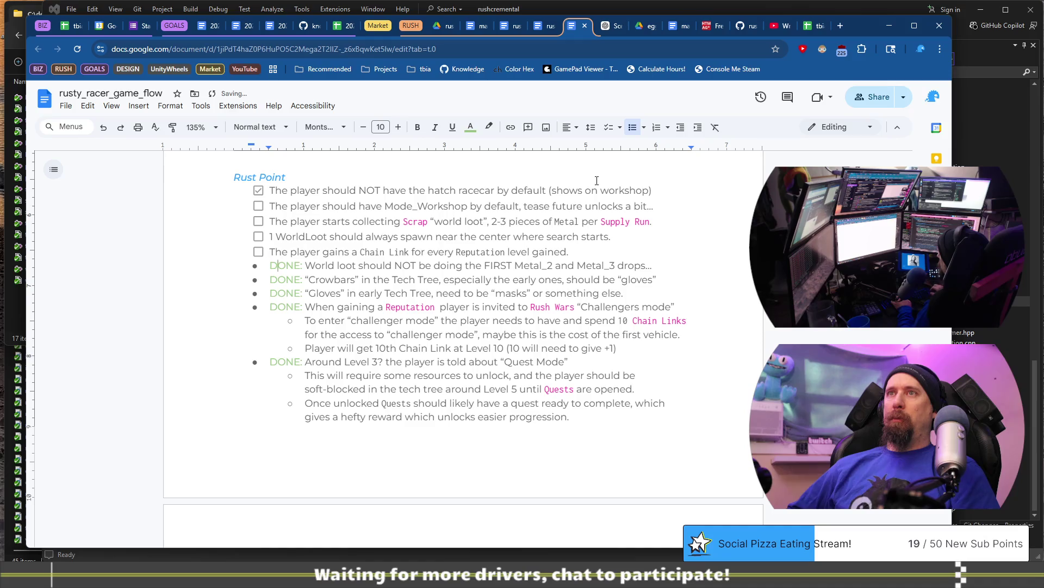
pyautogui.hotkey('shift', 'Home')
pyautogui.press('BackSpace')
pyautogui.press('BackSpace')
# Step: Convert the Crowbars, Gloves and Reputation invitation lines from DONE: bullets to checklist items
pyautogui.press('BackSpace')
pyautogui.press('Return')
pyautogui.press('Down')
pyautogui.hotkey('shift', 'Home')
pyautogui.press('BackSpace')
pyautogui.press('BackSpace')
pyautogui.press('BackSpace')
pyautogui.press('Return')
pyautogui.press('Down')
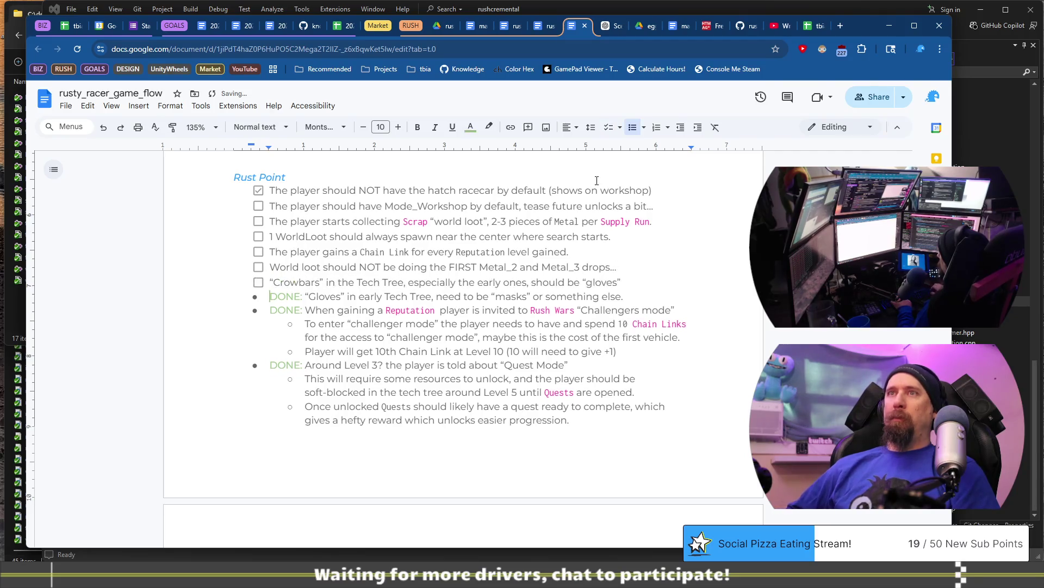
pyautogui.hotkey('shift', 'Home')
pyautogui.press('BackSpace')
pyautogui.press('BackSpace')
pyautogui.press('BackSpace')
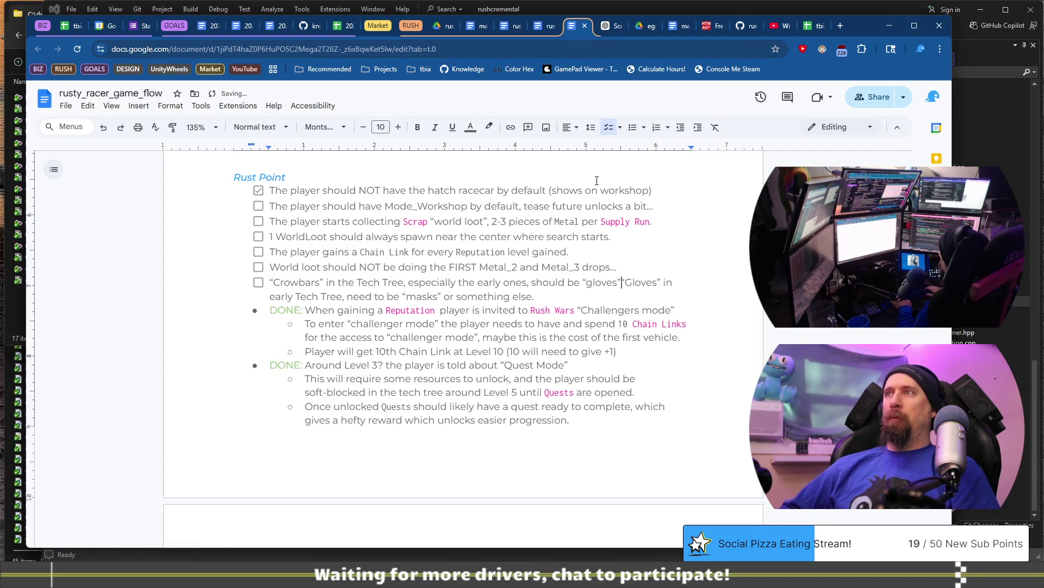
pyautogui.press('Return')
pyautogui.press('Down')
pyautogui.hotkey('shift', 'Home')
pyautogui.press('BackSpace')
pyautogui.press('BackSpace')
pyautogui.press('BackSpace')
pyautogui.press('Return')
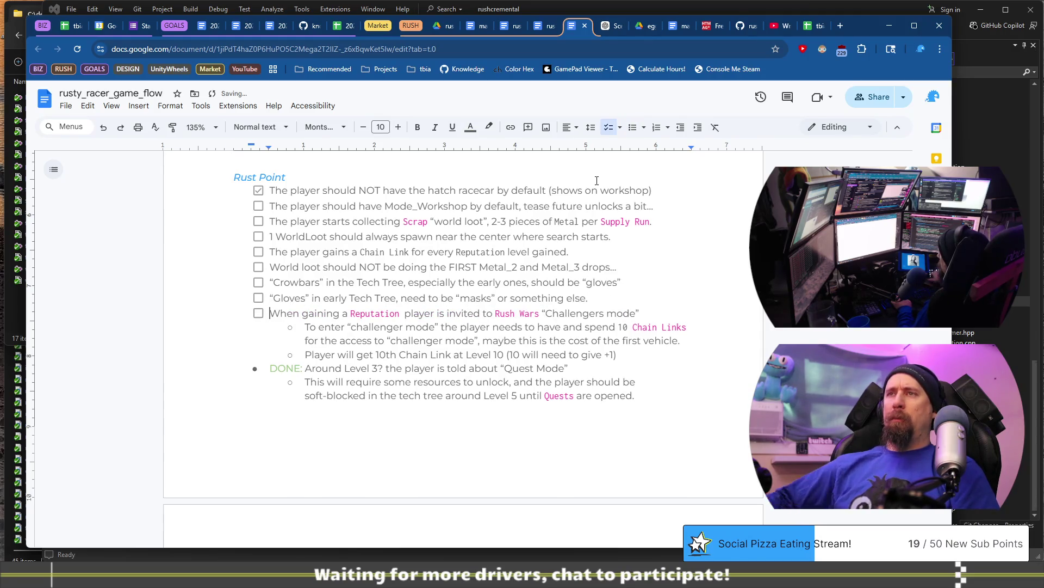
# Step: Tick the Mode_Workshop, Scrap collecting, WorldLoot, Chain Link, World loot, Crowbars and Gloves items
pyautogui.click(258, 207)
pyautogui.click(259, 221)
pyautogui.click(258, 237)
pyautogui.click(259, 252)
pyautogui.click(259, 267)
pyautogui.click(259, 282)
pyautogui.click(258, 298)
# Step: Turn the 'Around Level 3?' line into a ticked checklist item without DONE:
pyautogui.scroll(-2, 308, 271)
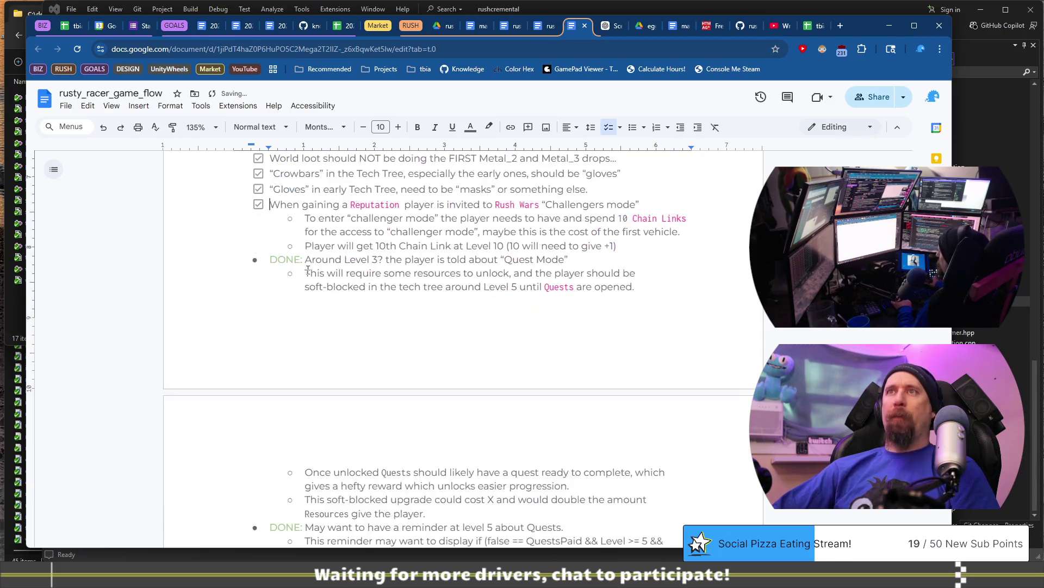
pyautogui.click(306, 259)
pyautogui.press('BackSpace')
pyautogui.press('BackSpace')
pyautogui.press('BackSpace')
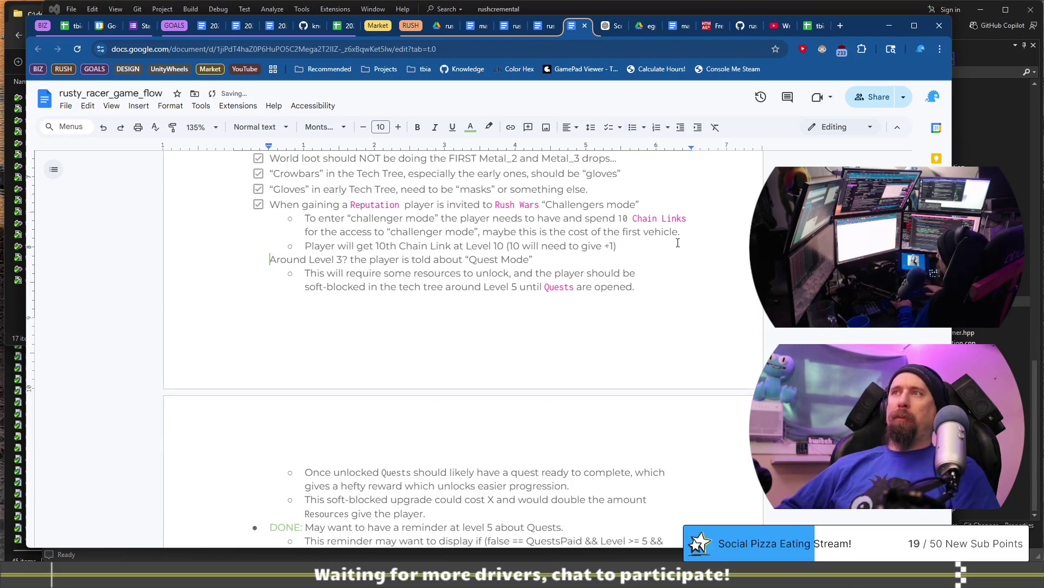
pyautogui.press('BackSpace')
pyautogui.press('Return')
pyautogui.hotkey('shift', 'Tab')
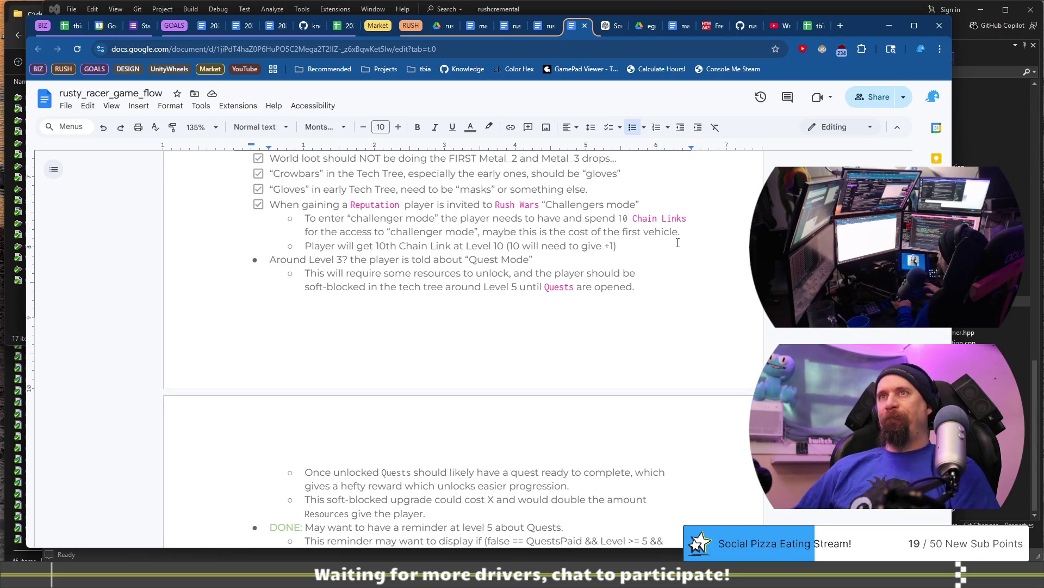
pyautogui.click(632, 127)
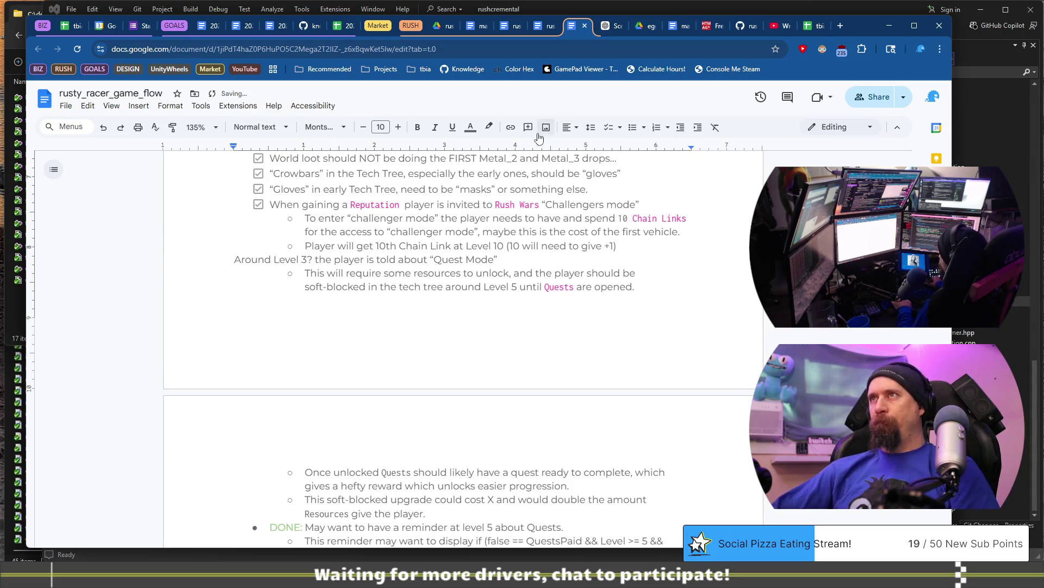
pyautogui.click(607, 127)
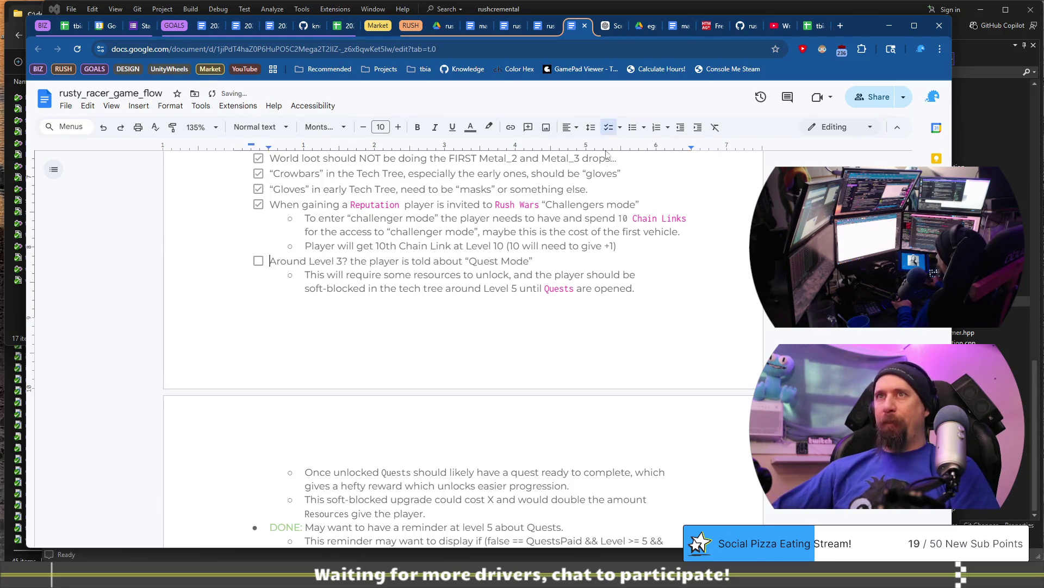
pyautogui.click(258, 260)
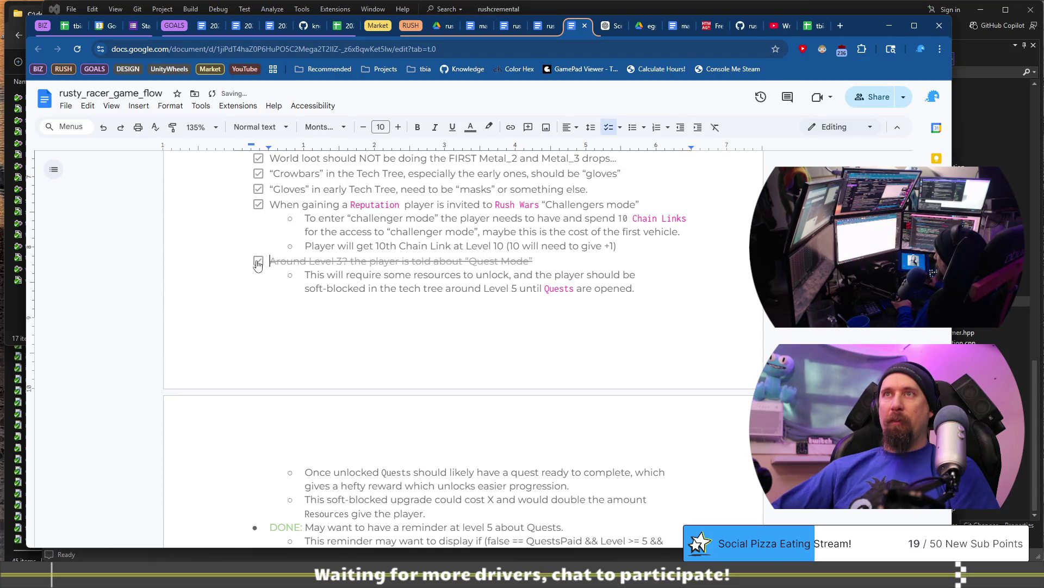
# Step: Make the Quests reminder a ticked checklist item without DONE: or strikethrough
pyautogui.scroll(-2, 279, 422)
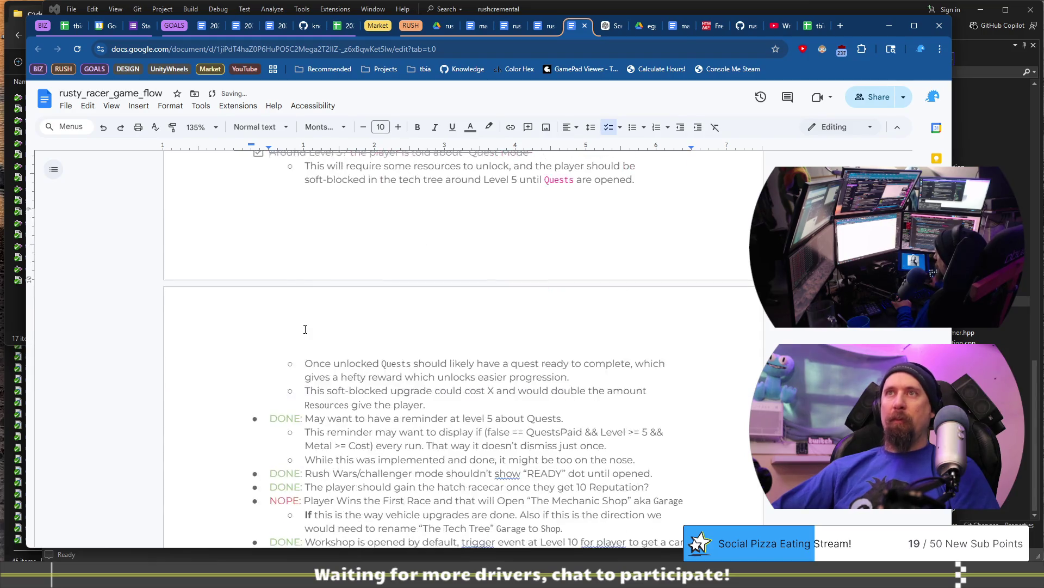
pyautogui.click(305, 418)
pyautogui.scroll(-2, 380, 402)
pyautogui.hotkey('shift', 'Home')
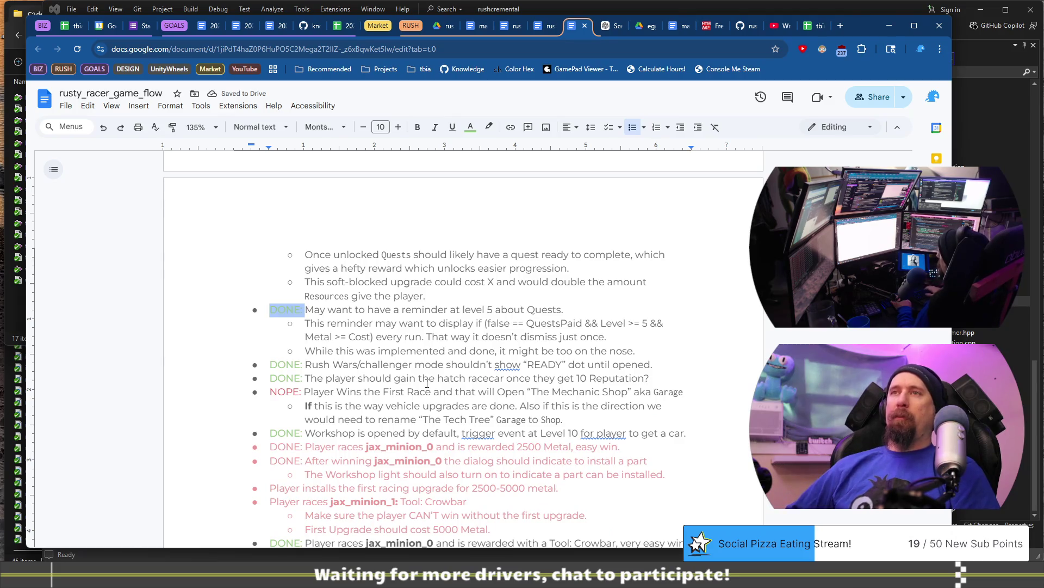
pyautogui.press('BackSpace')
pyautogui.press('BackSpace')
pyautogui.press('BackSpace')
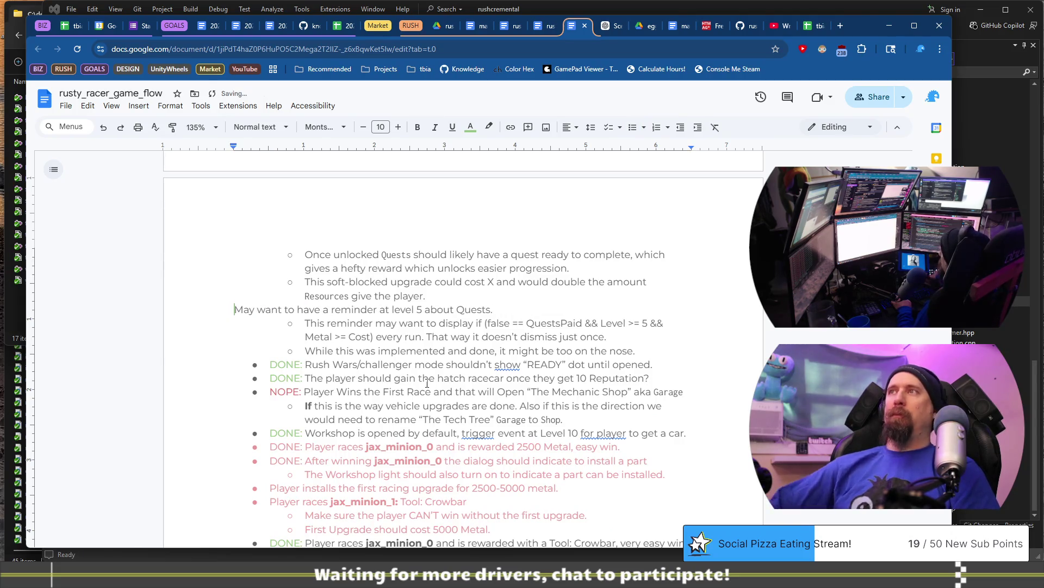
pyautogui.click(608, 127)
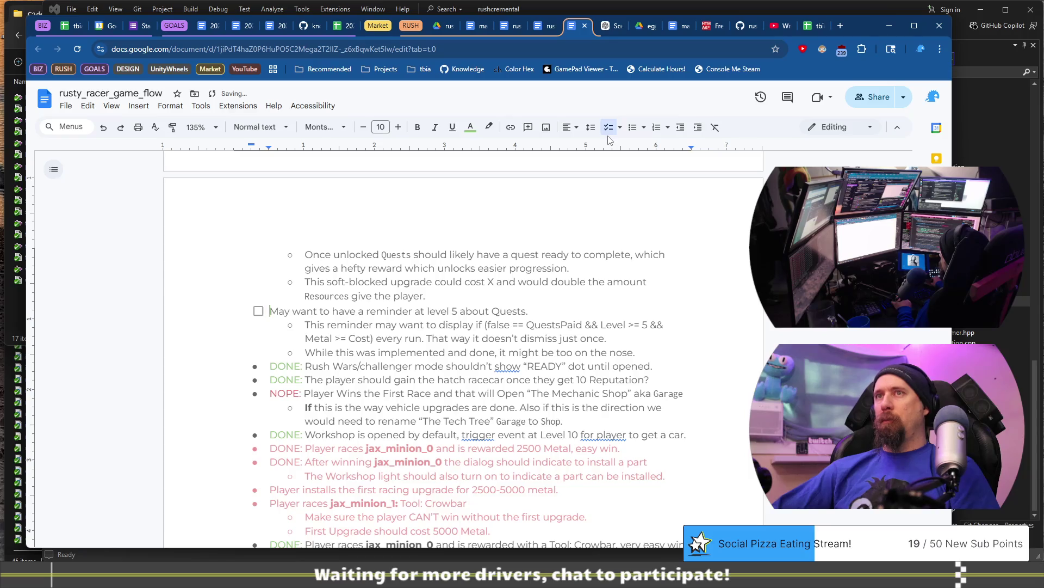
pyautogui.click(259, 311)
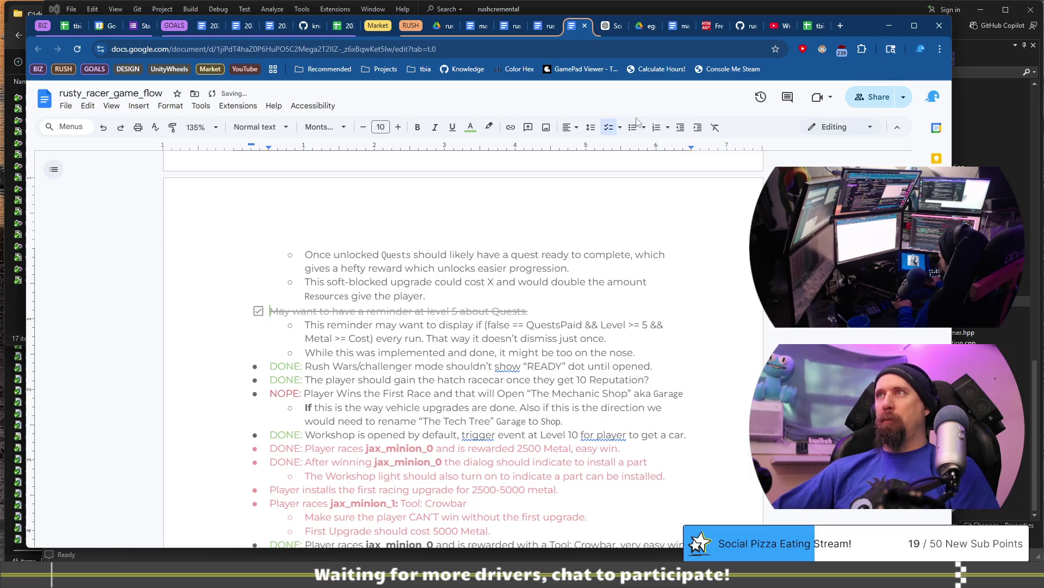
pyautogui.click(620, 127)
pyautogui.click(669, 164)
# Step: Remove the strikethrough from the checked 'Around Level 3?' item
pyautogui.scroll(4, 345, 354)
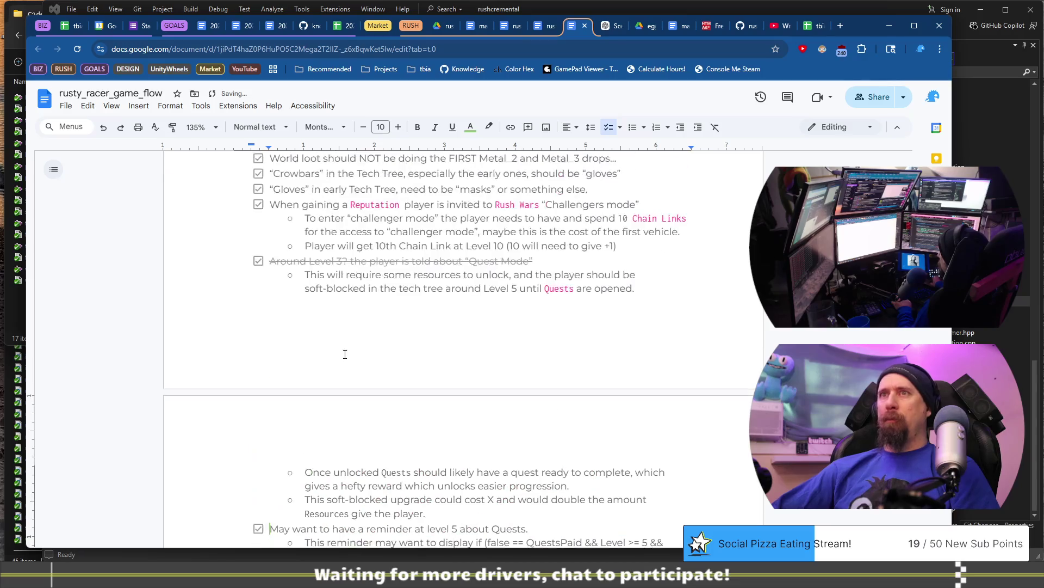
pyautogui.click(309, 261)
pyautogui.click(620, 128)
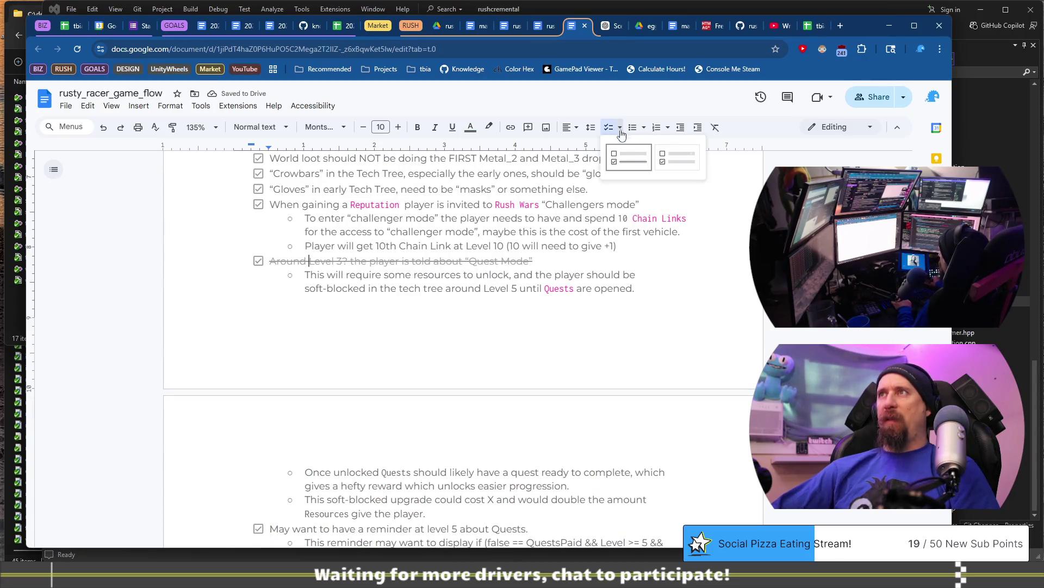
pyautogui.click(670, 163)
# Step: Make the Rush Wars line a ticked checklist item without DONE: or strikethrough
pyautogui.scroll(-3, 510, 329)
pyautogui.scroll(-3, 510, 330)
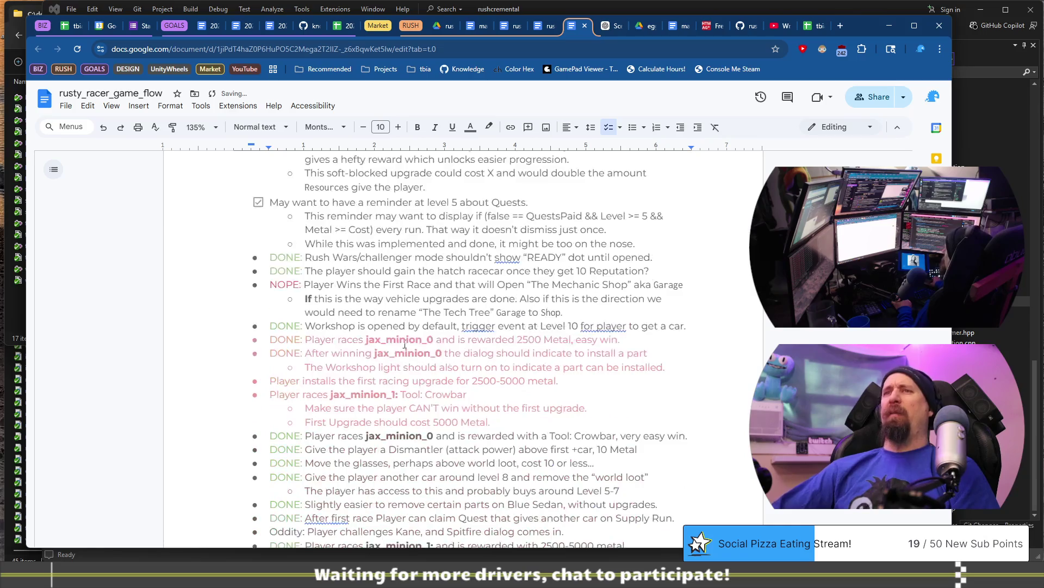
pyautogui.click(305, 257)
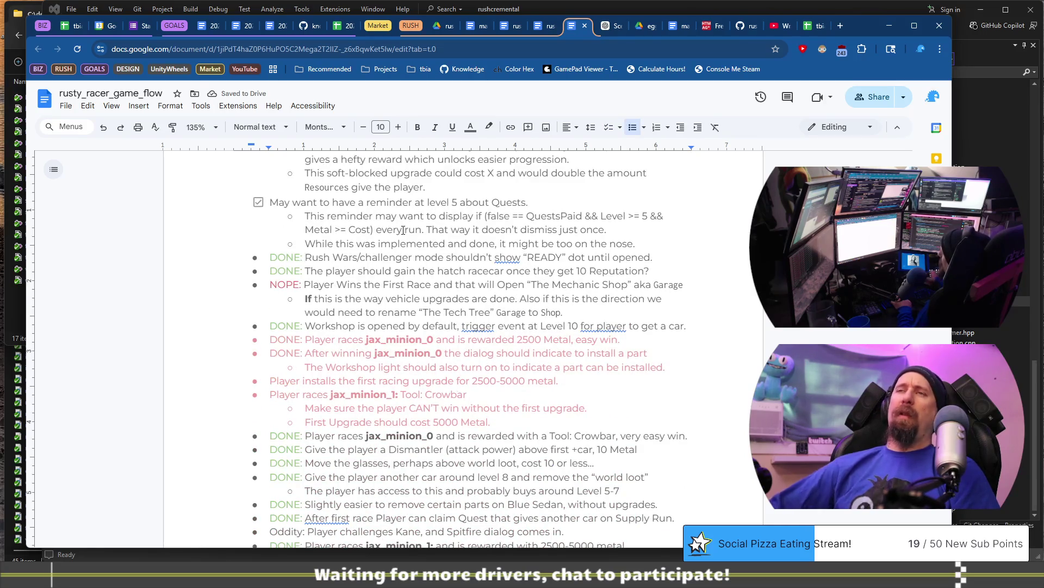
pyautogui.hotkey('shift', 'Home')
pyautogui.press('BackSpace')
pyautogui.press('BackSpace')
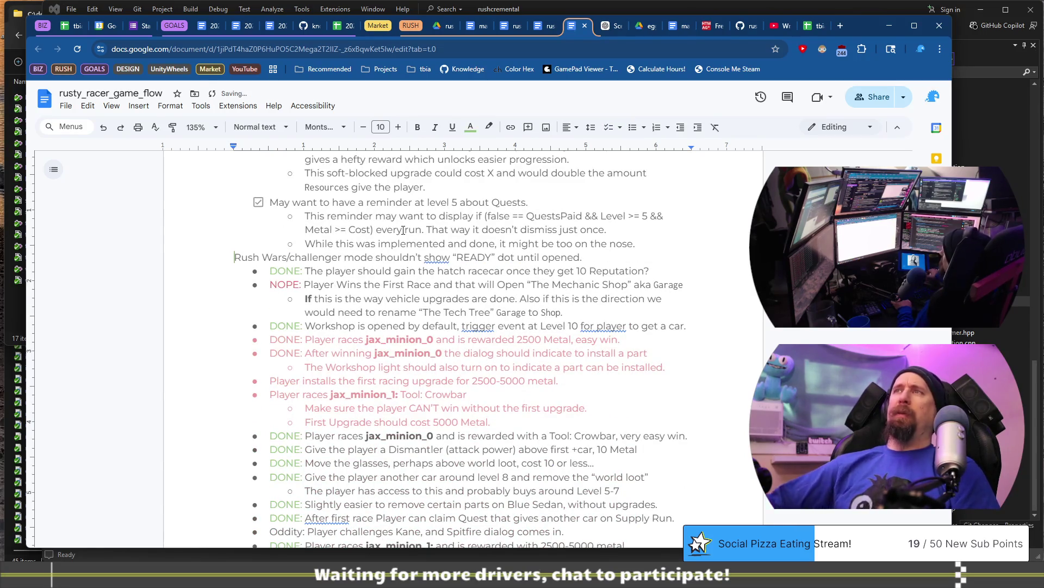
pyautogui.click(609, 127)
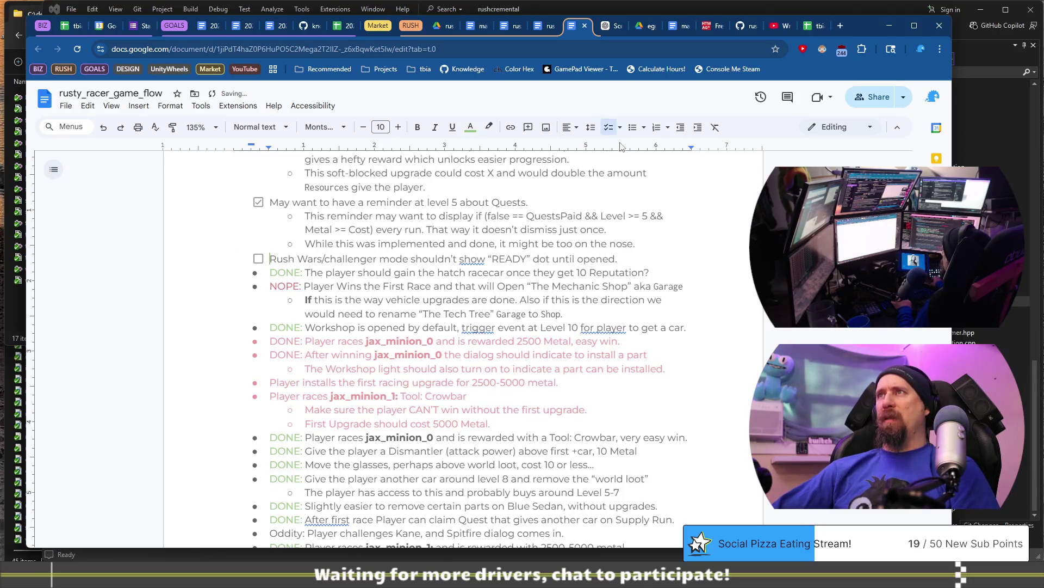
pyautogui.click(620, 127)
pyautogui.click(669, 170)
pyautogui.click(258, 261)
# Step: Make the hatch racecar and NOPE-free Player Wins lines checklist items, ticking hatch racecar
pyautogui.press('Down')
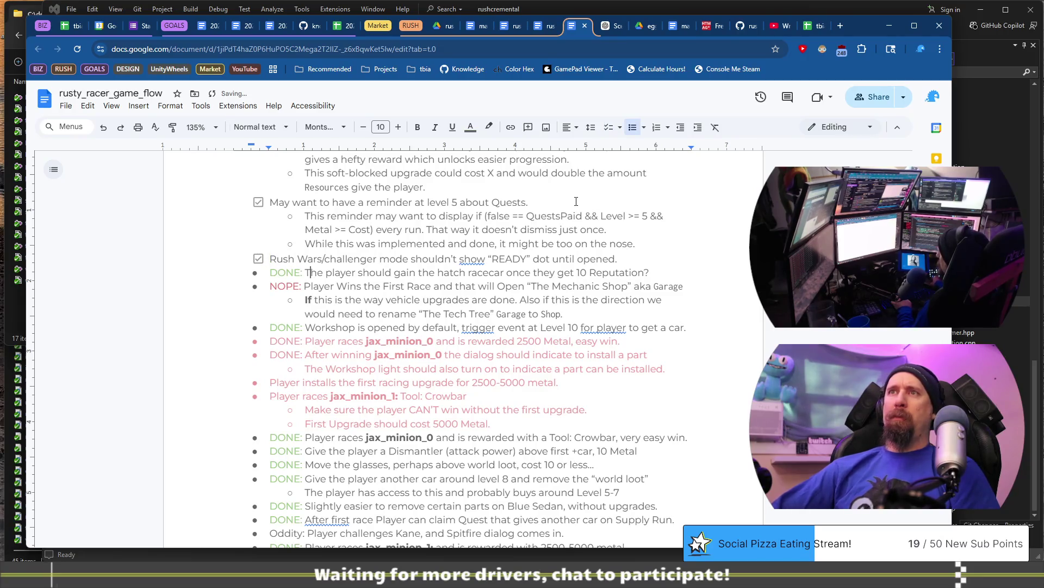
pyautogui.hotkey('ctrl', 'shift', 'Right')
pyautogui.hotkey('ctrl', 'shift', 'Right')
pyautogui.press('Delete')
pyautogui.hotkey('ctrl', 'shift', '9')
pyautogui.press('Down')
pyautogui.hotkey('ctrl', 'Right')
pyautogui.hotkey('ctrl', 'Right')
pyautogui.hotkey('ctrl', 'shift', 'Left')
pyautogui.hotkey('ctrl', 'shift', 'Left')
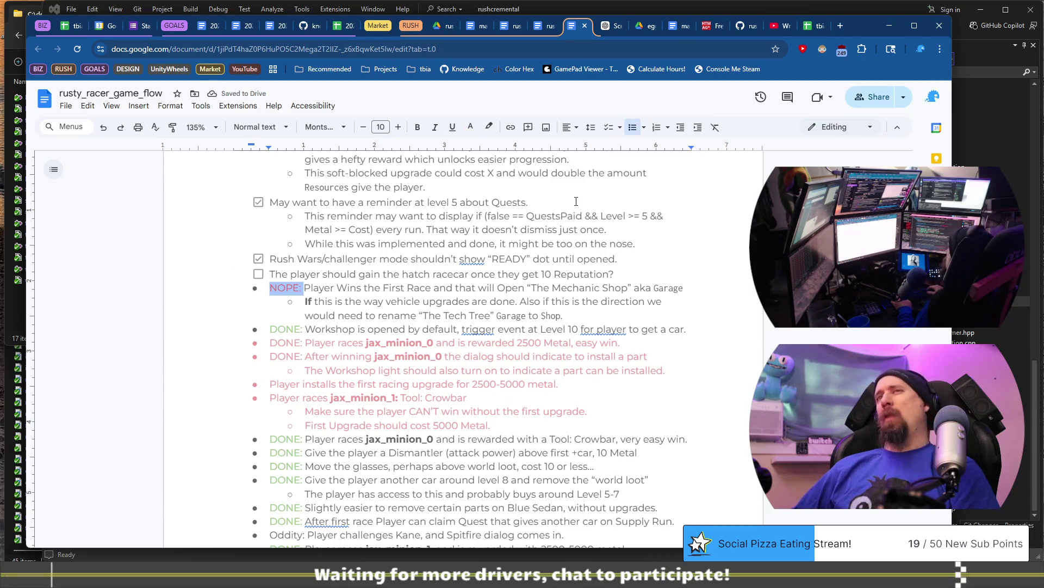
pyautogui.press('BackSpace')
pyautogui.press('BackSpace')
pyautogui.press('BackSpace')
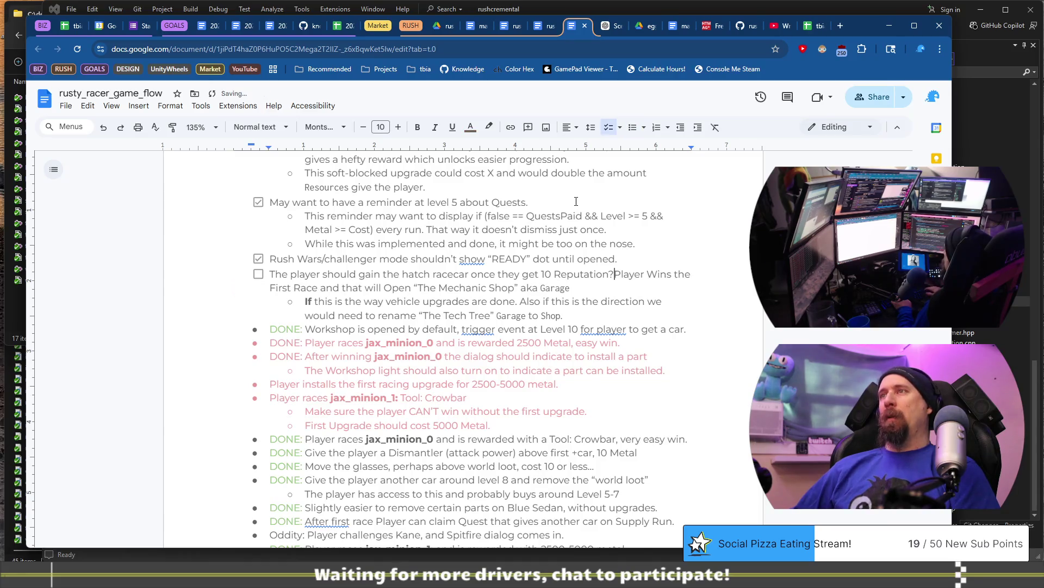
pyautogui.press('Return')
pyautogui.press('Up')
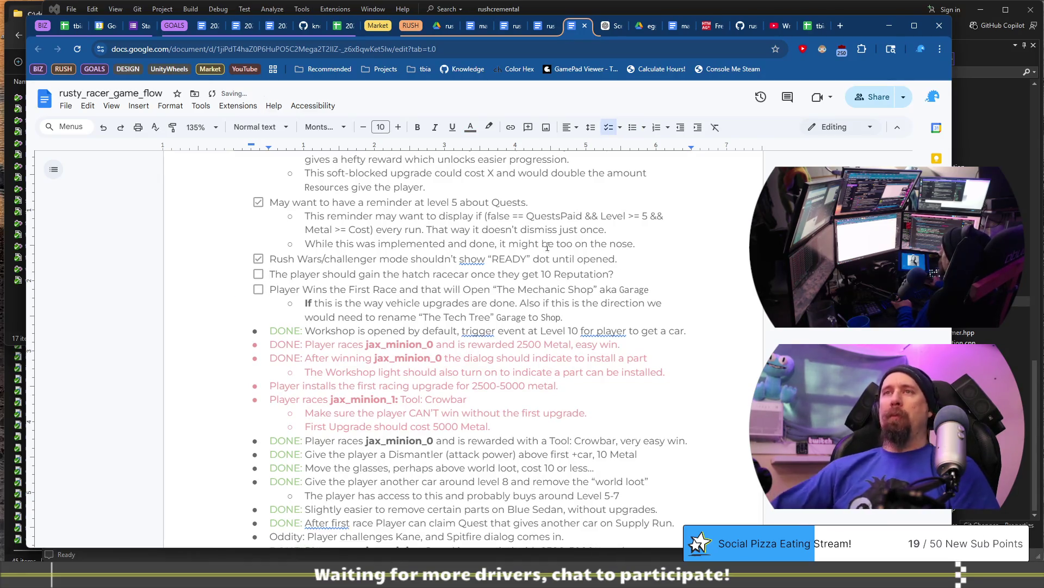
pyautogui.click(259, 275)
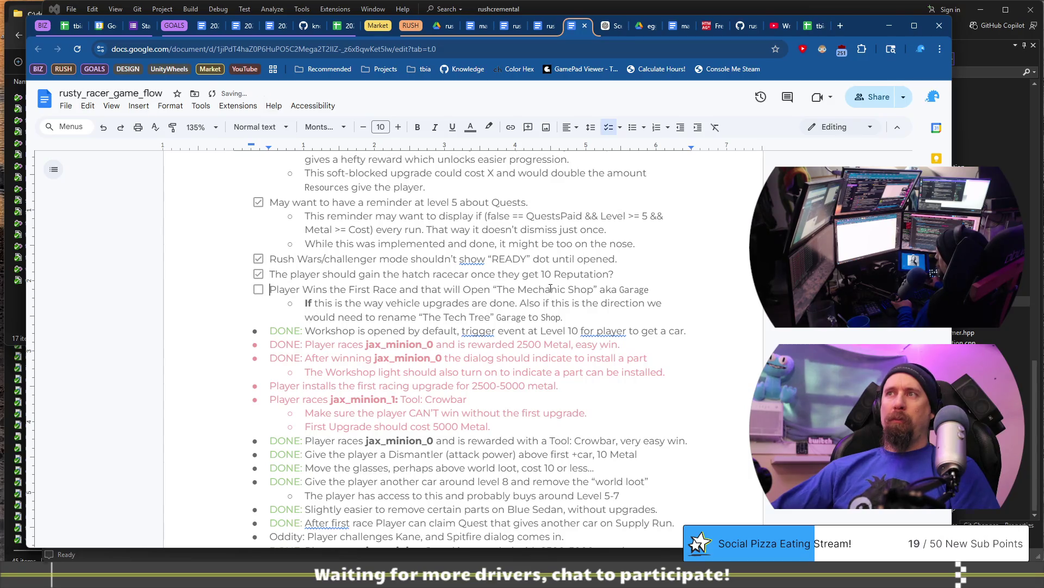
pyautogui.tripleClick(670, 292)
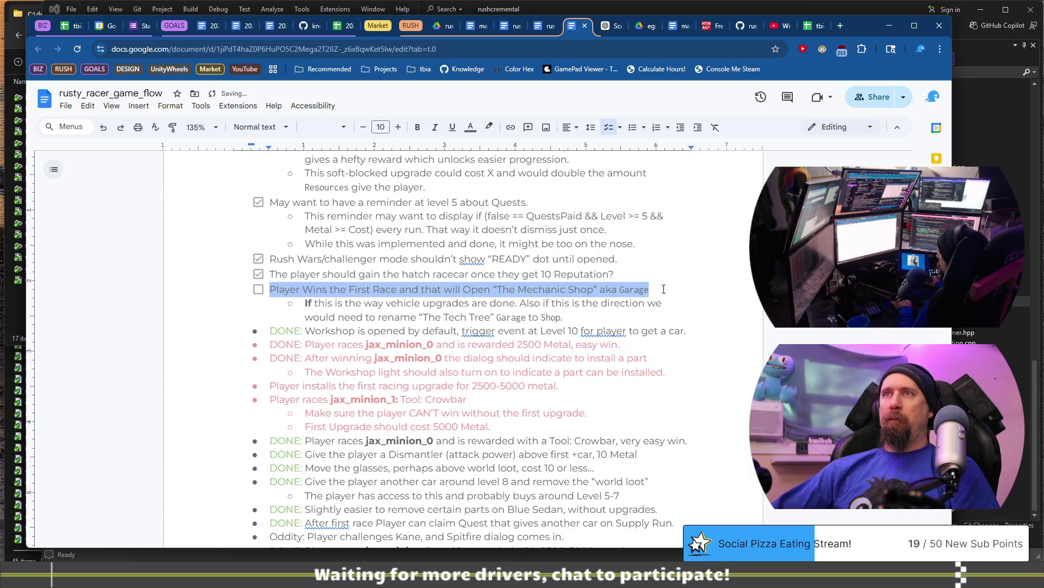
# Step: Colour the 'Player Wins the First Race' line red, then select the Workshop line's DONE prefix
pyautogui.click(490, 129)
pyautogui.click(470, 128)
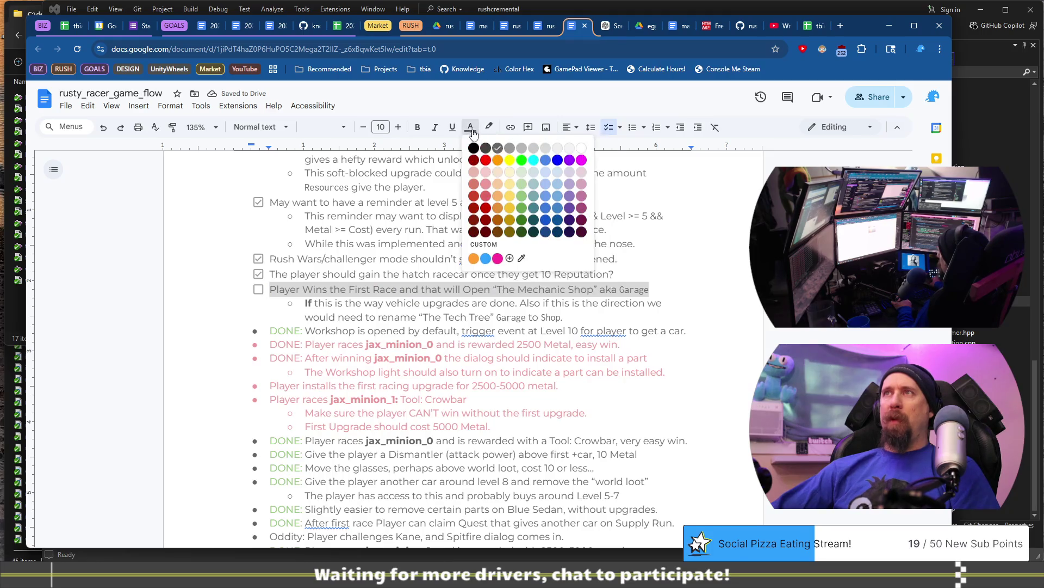
pyautogui.click(486, 197)
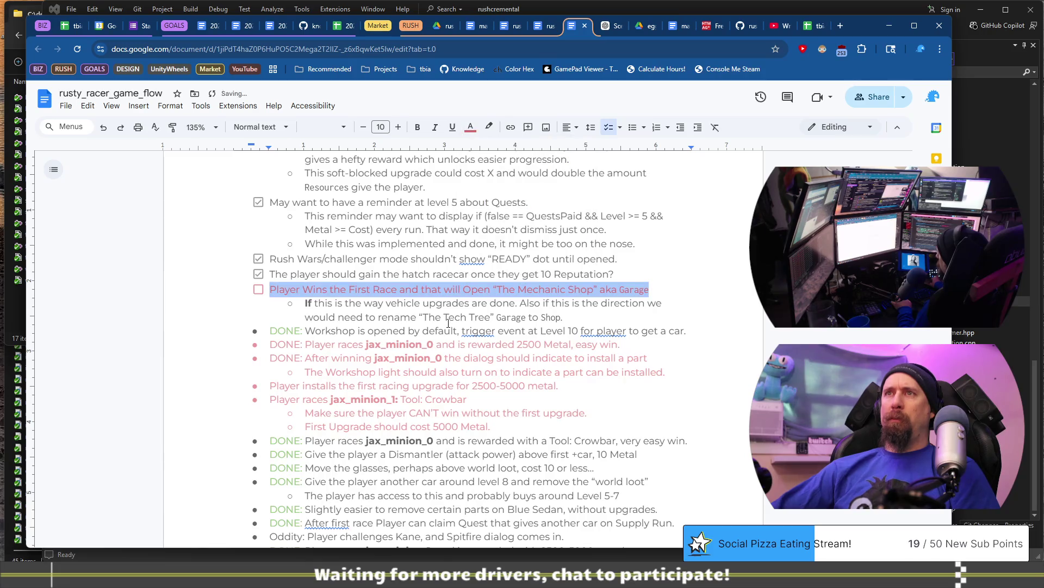
pyautogui.click(446, 318)
pyautogui.click(642, 288)
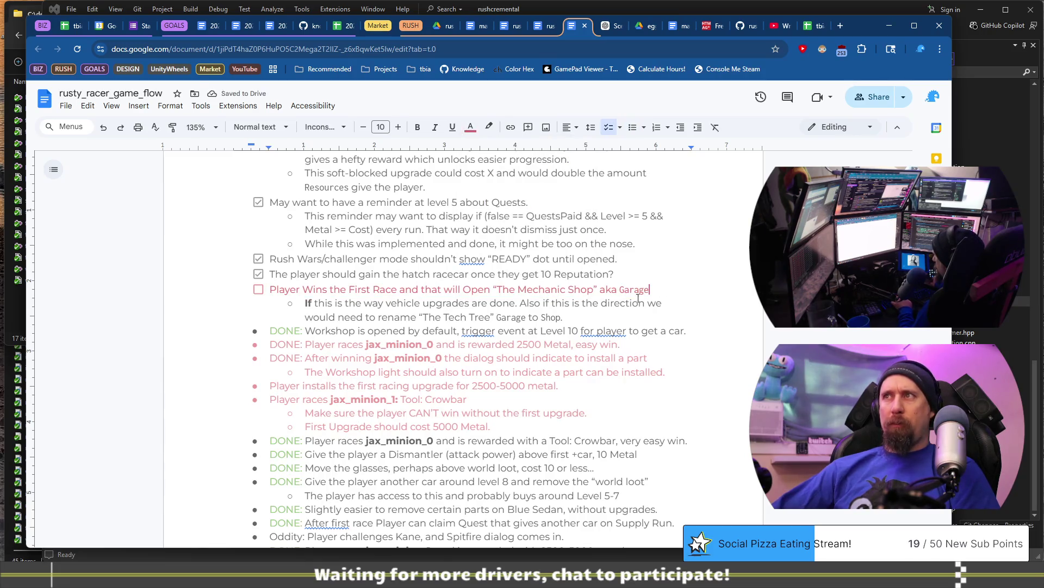
pyautogui.keyDown('shift'); pyautogui.click(274, 286); pyautogui.keyUp('shift')
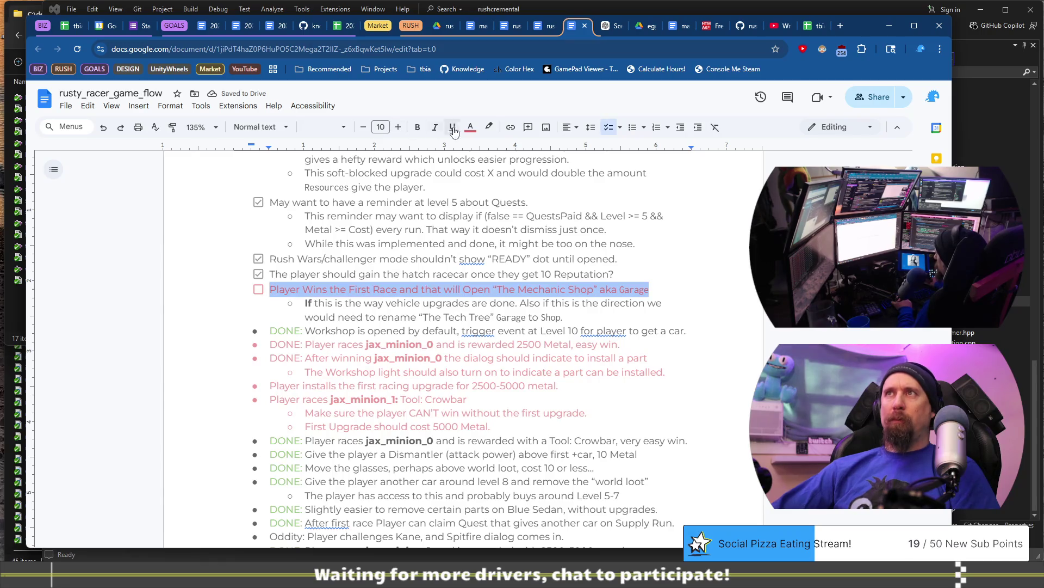
pyautogui.click(471, 128)
pyautogui.click(486, 183)
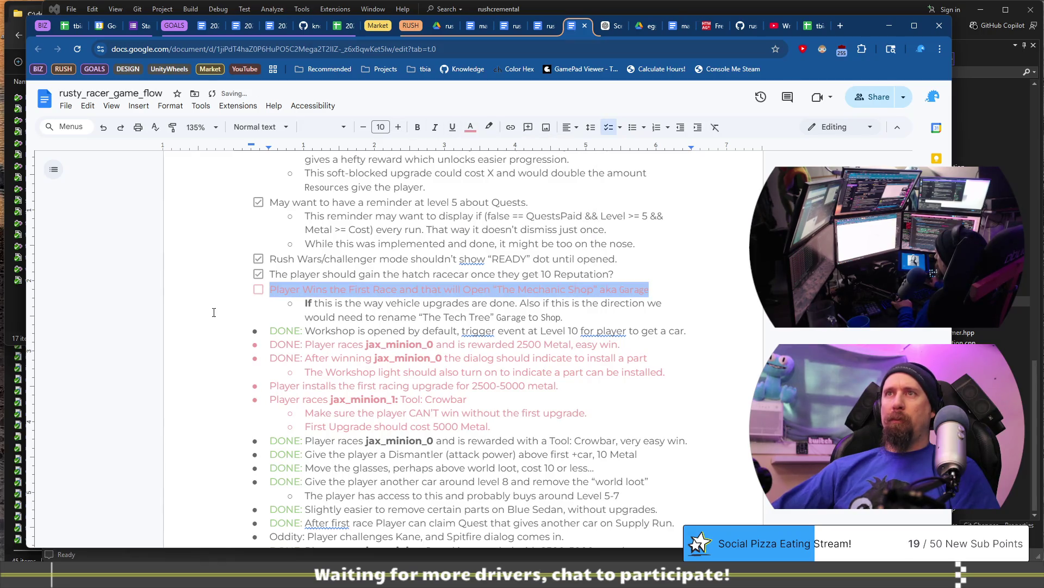
pyautogui.click(287, 321)
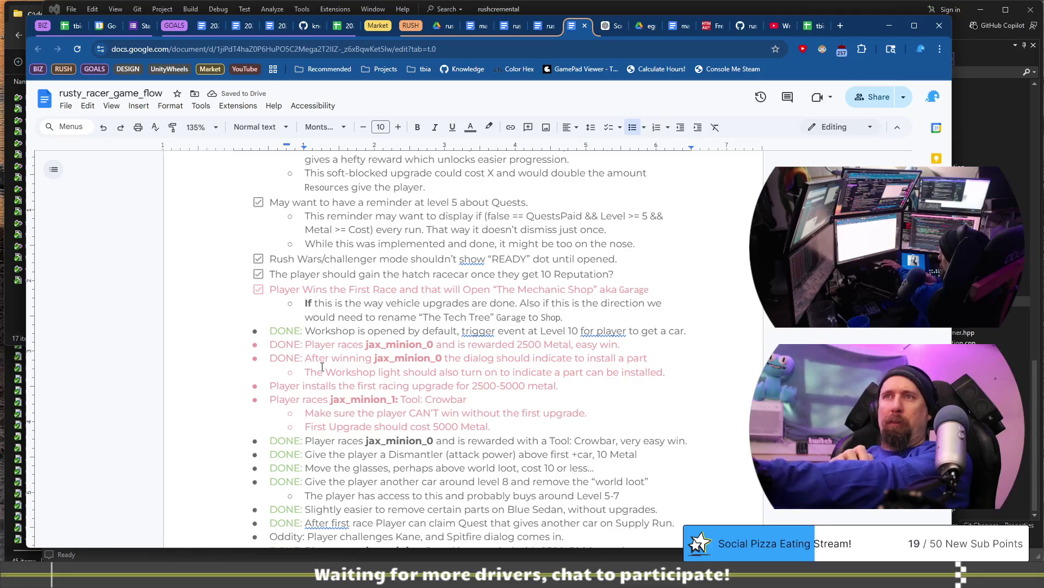
pyautogui.scroll(-2, 327, 348)
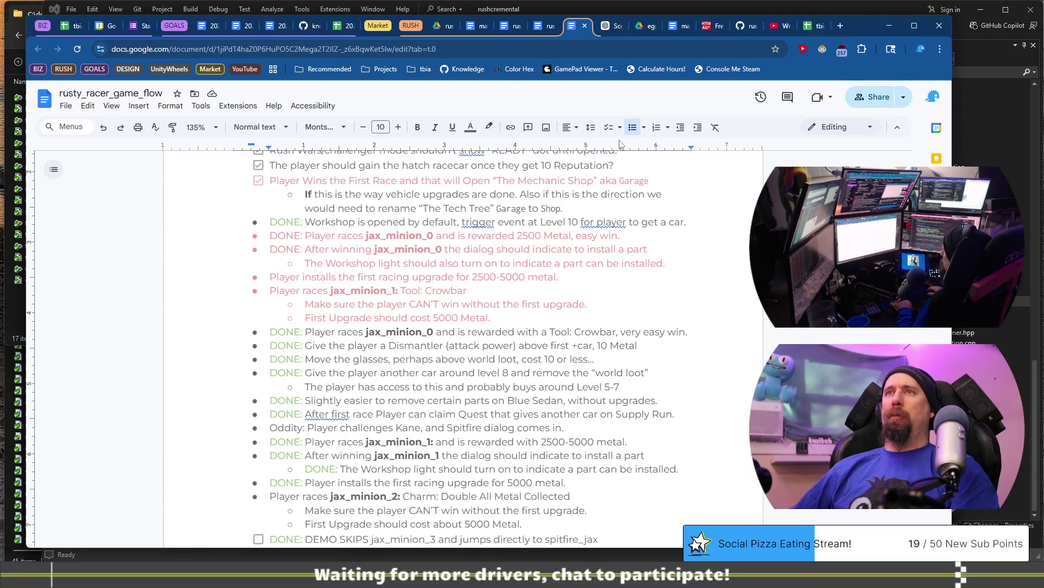
pyautogui.hotkey('shift', 'Home')
# Step: Remove DONE from the Workshop line and make it a checklist item
pyautogui.press('BackSpace')
pyautogui.press('BackSpace')
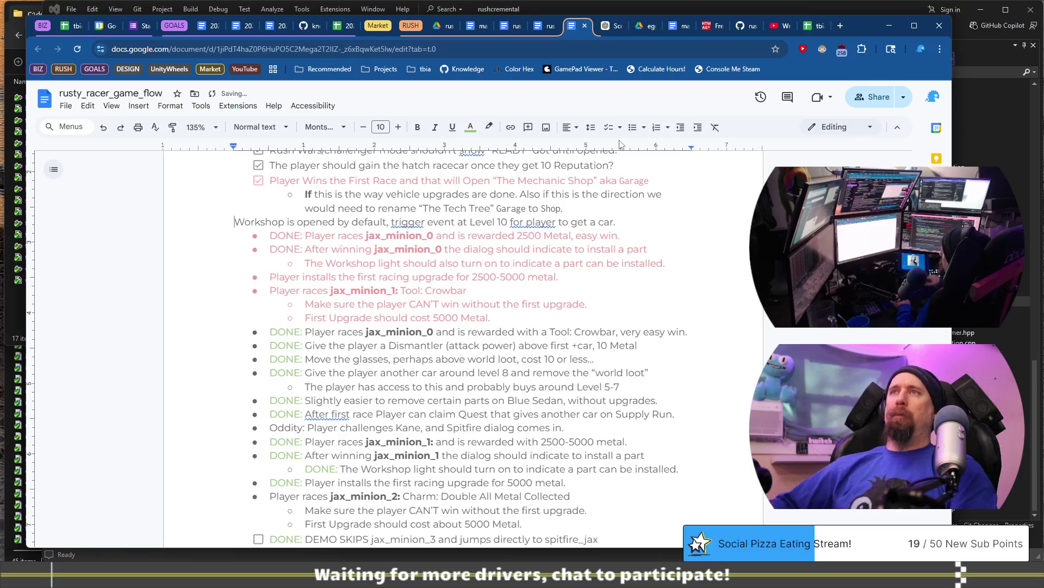
pyautogui.click(610, 128)
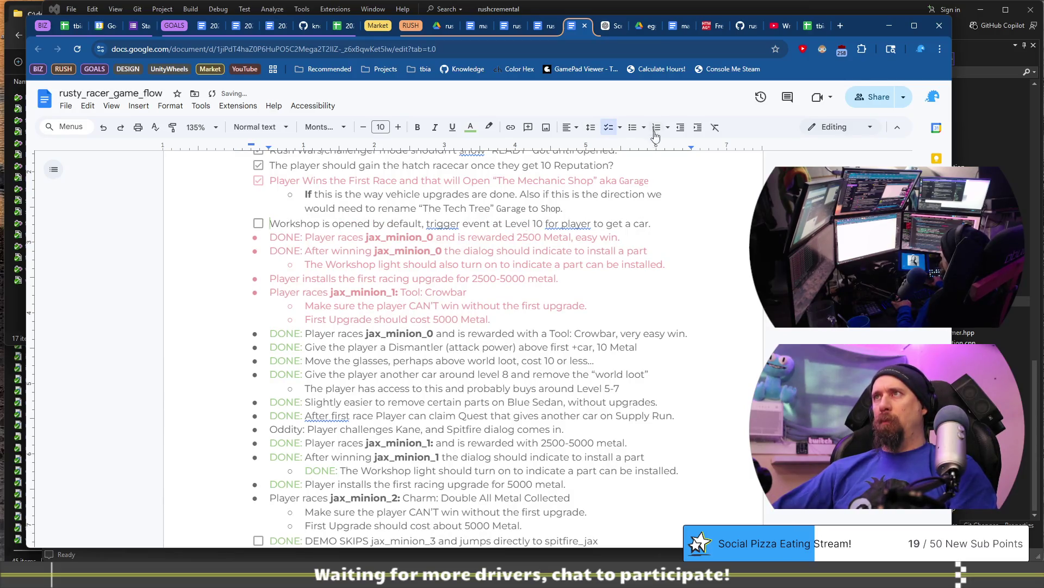
pyautogui.click(621, 128)
pyautogui.click(678, 158)
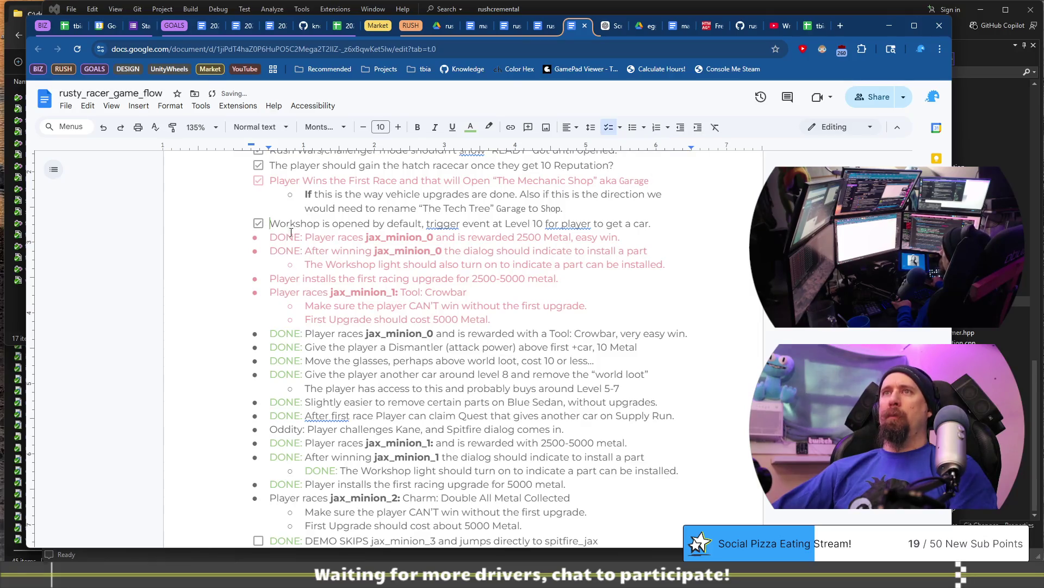
# Step: Strip DONE from the Player races line, make it a checklist item and tick it
pyautogui.moveTo(307, 236); pyautogui.dragTo(269, 237)
pyautogui.press('BackSpace')
pyautogui.press('BackSpace')
pyautogui.hotkey('ctrl', 'shift', '9')
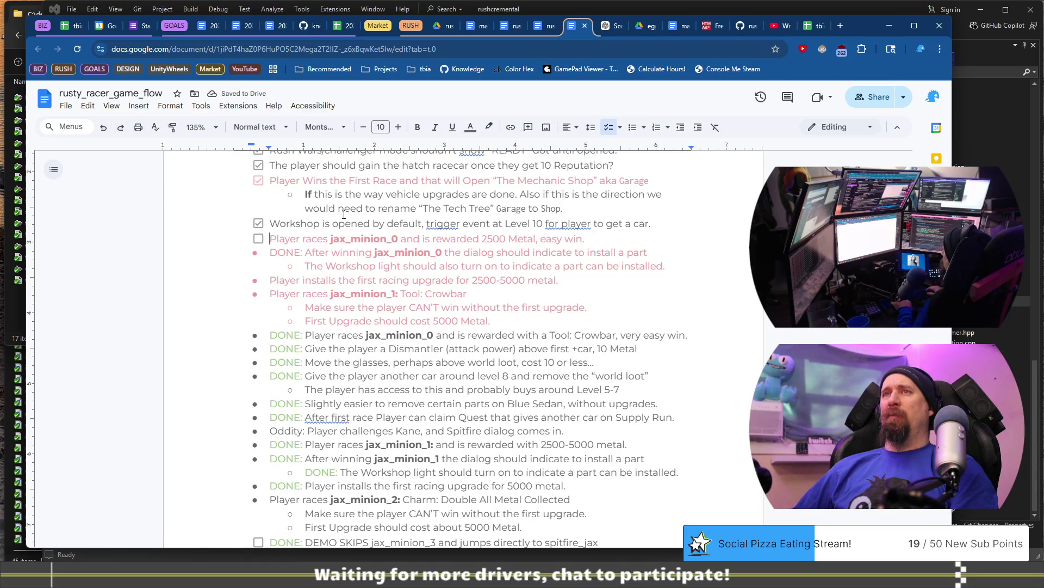
pyautogui.press('Left')
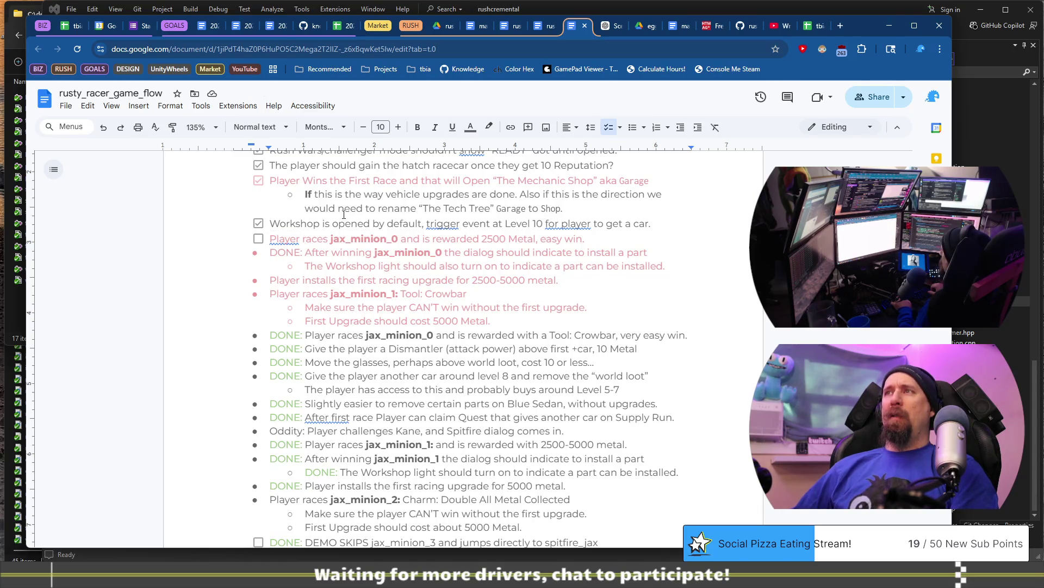
pyautogui.press('Home')
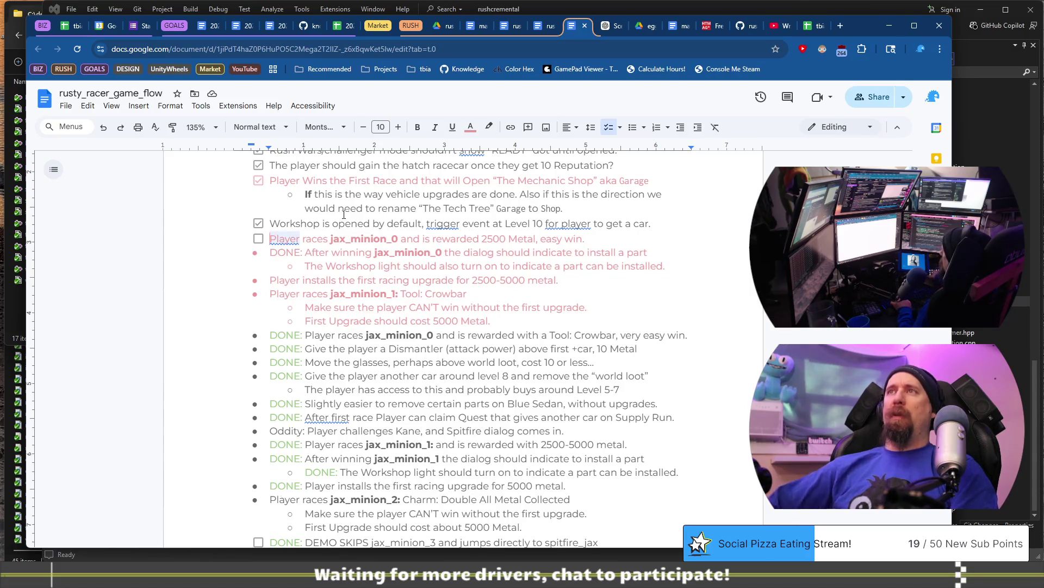
pyautogui.click(471, 129)
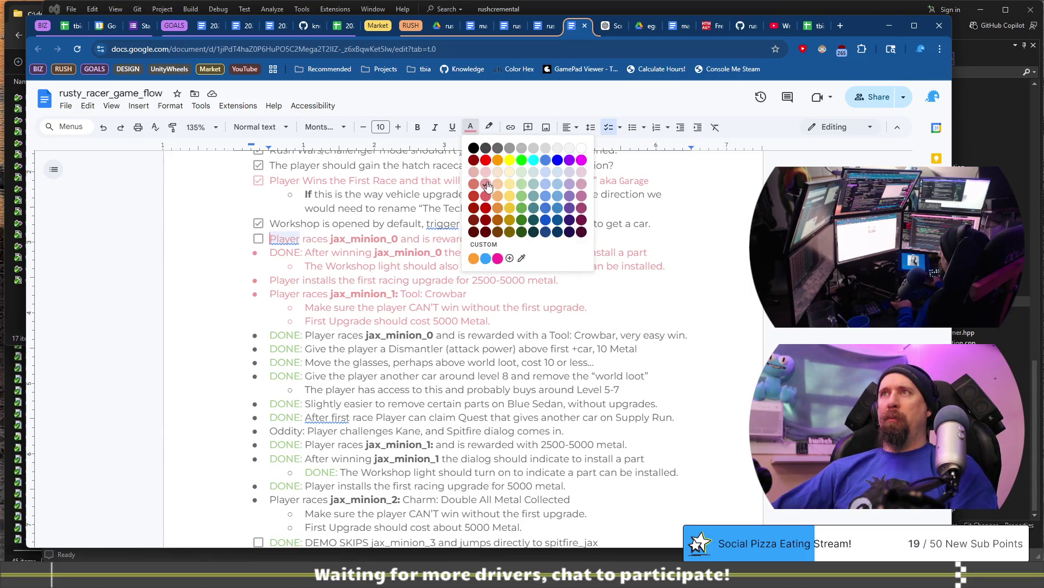
pyautogui.click(486, 184)
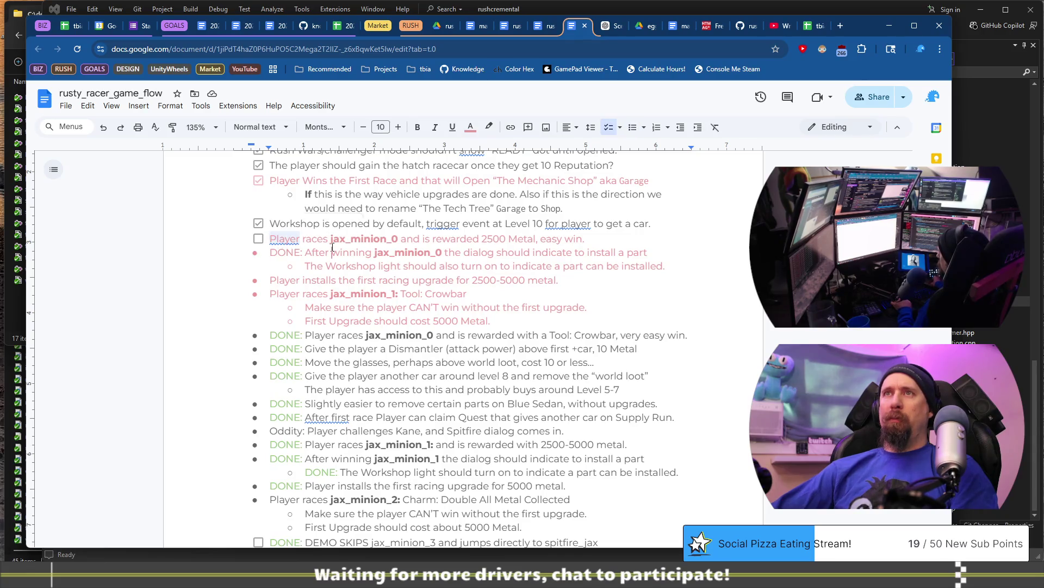
pyautogui.click(258, 238)
pyautogui.doubleClick(258, 245)
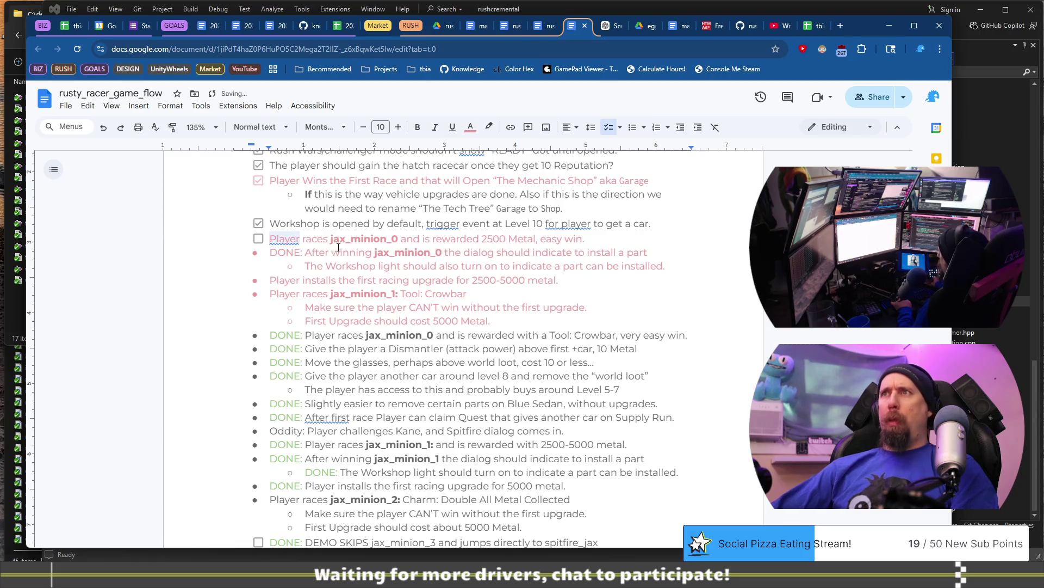
pyautogui.press('Up')
pyautogui.press('BackSpace')
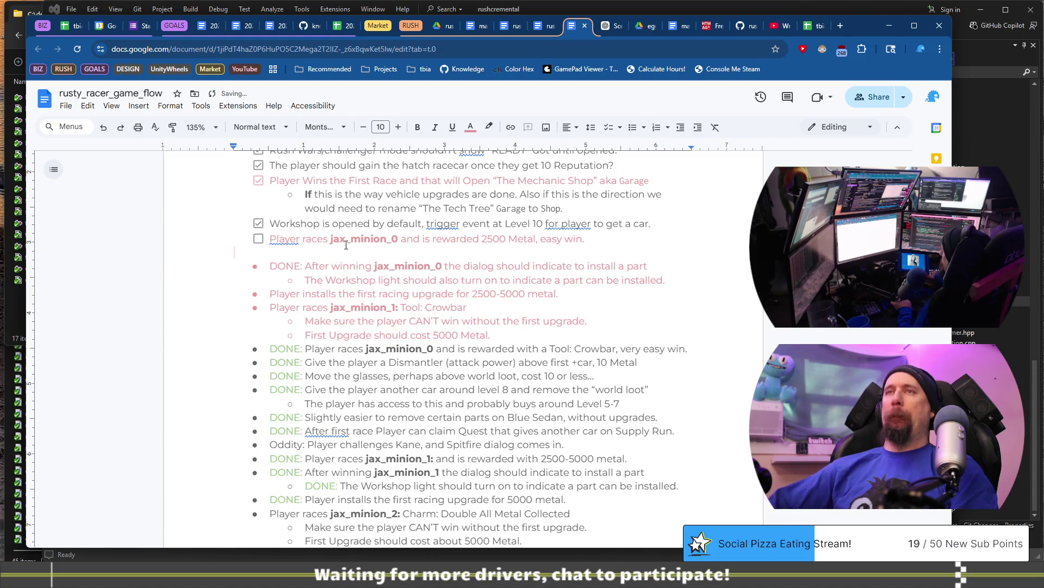
# Step: Make the blank line a checklist item and strip DONE from the After winning line
pyautogui.click(471, 128)
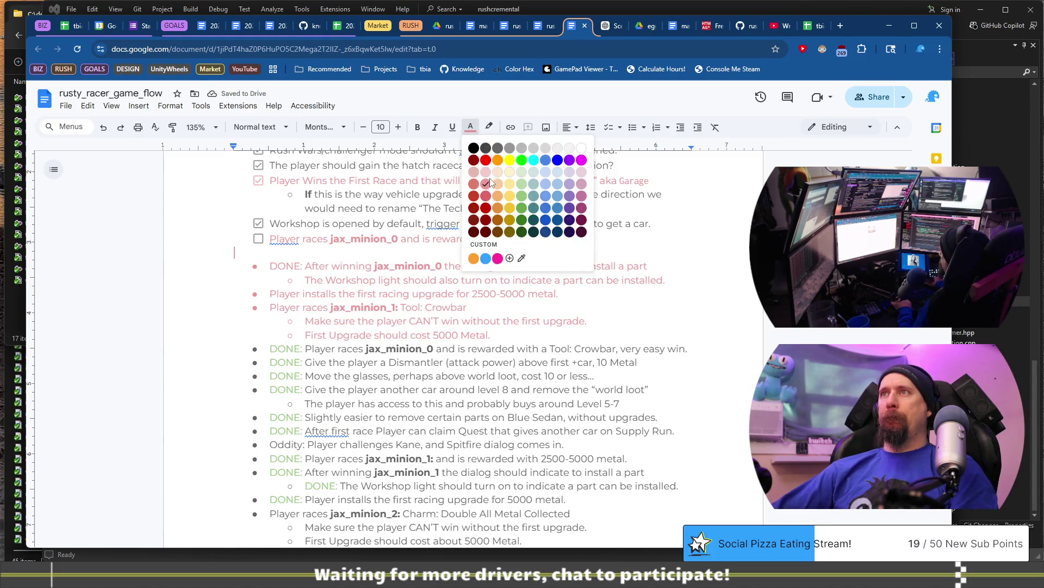
pyautogui.click(615, 131)
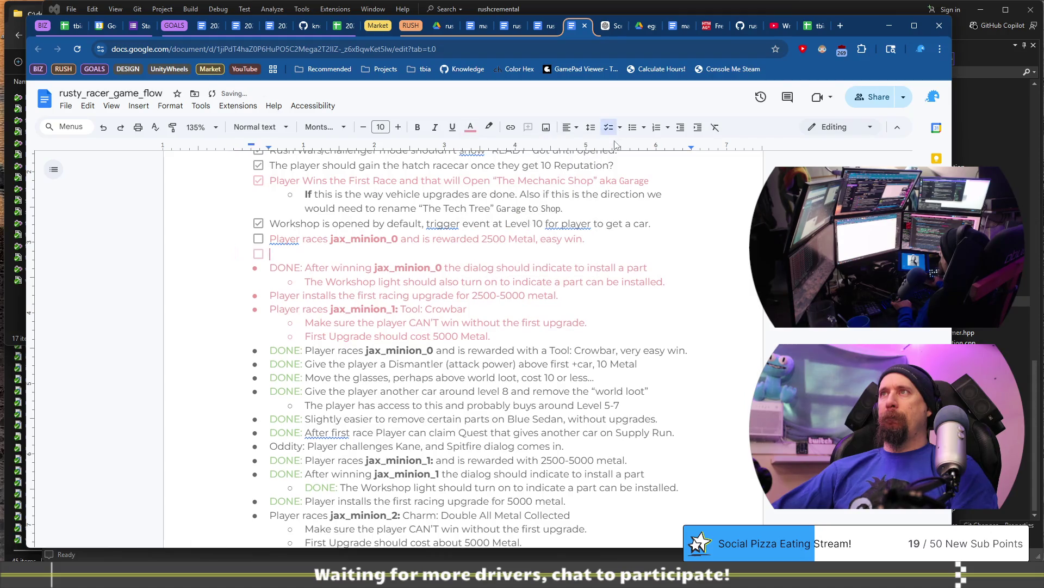
pyautogui.click(620, 128)
pyautogui.click(693, 155)
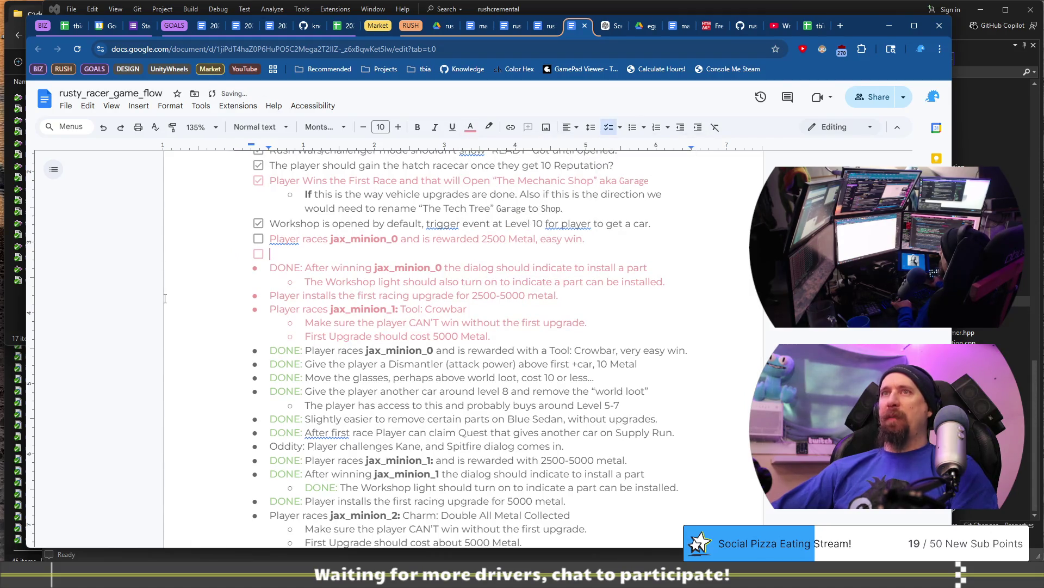
pyautogui.press('Down')
pyautogui.hotkey('shift', 'ctrl', 'Right')
pyautogui.press('BackSpace')
pyautogui.press('BackSpace')
pyautogui.press('BackSpace')
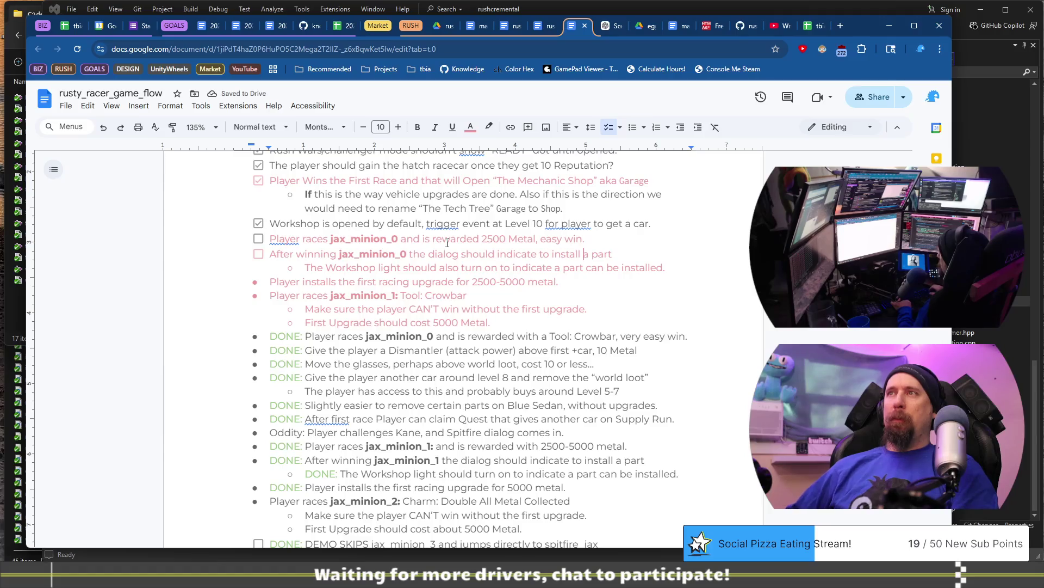
pyautogui.hotkey('shift', 'ctrl', 'Right')
pyautogui.hotkey('shift', 'ctrl', 'Right')
pyautogui.hotkey('shift', 'ctrl', 'Right')
pyautogui.press('BackSpace')
pyautogui.press('Up')
# Step: Copy the After winning text onto a new checklist line and delete the Player races line
pyautogui.hotkey('ctrl', 'z')
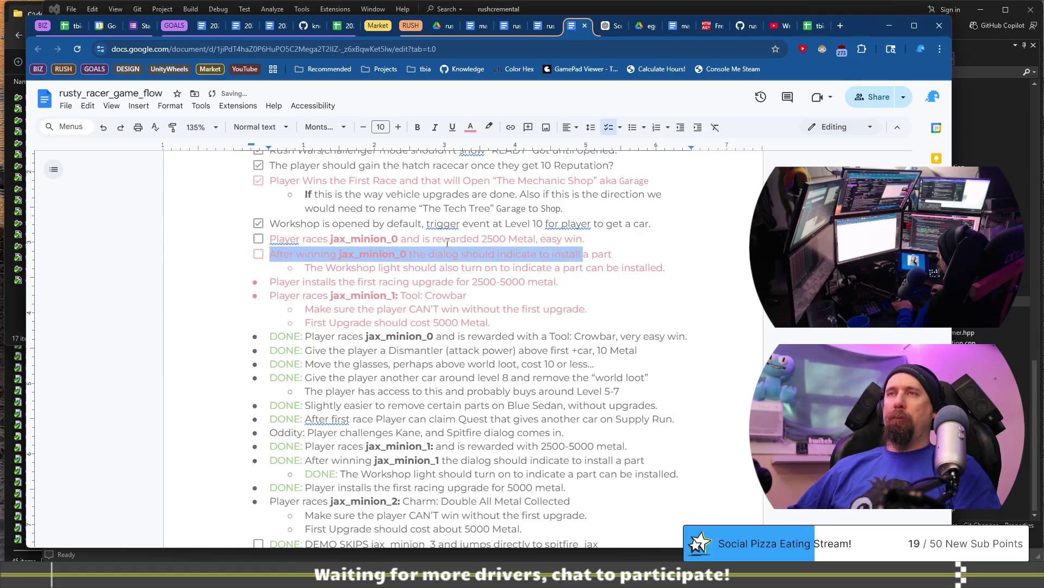
pyautogui.hotkey('ctrl', 'c')
pyautogui.press('Up')
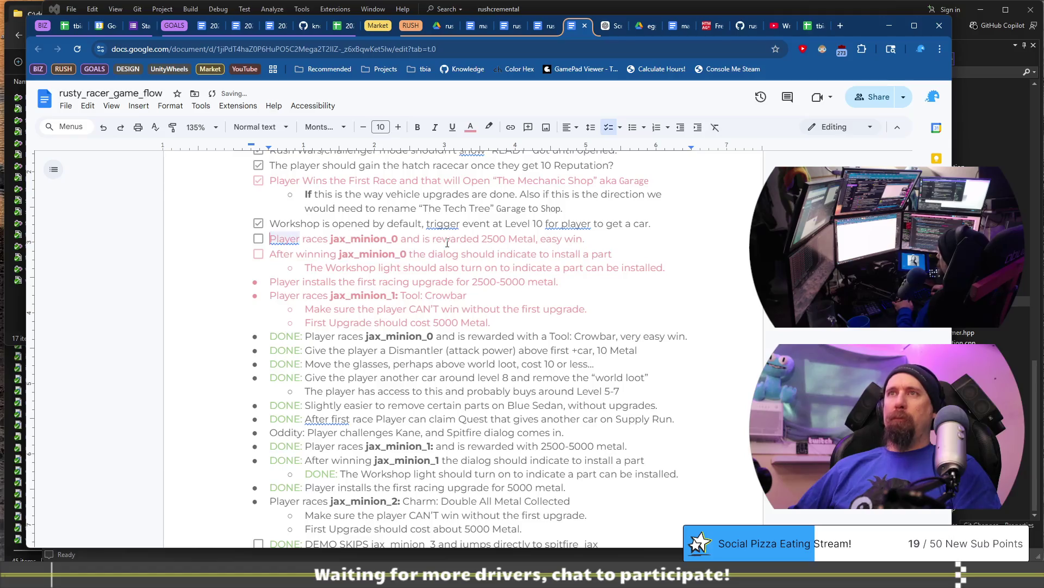
pyautogui.hotkey('ctrl', 'v')
pyautogui.hotkey('ctrl', 'z')
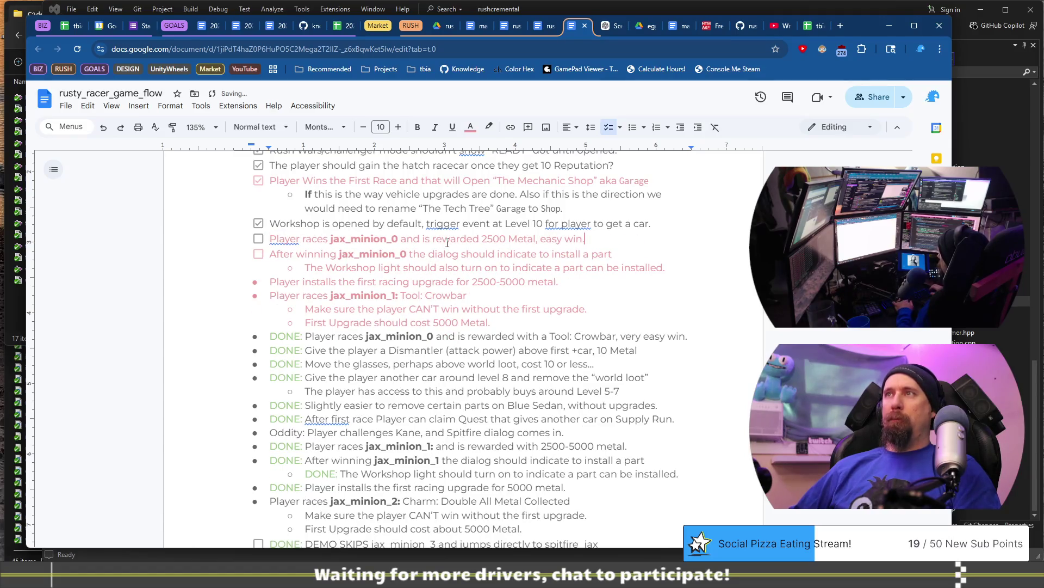
pyautogui.press('Return')
pyautogui.hotkey('ctrl', 'v')
pyautogui.tripleClick(447, 243)
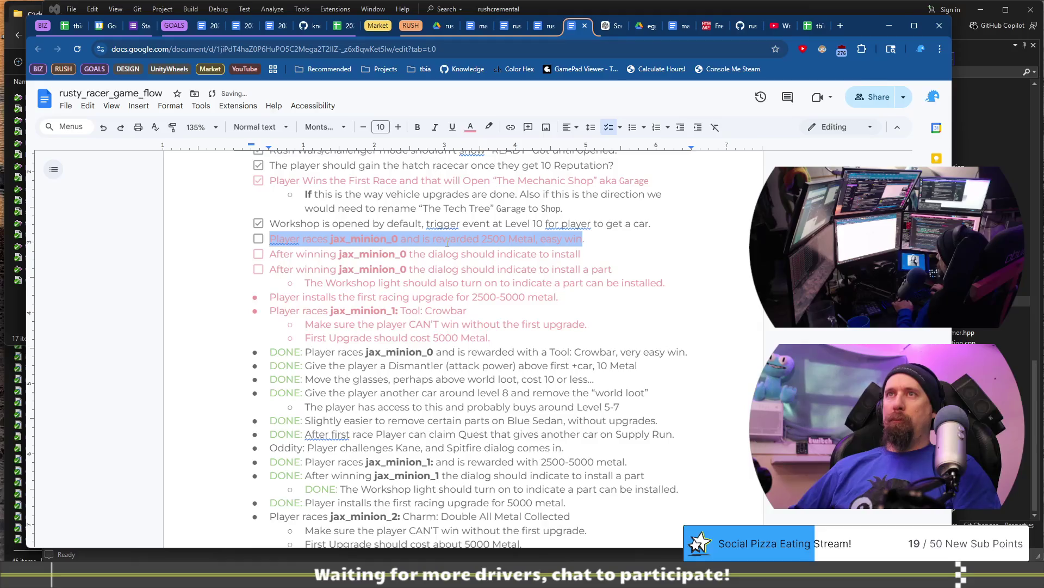
pyautogui.press('BackSpace')
pyautogui.press('BackSpace')
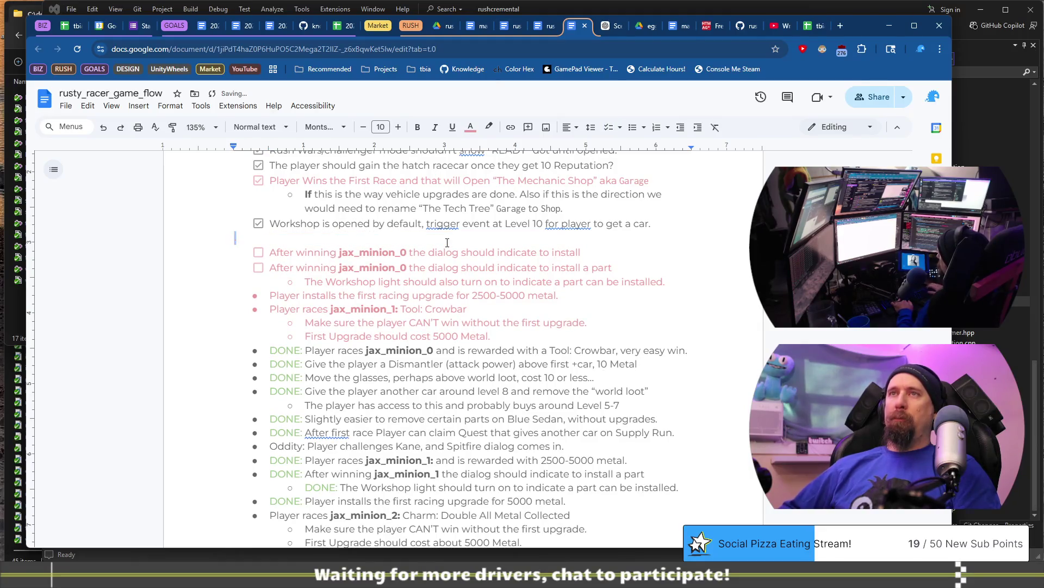
pyautogui.press('BackSpace')
# Step: Replace the jax_minion_0 dialog line with the 2500 Metal easy-win wording and tick it
pyautogui.tripleClick(447, 243)
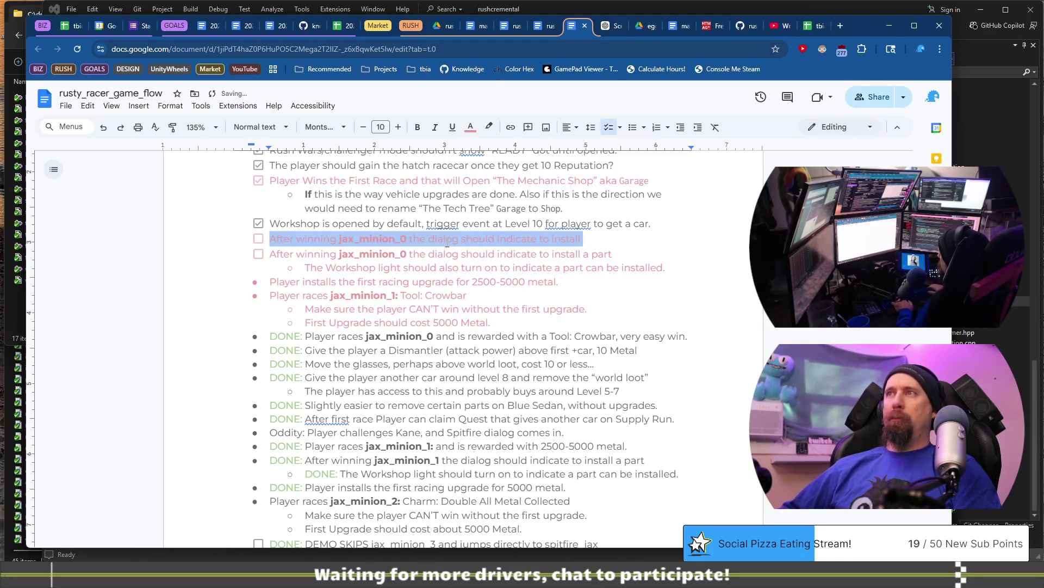
pyautogui.hotkey('ctrl', 'v')
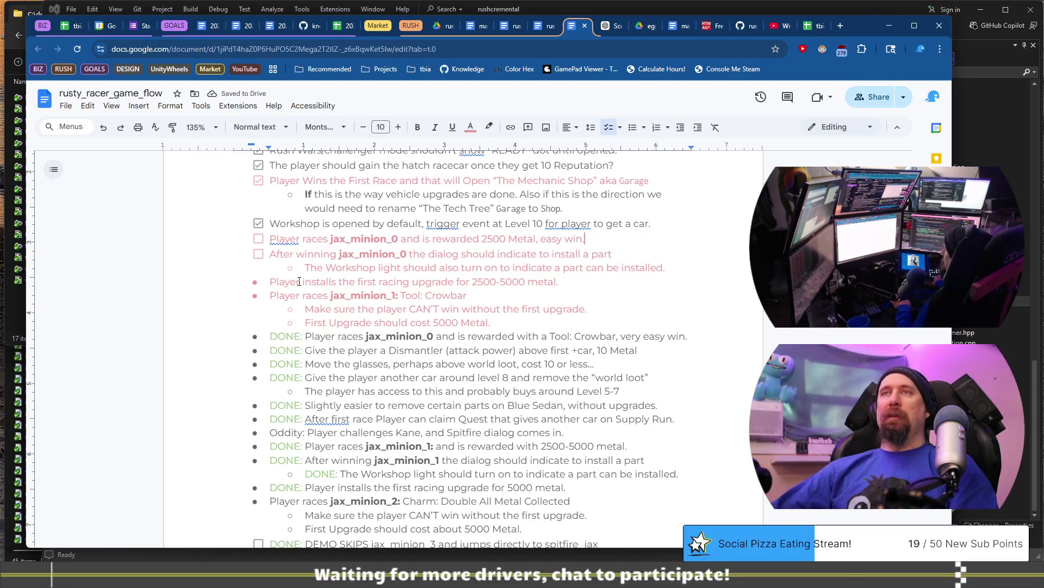
pyautogui.click(258, 238)
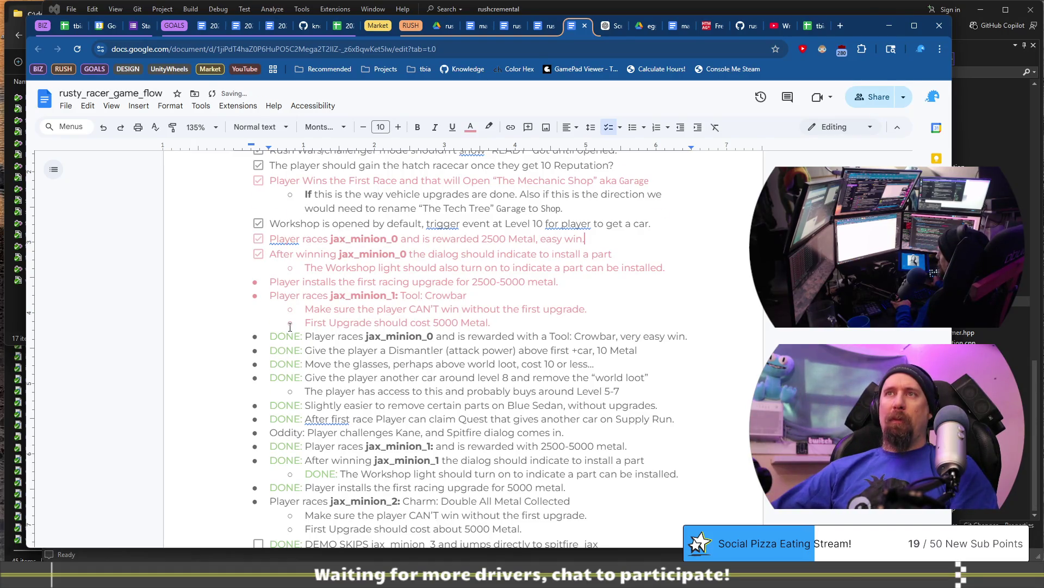
pyautogui.scroll(-1, 287, 253)
pyautogui.click(268, 228)
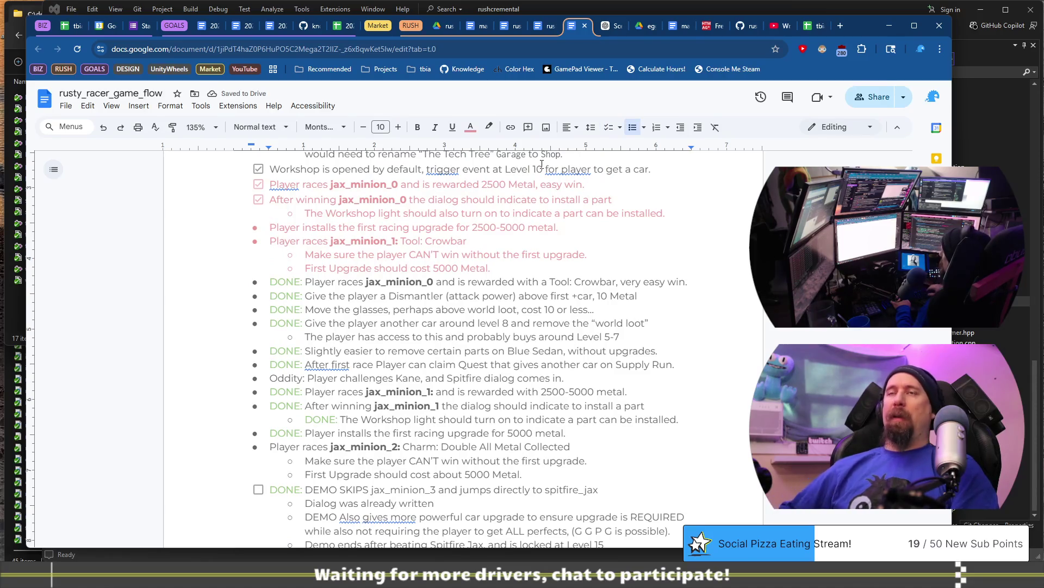
# Step: Make the upgrade-install and jax_minion_1 Crowbar lines checklist items
pyautogui.click(632, 128)
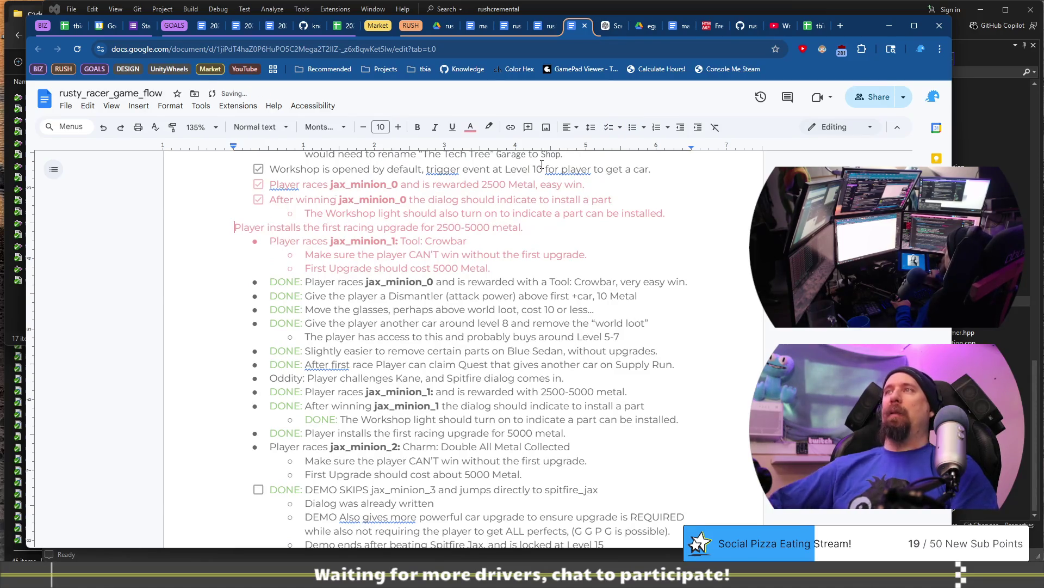
pyautogui.click(614, 132)
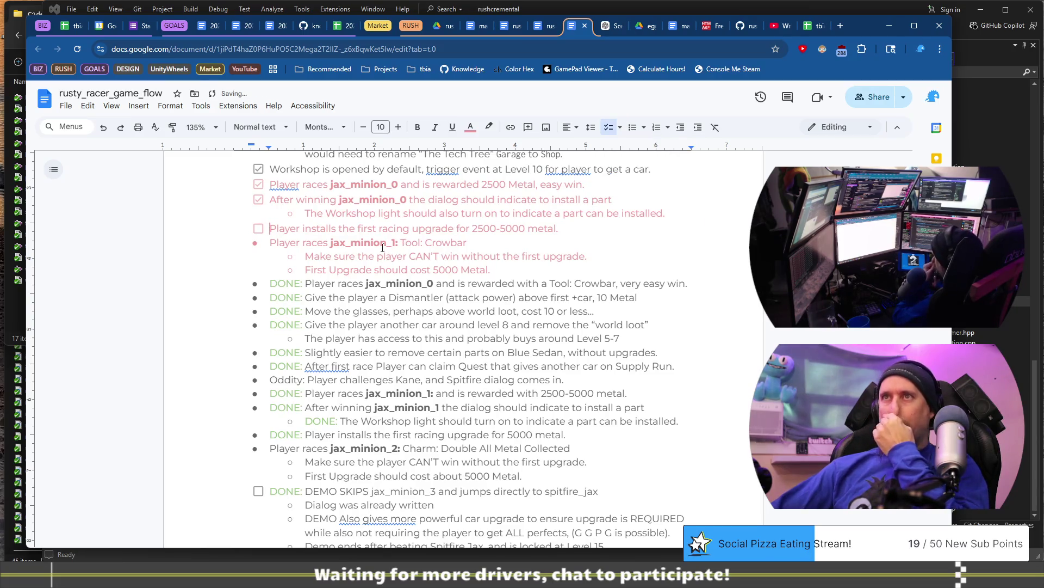
pyautogui.press('Down')
pyautogui.press('BackSpace')
pyautogui.press('BackSpace')
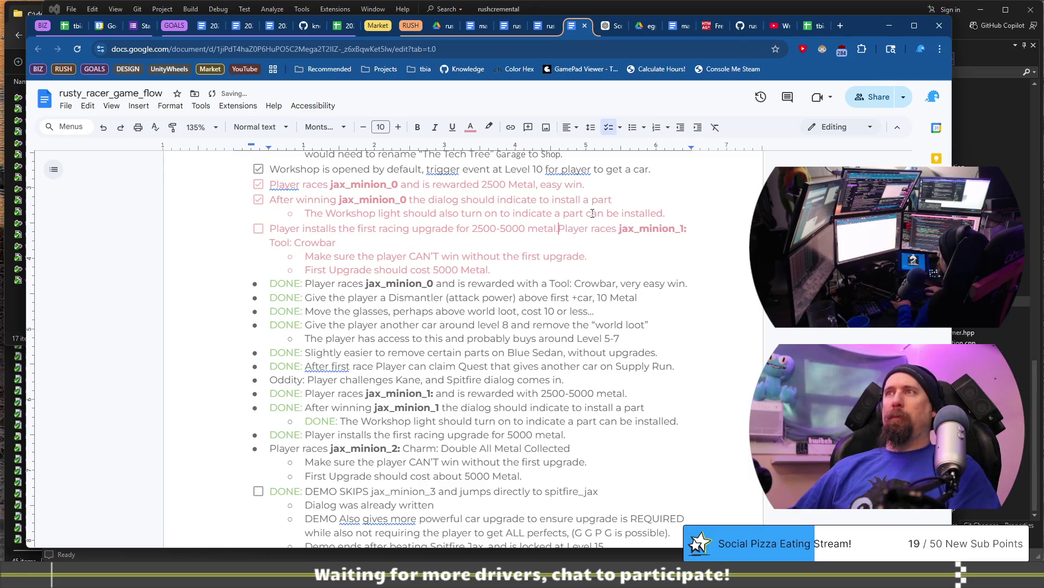
pyautogui.press('Return')
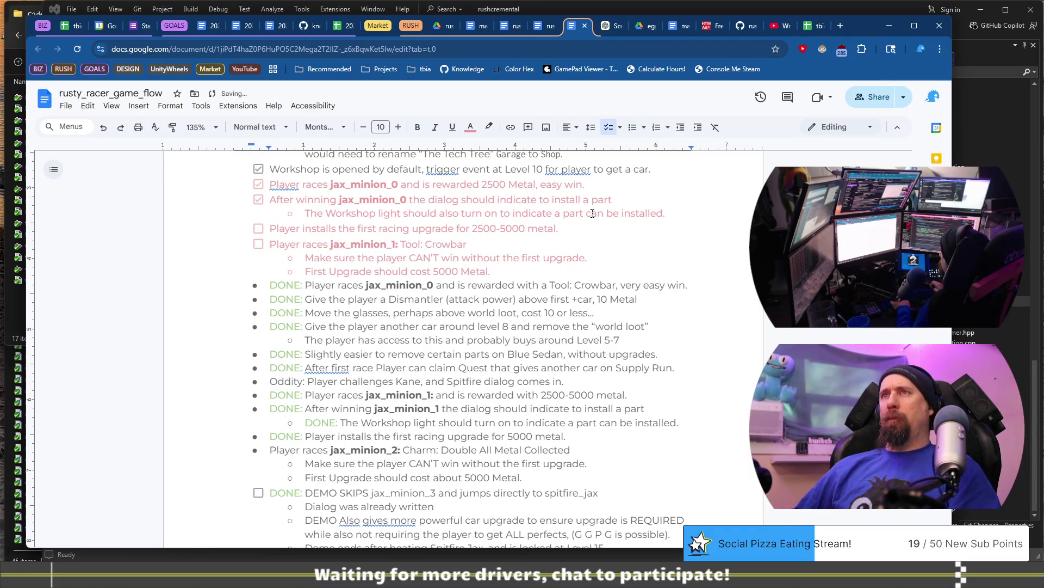
# Step: Turn the CAN'T win and First Upgrade sub-points into checklist items
pyautogui.press('Down')
pyautogui.press('BackSpace')
pyautogui.press('BackSpace')
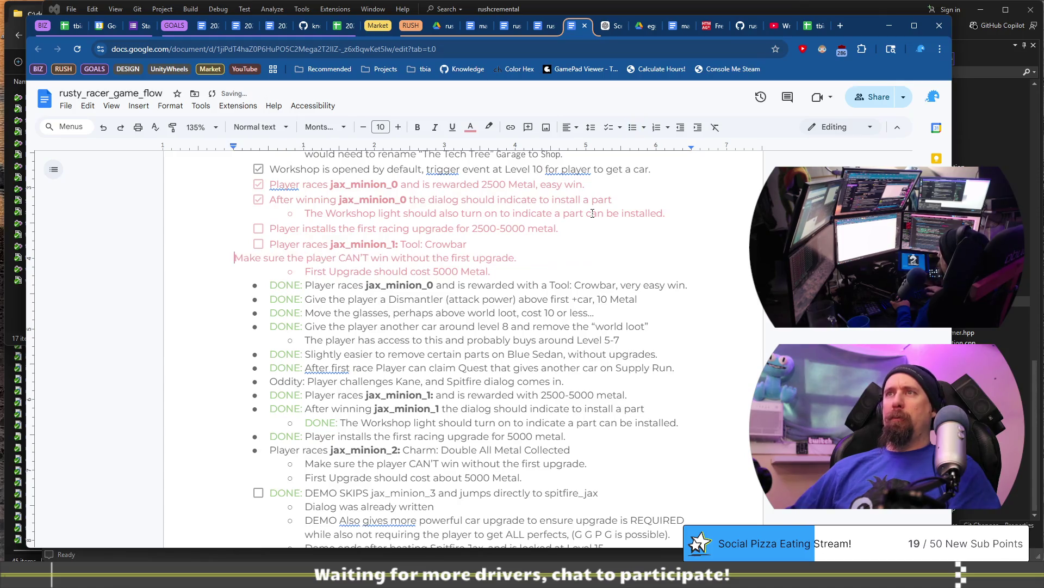
pyautogui.press('Return')
pyautogui.press('Down')
pyautogui.press('BackSpace')
pyautogui.press('BackSpace')
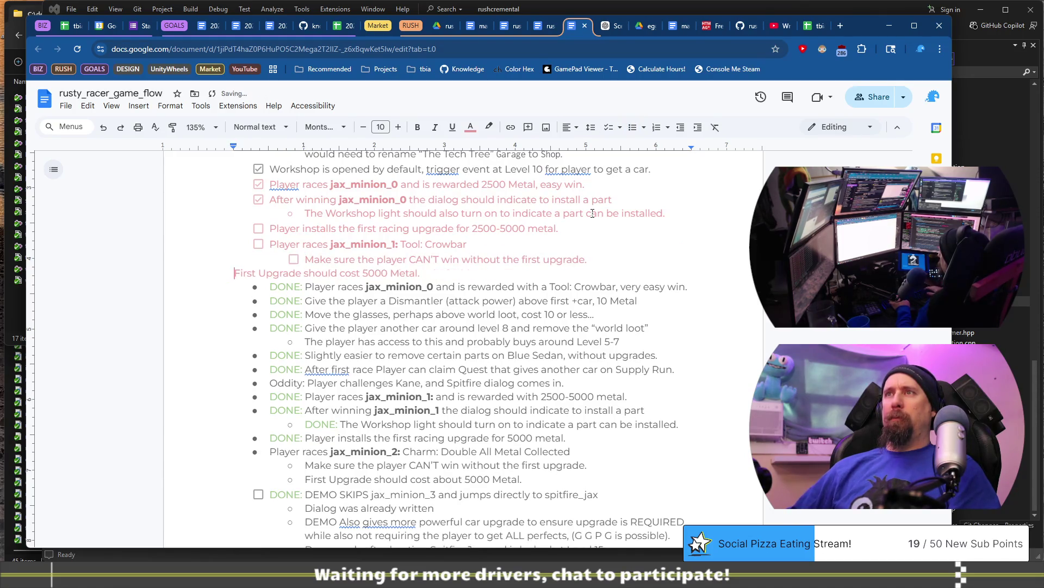
pyautogui.press('Return')
pyautogui.press('BackSpace')
pyautogui.press('BackSpace')
pyautogui.press('BackSpace')
pyautogui.press('Return')
pyautogui.press('Down')
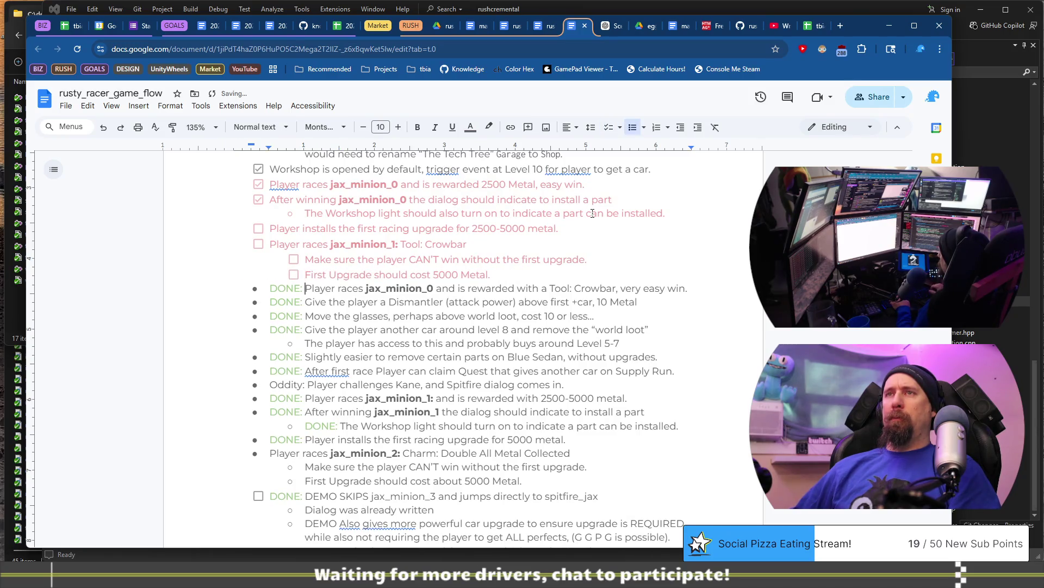
# Step: Delete DONE from the Crowbar reward line and make it an indented checklist item
pyautogui.hotkey('shift', 'Home')
pyautogui.press('BackSpace')
pyautogui.press('BackSpace')
pyautogui.press('BackSpace')
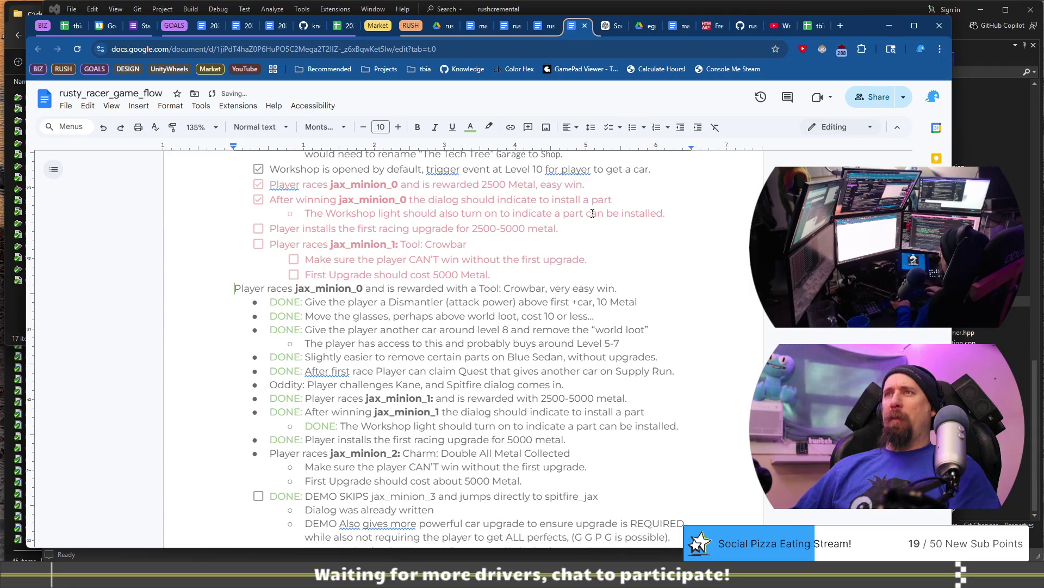
pyautogui.press('Return')
pyautogui.hotkey('shift', 'Tab')
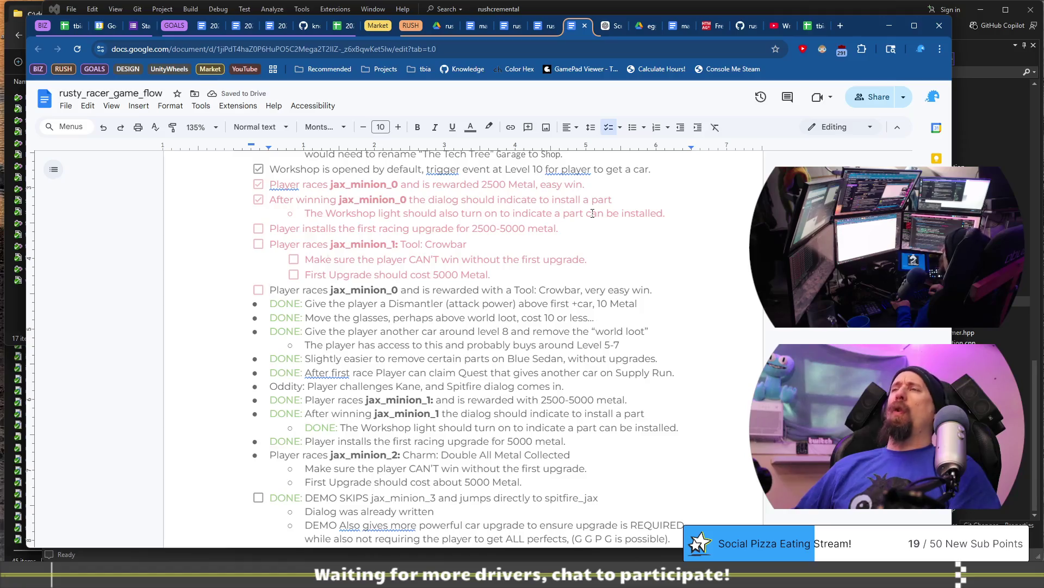
pyautogui.press('BackSpace')
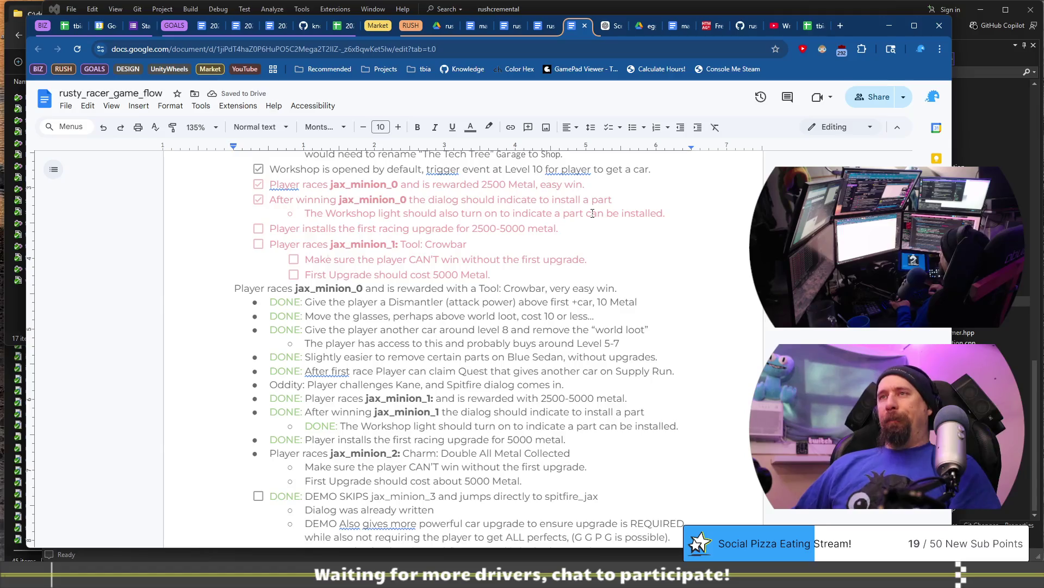
pyautogui.click(609, 131)
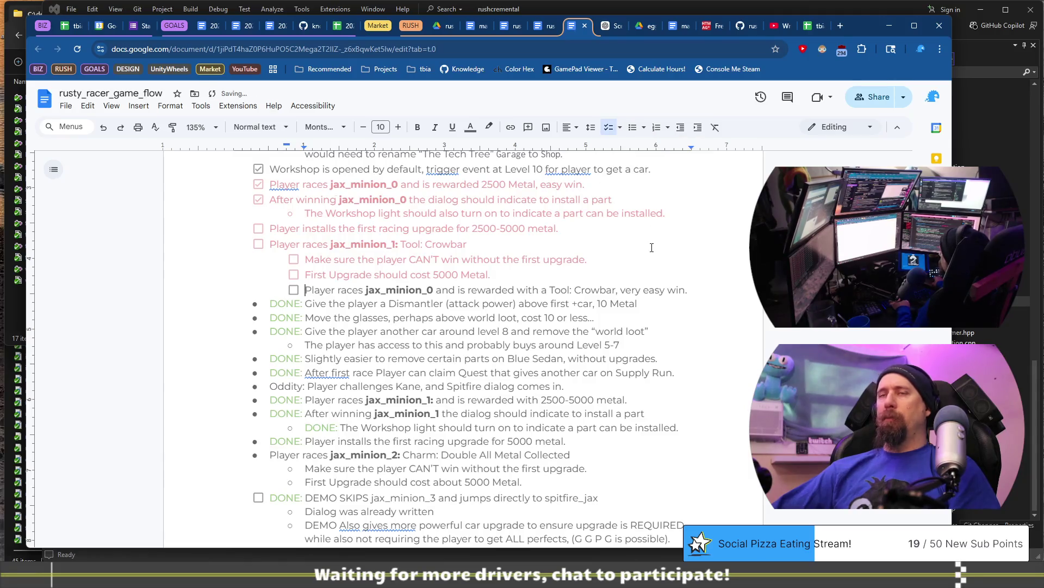
pyautogui.hotkey('shift', 'Tab')
# Step: Restore the Crowbar reward line and make the player-has-access sub-point a nested checklist item
pyautogui.click(520, 290)
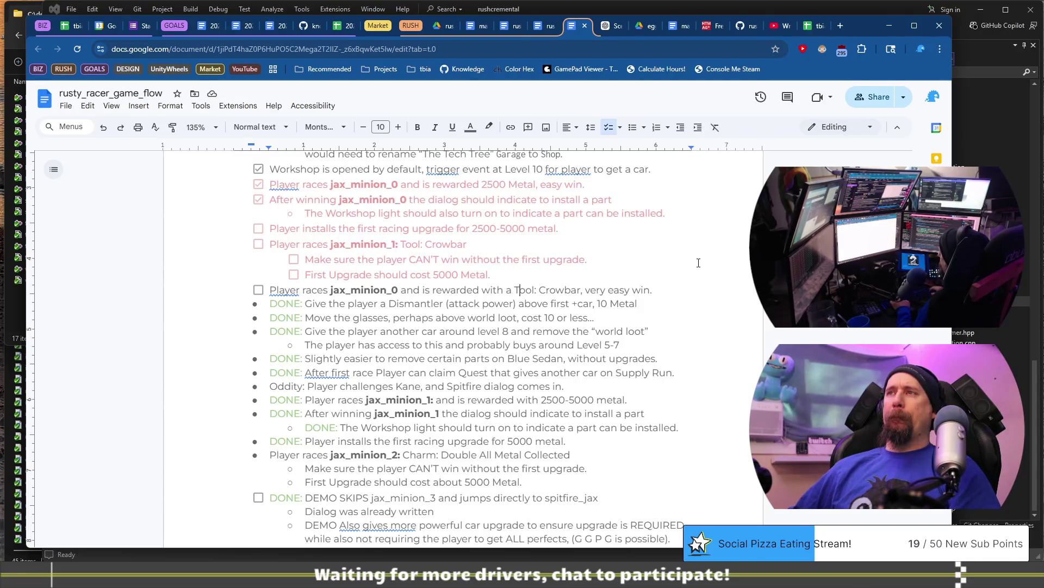
pyautogui.hotkey('ctrl', 'z')
pyautogui.hotkey('ctrl', 'z')
pyautogui.hotkey('ctrl', 'z')
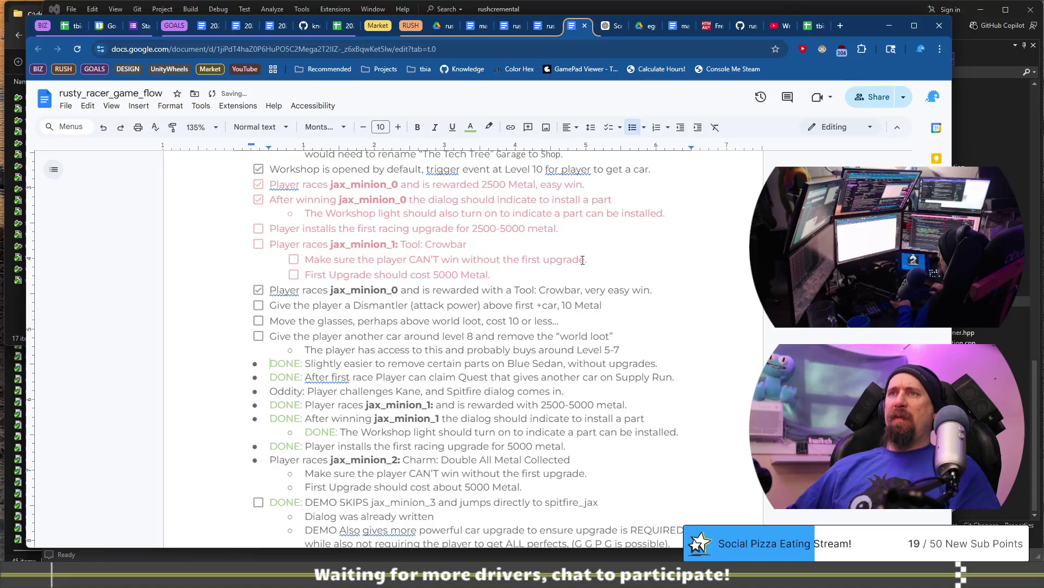
pyautogui.scroll(-2, 506, 306)
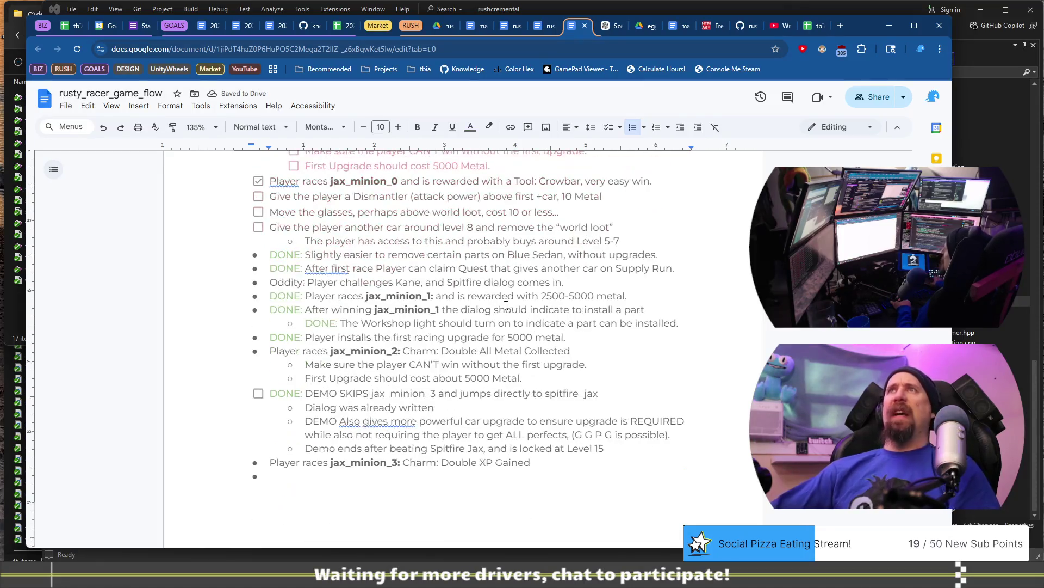
pyautogui.click(305, 254)
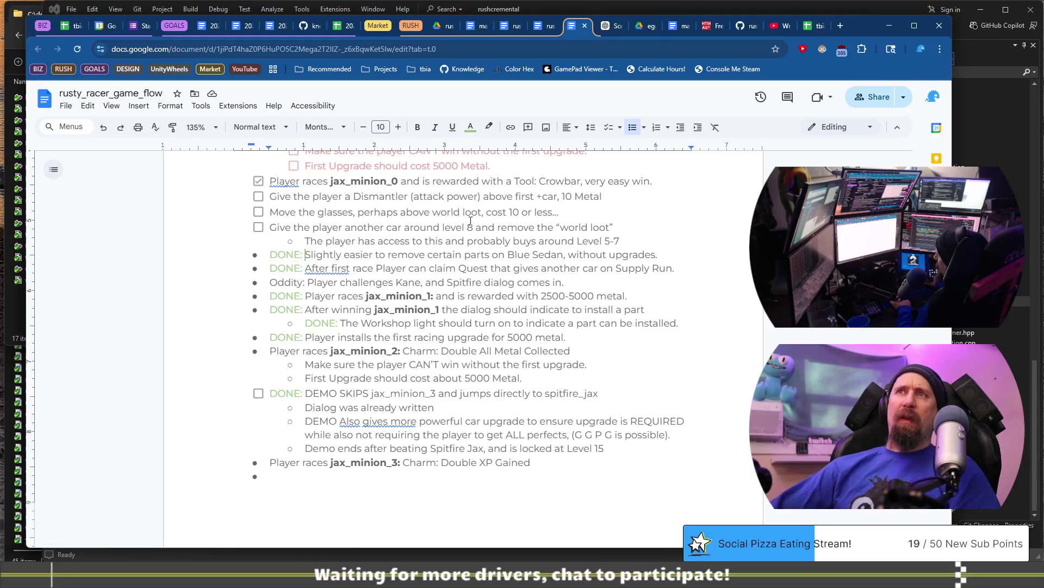
pyautogui.press('Up')
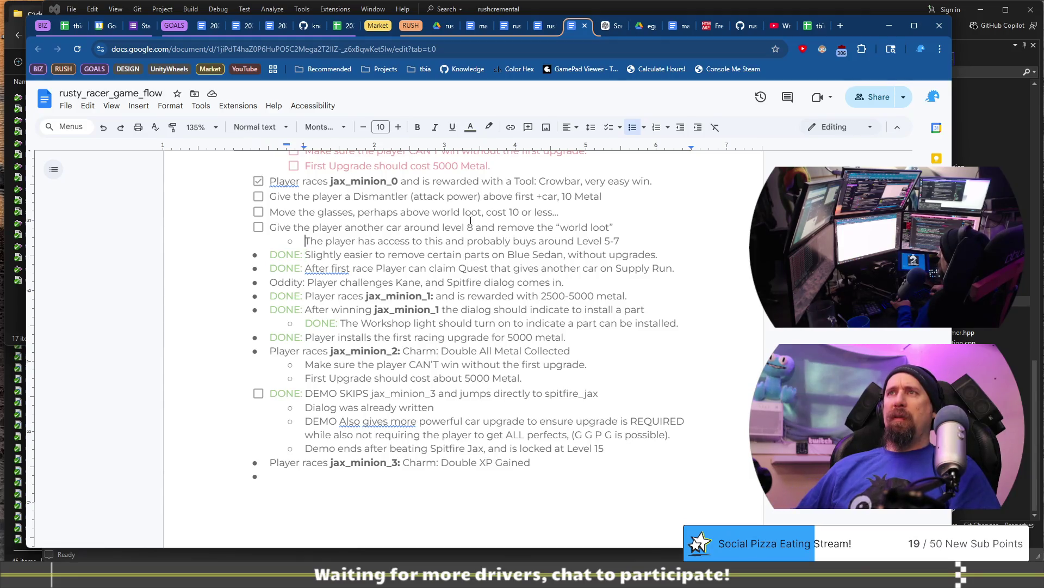
pyautogui.press('BackSpace')
pyautogui.press('BackSpace')
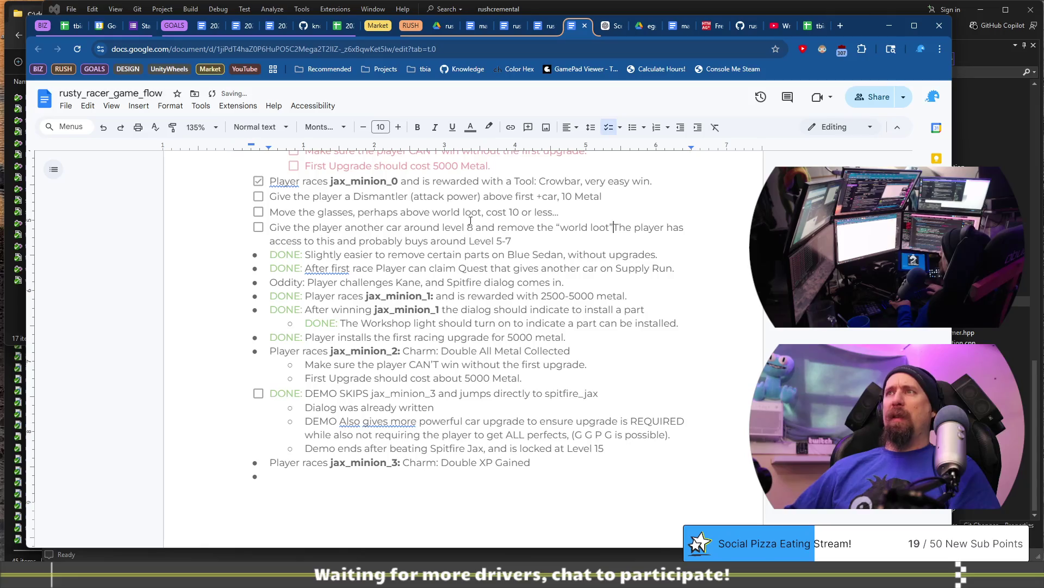
pyautogui.press('Return')
pyautogui.press('Tab')
# Step: Strip DONE from the Blue Sedan and Supply Run quest lines, making them top-level checklist items
pyautogui.press('Down')
pyautogui.hotkey('ctrl', 'shift', 'Right')
pyautogui.press('BackSpace')
pyautogui.press('BackSpace')
pyautogui.hotkey('ctrl', 'shift', '9')
pyautogui.hotkey('shift', 'Tab')
pyautogui.press('Down')
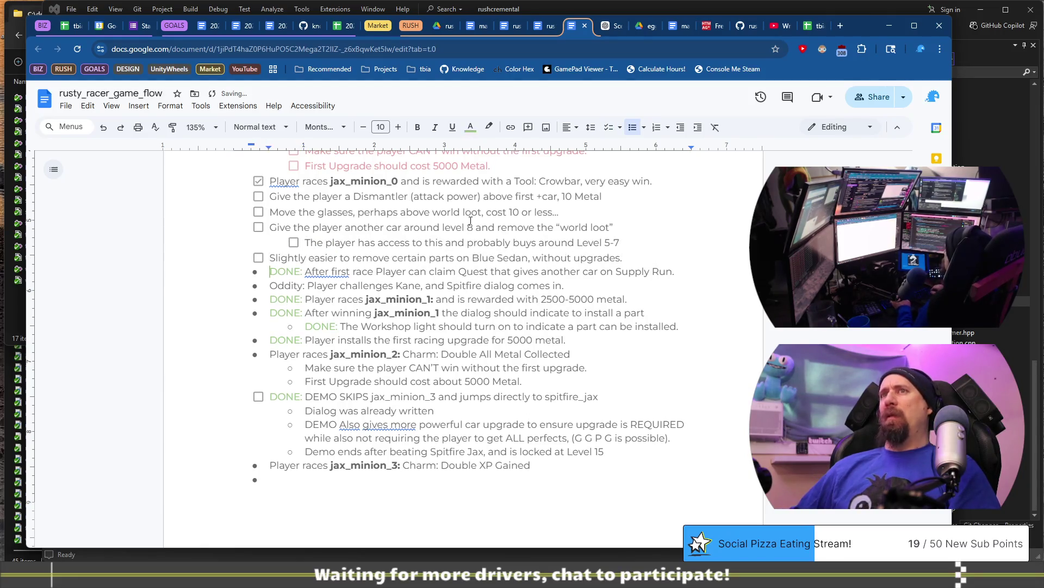
pyautogui.hotkey('ctrl', 'shift', 'Left')
pyautogui.press('BackSpace')
pyautogui.press('BackSpace')
pyautogui.press('BackSpace')
pyautogui.press('Return')
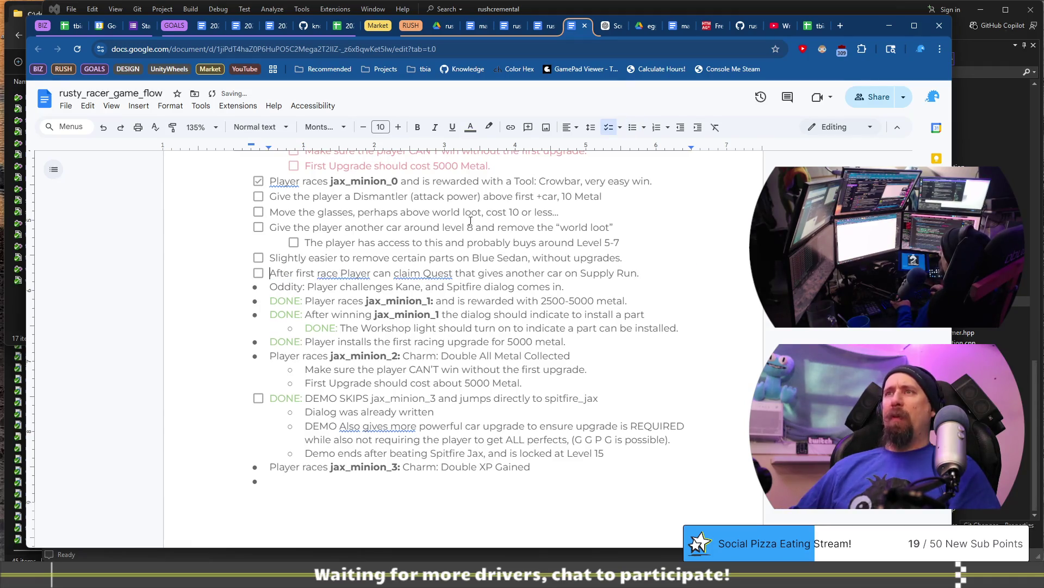
pyautogui.press('Down')
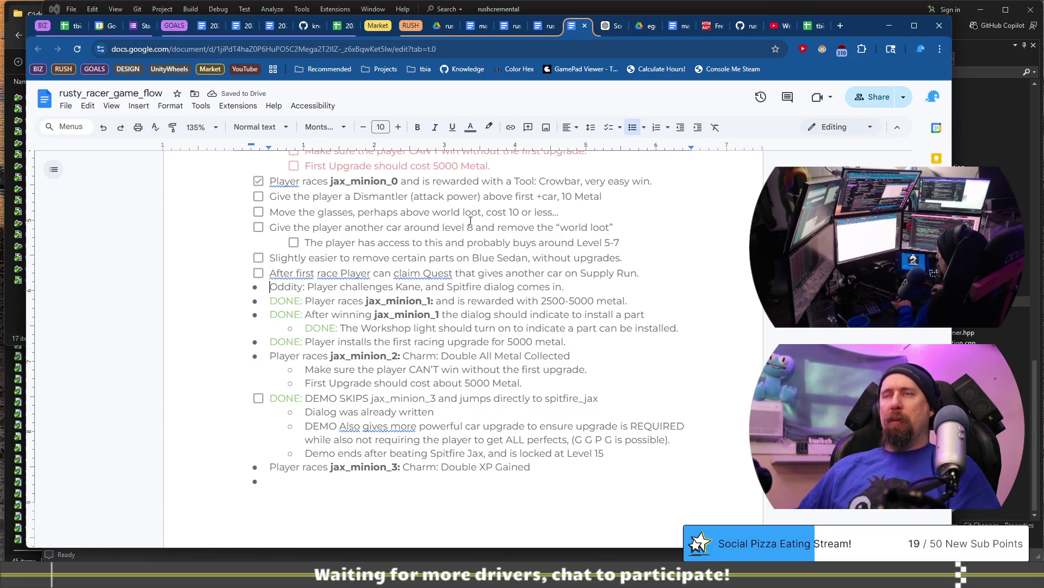
# Step: Tick the Dismantler, glasses, another-car-at-level-8, player-has-access and Blue Sedan items
pyautogui.click(258, 196)
pyautogui.click(259, 212)
pyautogui.click(258, 227)
pyautogui.click(294, 242)
pyautogui.click(258, 258)
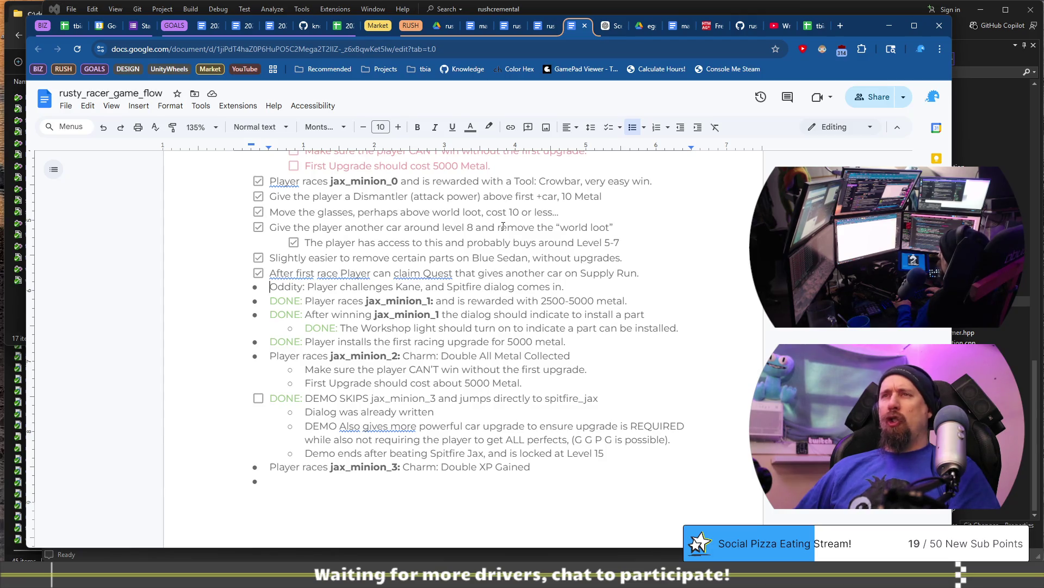
# Step: Make the Oddity line a checklist item with a bold Oddity label
pyautogui.hotkey('ctrl', 'shift', '8')
pyautogui.hotkey('ctrl', 'shift', '9')
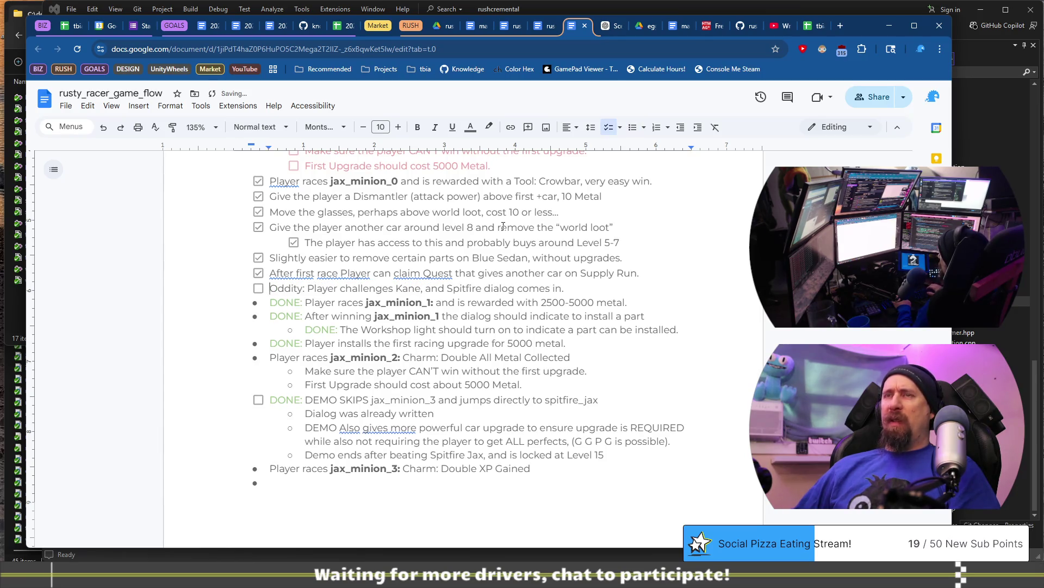
pyautogui.hotkey('shift', 'Right')
pyautogui.hotkey('shift', 'Right')
pyautogui.hotkey('shift', 'Right')
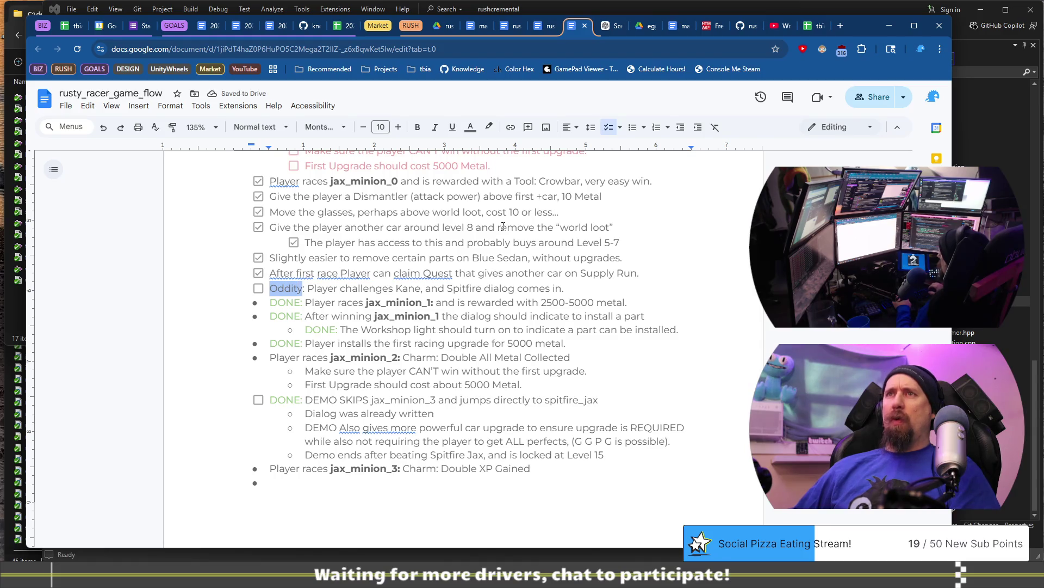
pyautogui.hotkey('ctrl', 'b')
# Step: Remove DONE from the jax_minion_1 reward and dialog lines and make them checklist items
pyautogui.press('Down')
pyautogui.hotkey('shift', 'Home')
pyautogui.press('BackSpace')
pyautogui.press('BackSpace')
pyautogui.press('Return')
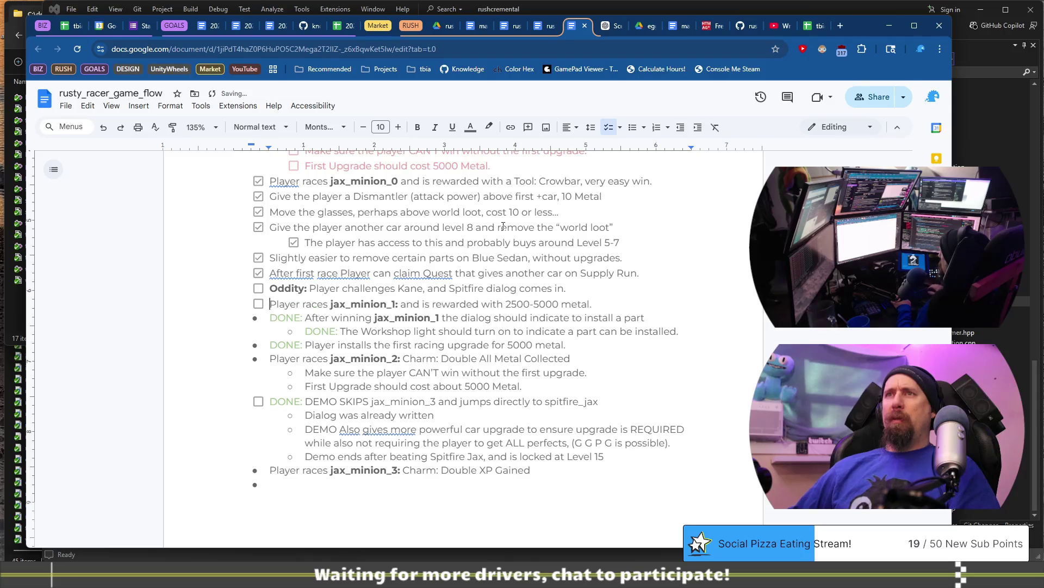
pyautogui.press('Down')
pyautogui.hotkey('ctrl', 'shift', 'Right')
pyautogui.hotkey('ctrl', 'shift', 'Right')
pyautogui.press('BackSpace')
pyautogui.press('BackSpace')
pyautogui.press('BackSpace')
pyautogui.press('BackSpace')
pyautogui.press('Return')
# Step: Make Workshop light a nested checklist item and the 5000 metal upgrade a top-level one
pyautogui.press('Down')
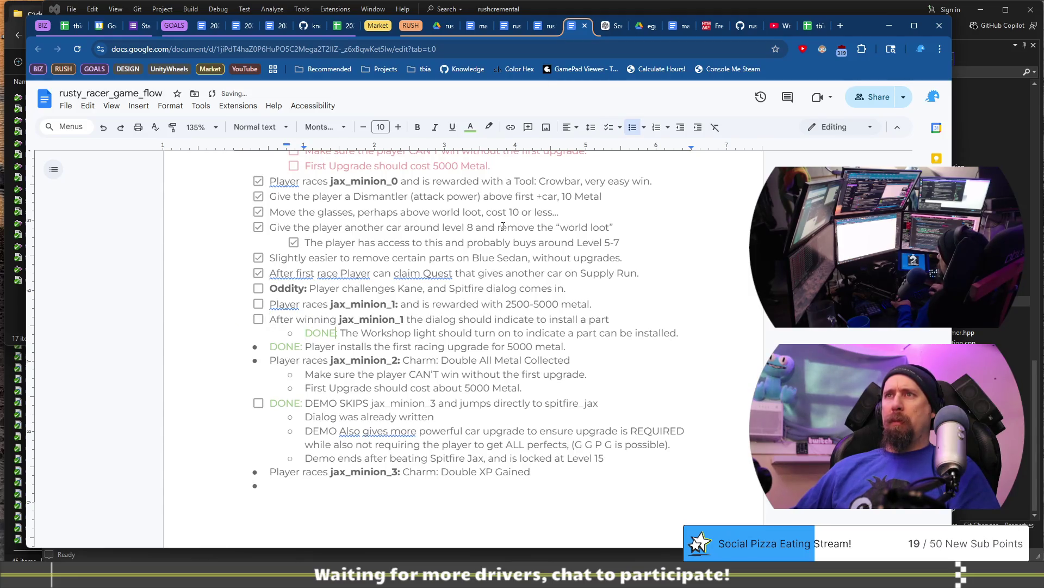
pyautogui.hotkey('ctrl', 'shift', 'Left')
pyautogui.press('BackSpace')
pyautogui.press('BackSpace')
pyautogui.press('BackSpace')
pyautogui.press('Return')
pyautogui.press('Tab')
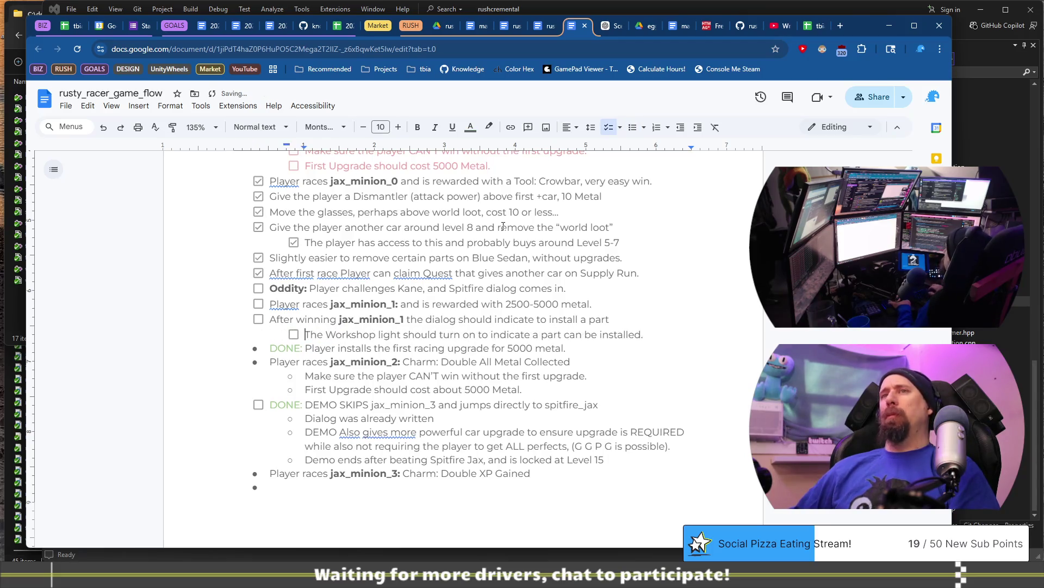
pyautogui.press('Down')
pyautogui.hotkey('ctrl', 'shift', 'Right')
pyautogui.press('BackSpace')
pyautogui.press('BackSpace')
pyautogui.press('BackSpace')
pyautogui.press('Return')
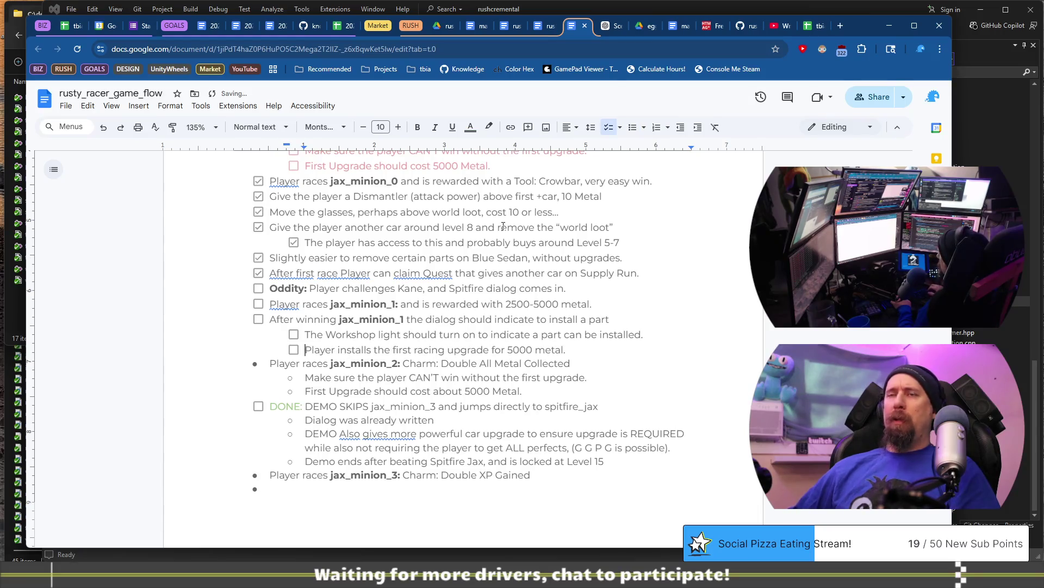
pyautogui.hotkey('shift', 'Tab')
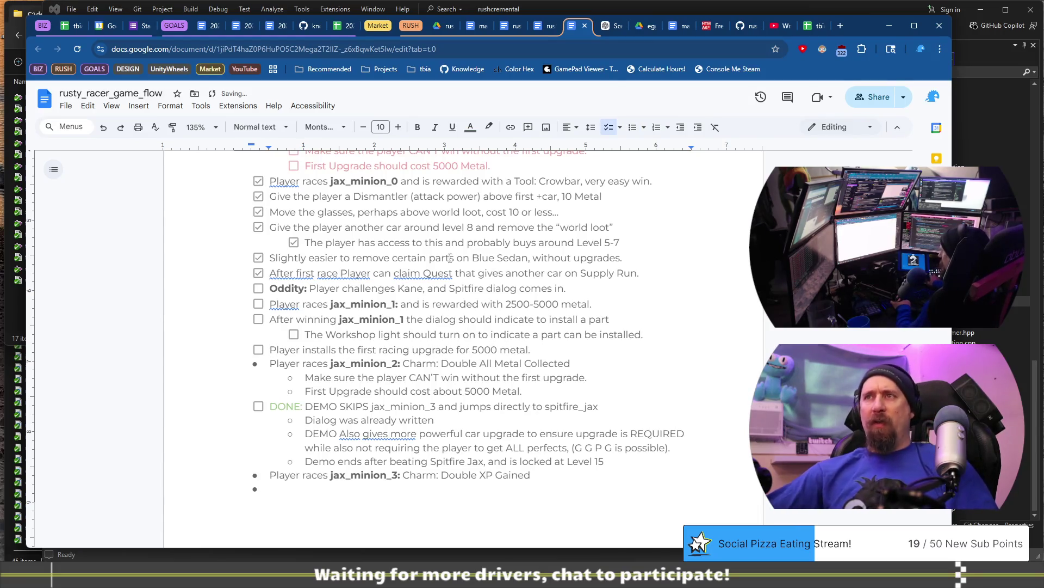
# Step: Tick the first upgrade, Workshop light, After winning and Player races jax_minion_1 items
pyautogui.click(259, 349)
pyautogui.click(294, 334)
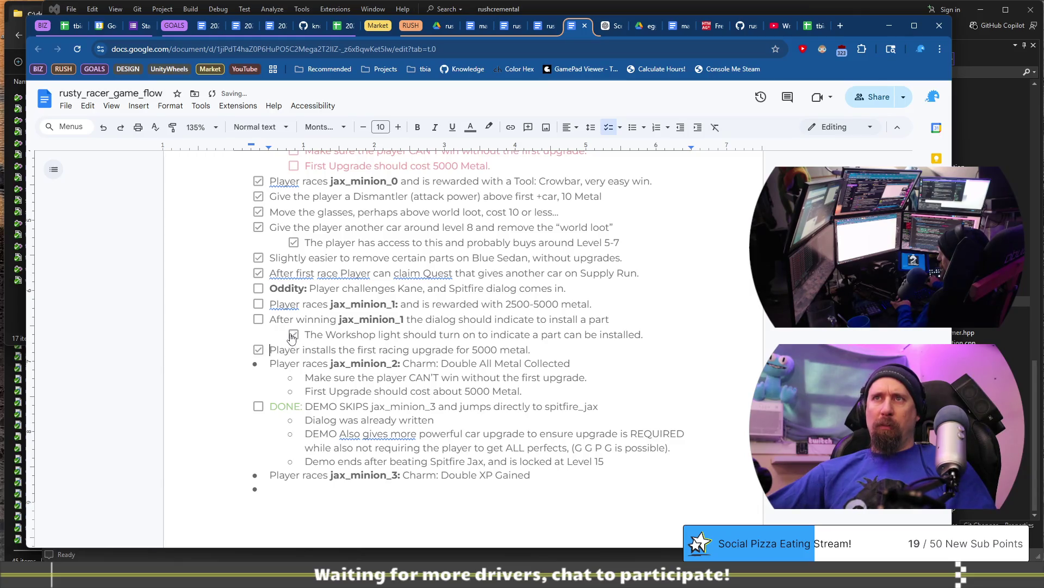
pyautogui.click(258, 319)
pyautogui.click(258, 304)
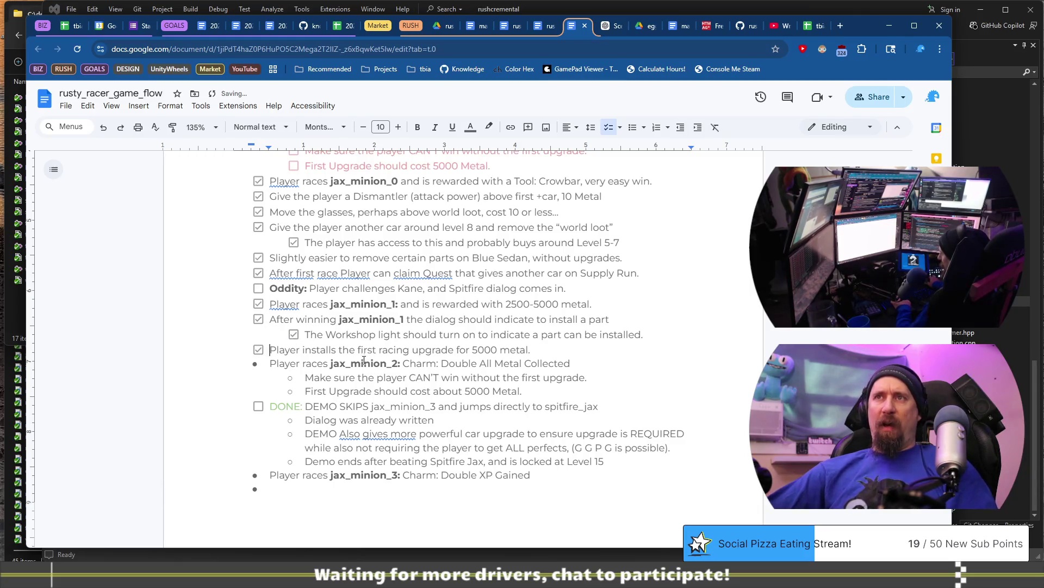
pyautogui.scroll(-1, 288, 331)
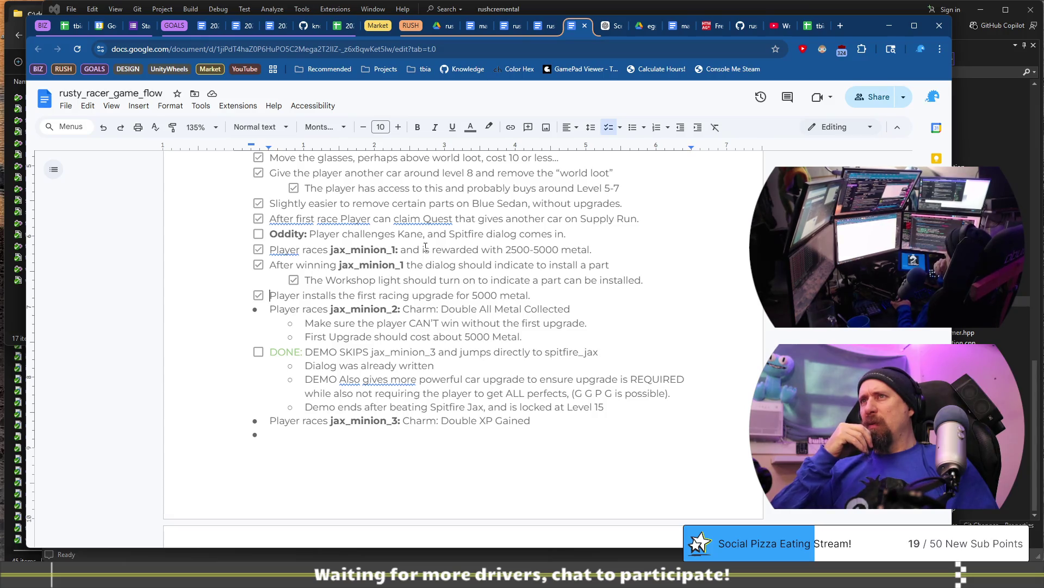
# Step: Undo and redo the checklist edits to compare them with the earlier DONE lines
pyautogui.hotkey('ctrl', 'z')
pyautogui.hotkey('ctrl', 'z')
pyautogui.hotkey('ctrl', 'z')
pyautogui.hotkey('ctrl', 'z')
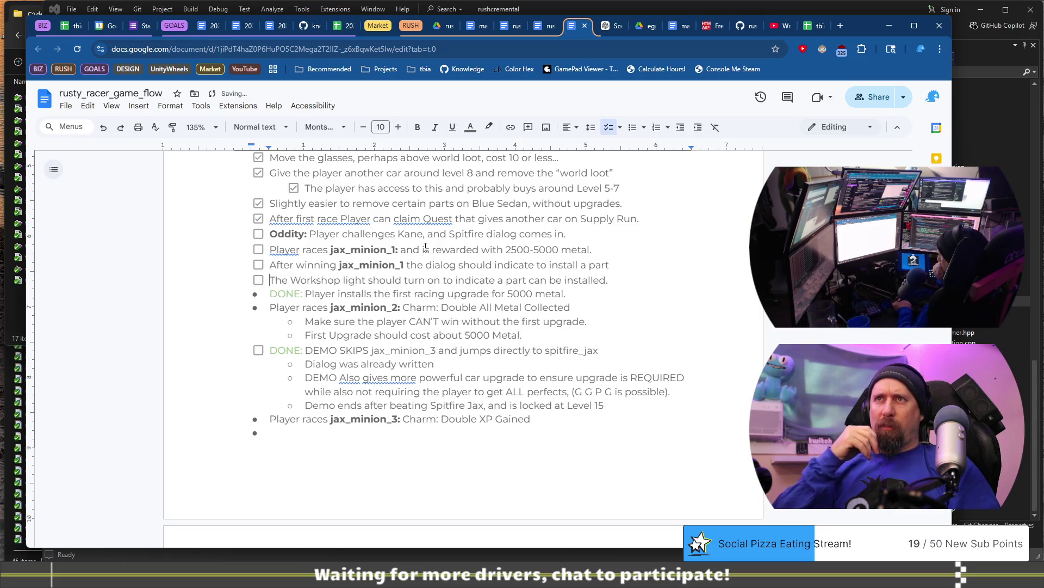
pyautogui.hotkey('ctrl', 'z')
pyautogui.hotkey('ctrl', 'z')
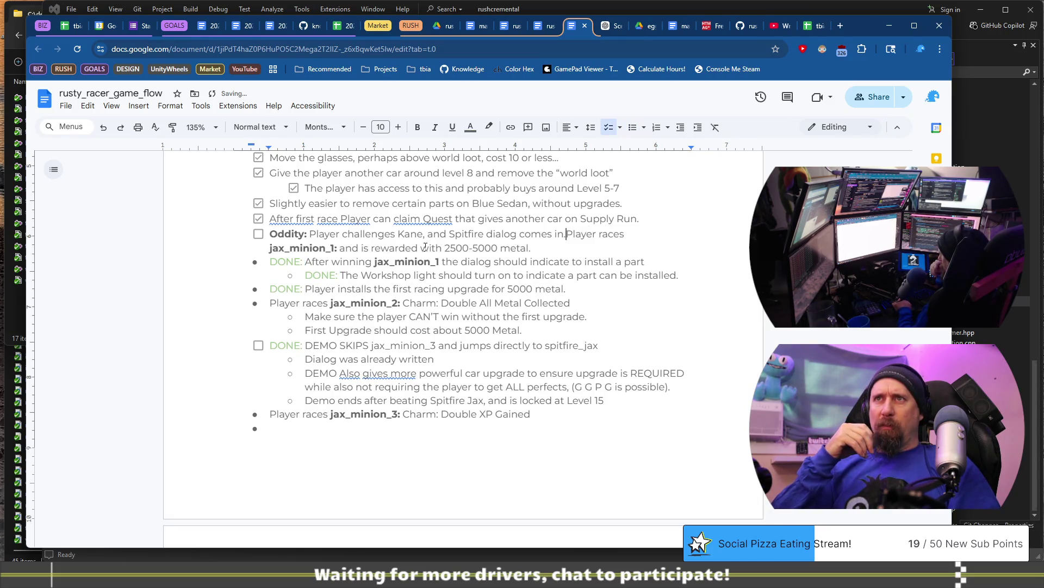
pyautogui.hotkey('ctrl', 'z')
pyautogui.hotkey('ctrl', 'z')
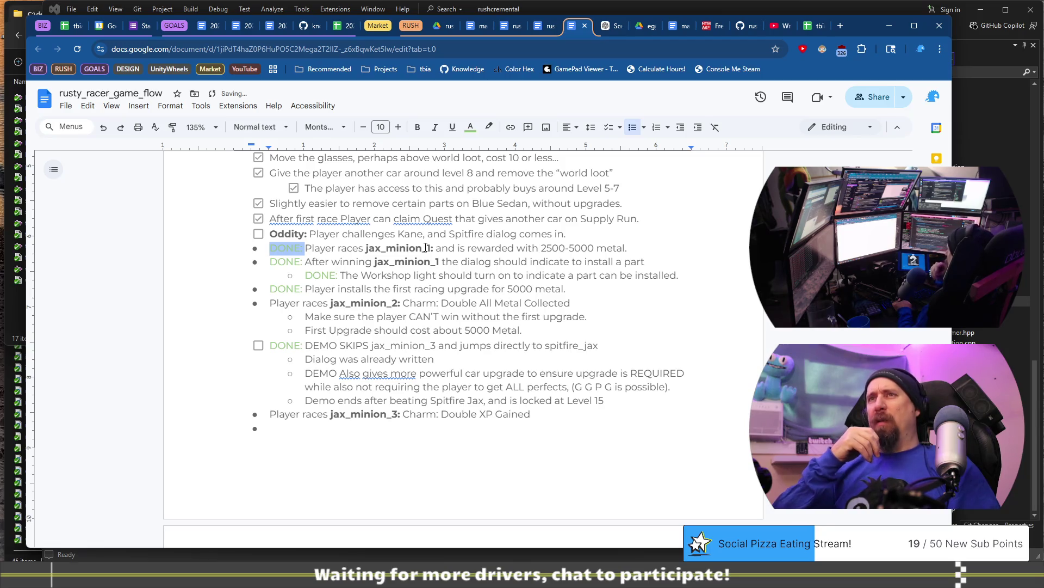
pyautogui.hotkey('ctrl', 'z')
pyautogui.hotkey('ctrl', 'z')
pyautogui.hotkey('ctrl', 'z')
pyautogui.hotkey('ctrl', 'y')
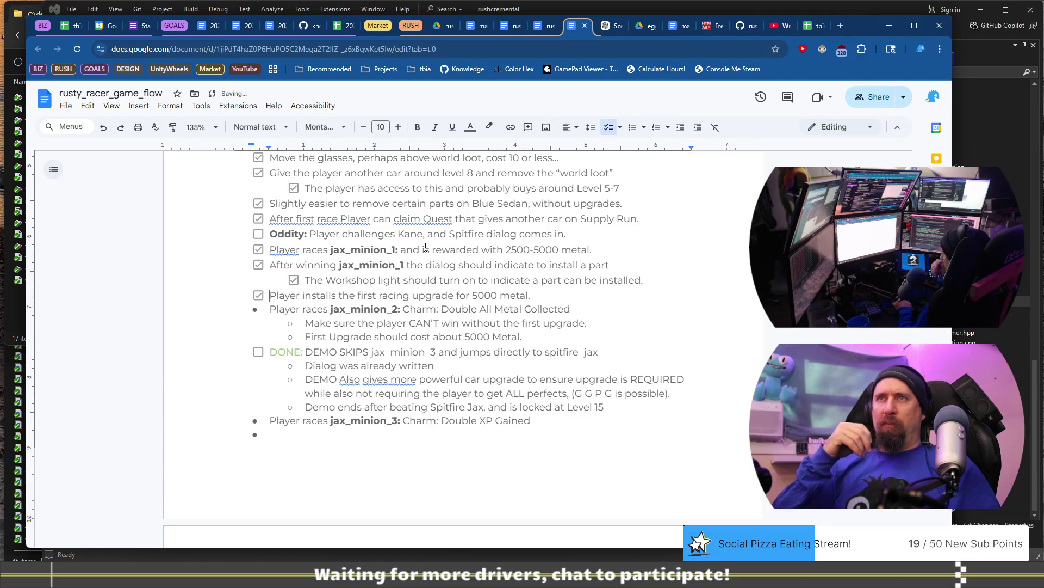
pyautogui.scroll(-2, 305, 283)
pyautogui.scroll(1, 275, 294)
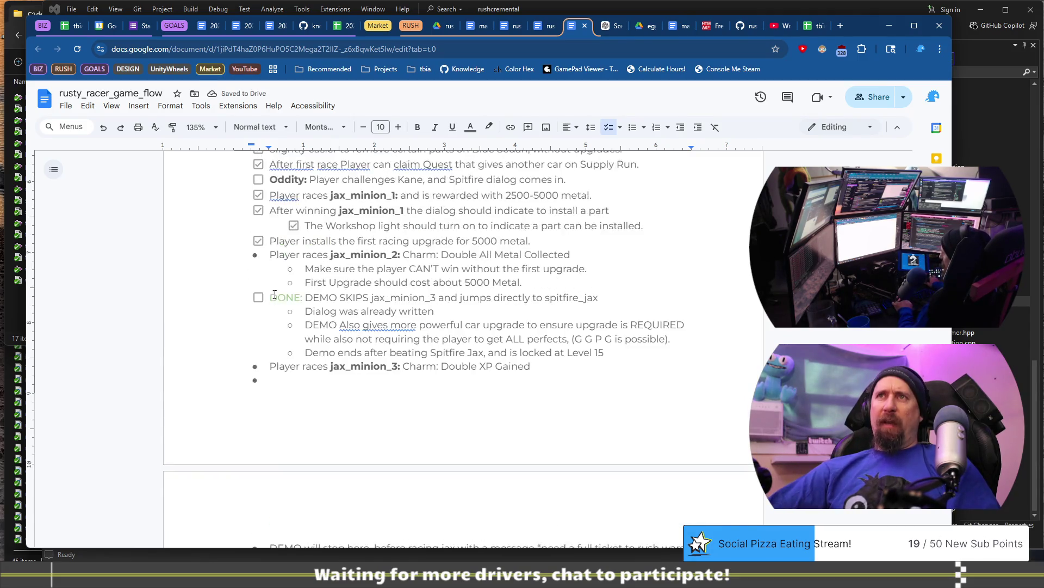
pyautogui.click(277, 255)
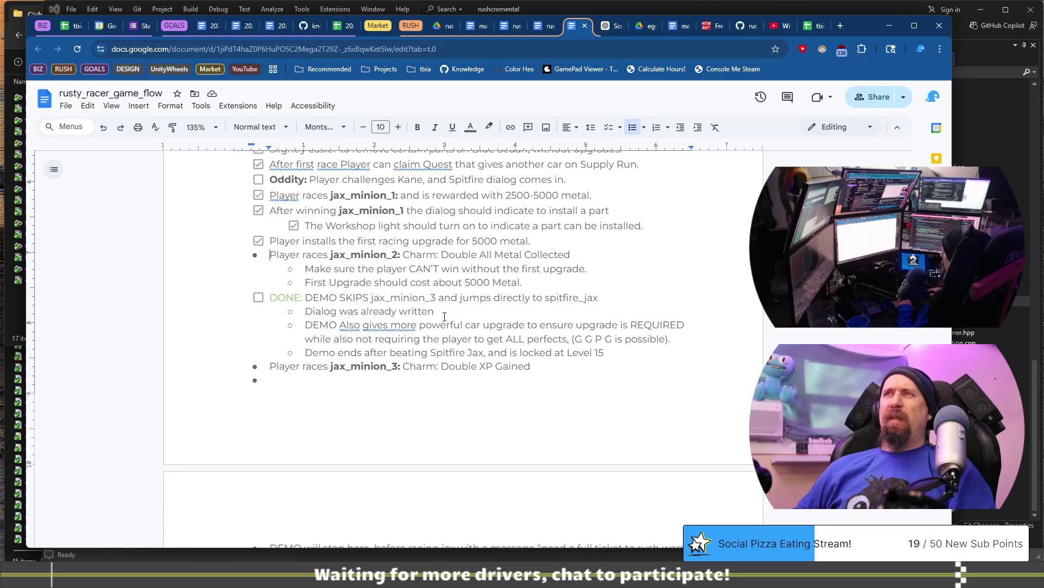
# Step: Make jax_minion_2 a checklist item with the Make sure and First Upgrade lines as sub-items
pyautogui.press('BackSpace')
pyautogui.press('BackSpace')
pyautogui.press('Return')
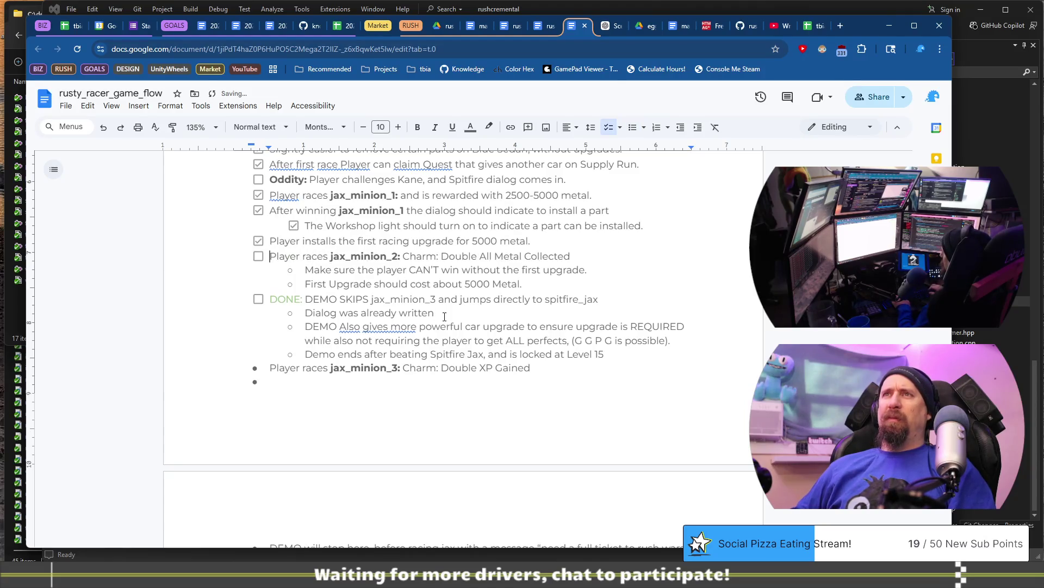
pyautogui.press('Down')
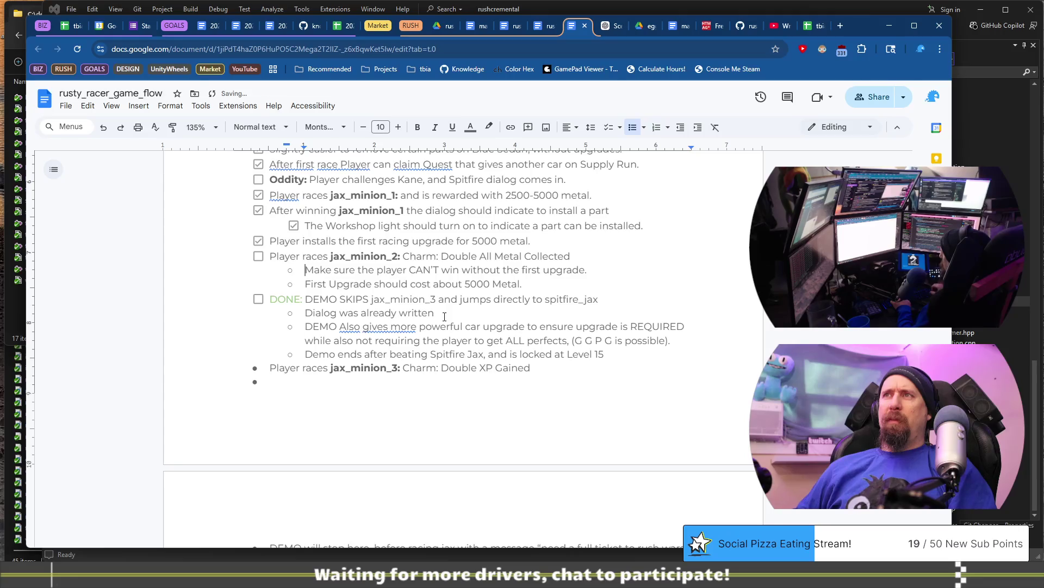
pyautogui.press('BackSpace')
pyautogui.press('BackSpace')
pyautogui.press('Return')
pyautogui.press('Tab')
pyautogui.press('Down')
pyautogui.press('BackSpace')
pyautogui.press('BackSpace')
pyautogui.press('Return')
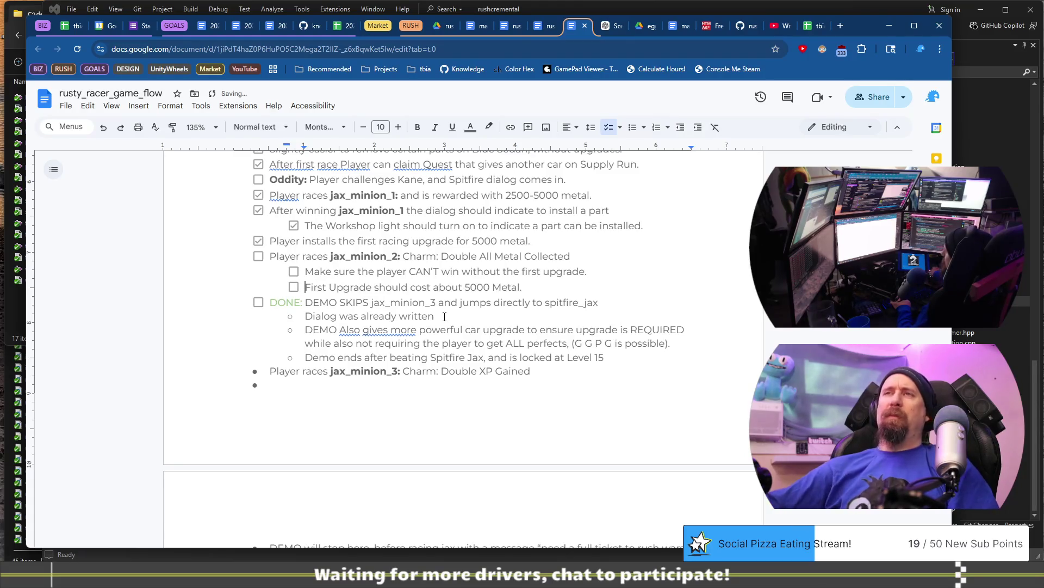
# Step: Tick the First Upgrade cost and jax_minion_2 items, and colour the CAN'T win line light red
pyautogui.click(294, 287)
pyautogui.click(259, 259)
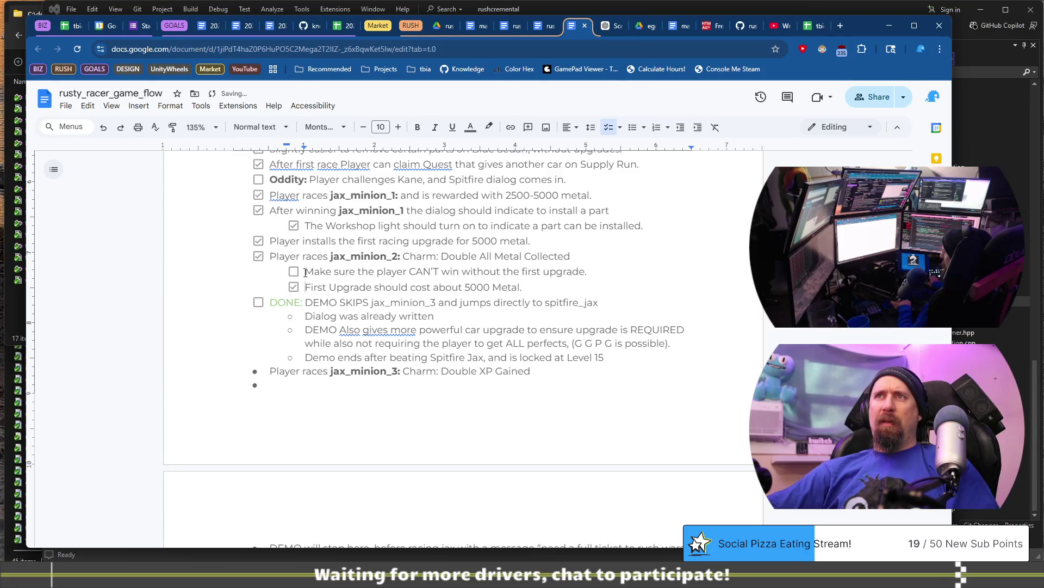
pyautogui.tripleClick(605, 271)
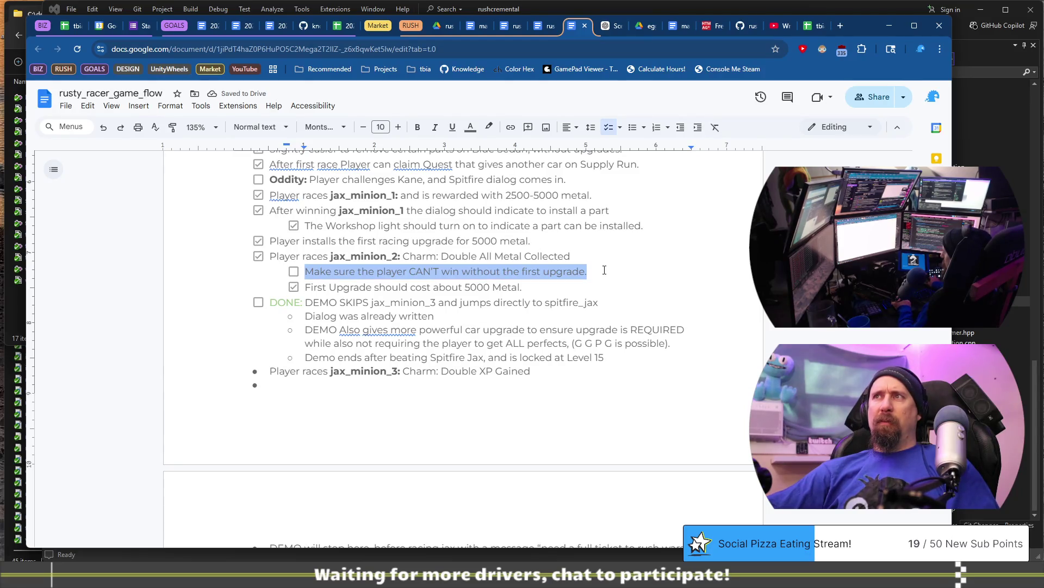
pyautogui.click(471, 128)
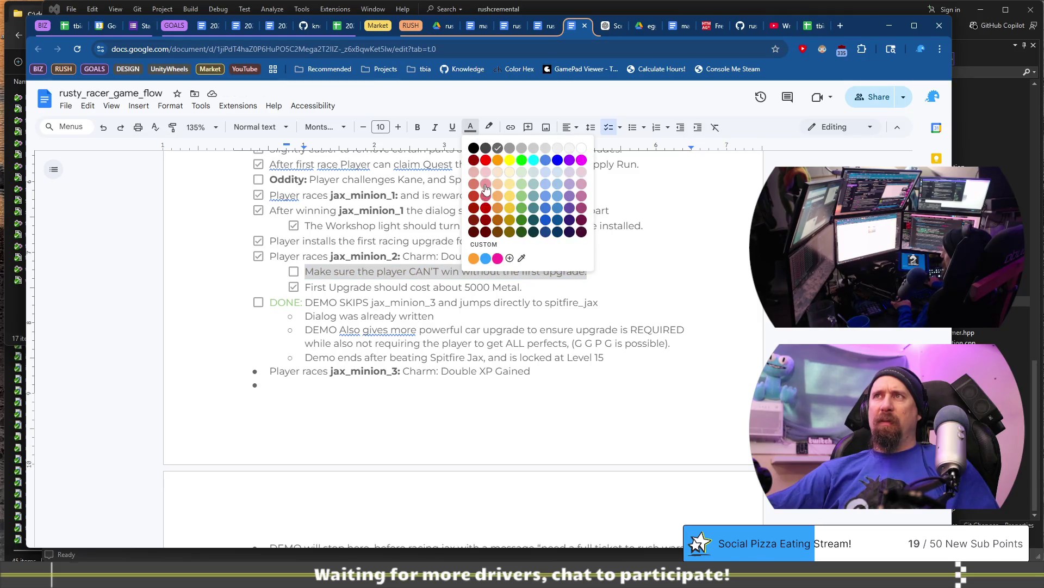
pyautogui.click(485, 185)
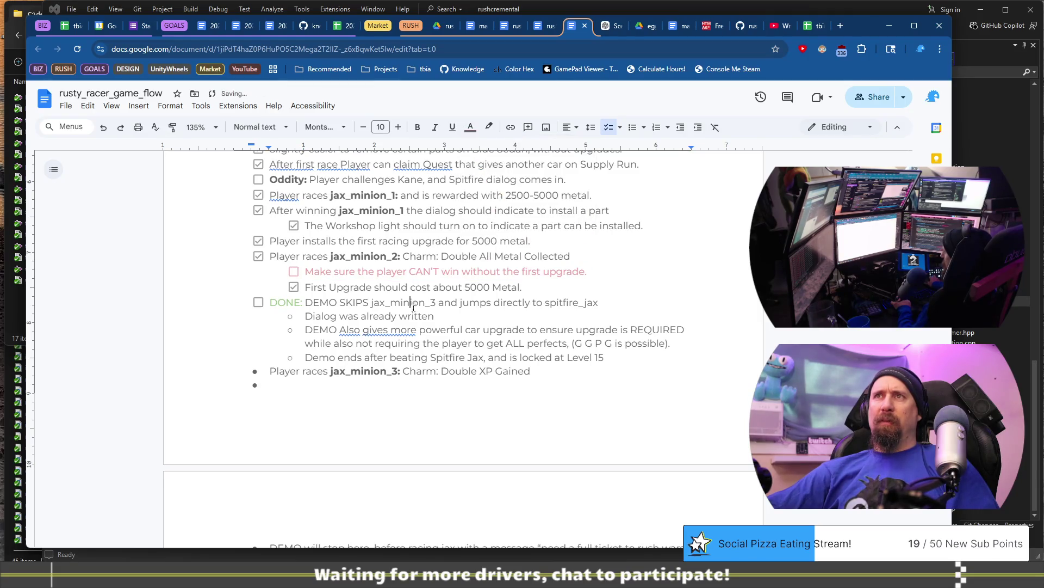
pyautogui.click(285, 302)
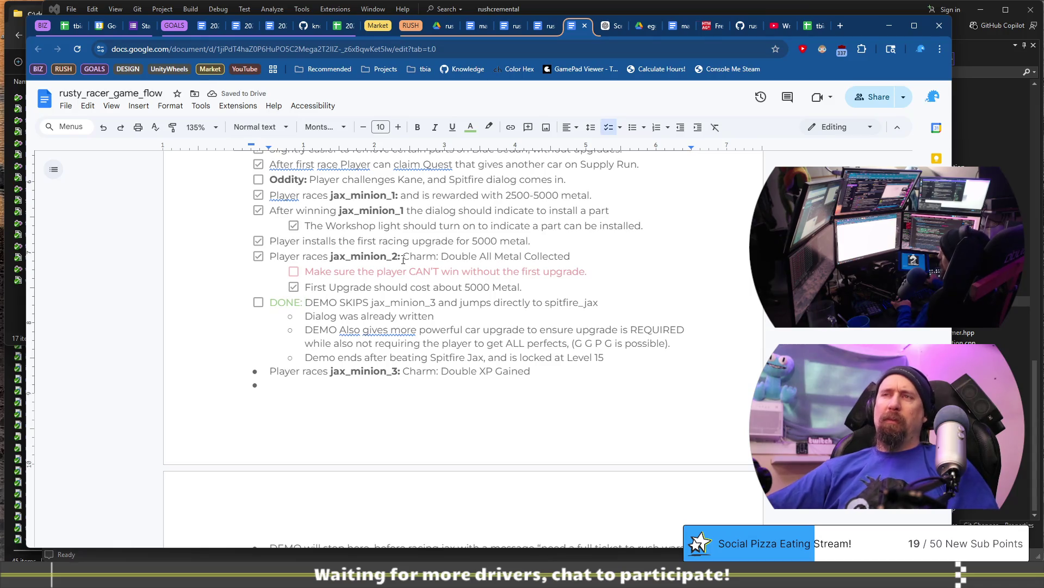
pyautogui.hotkey('shift', 'Home')
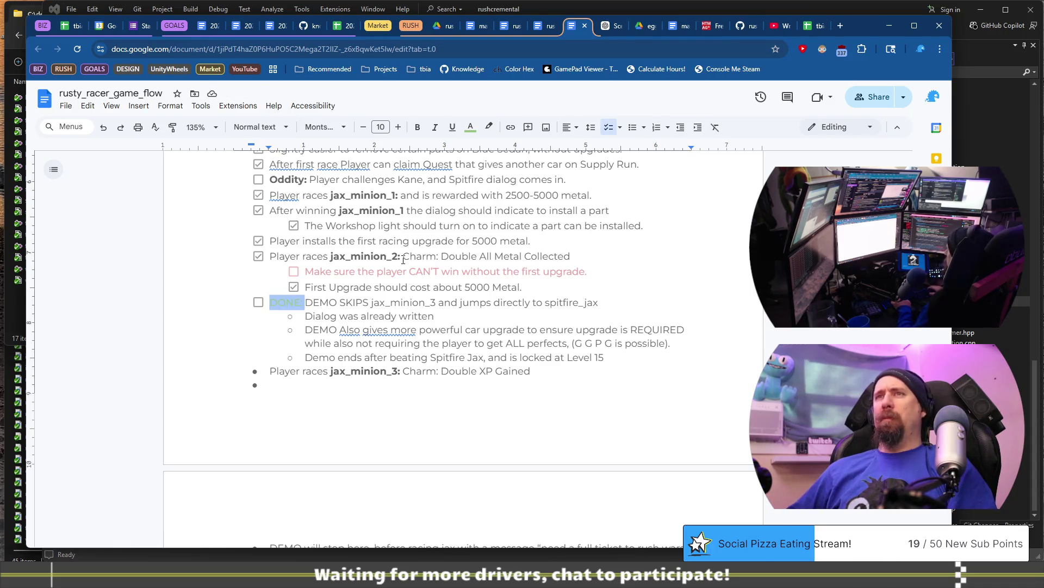
# Step: Remove the 'DONE:' label and move the DEMO SKIPS item back to the top level
pyautogui.press('BackSpace')
pyautogui.press('BackSpace')
pyautogui.press('BackSpace')
pyautogui.press('Return')
pyautogui.hotkey('shift', 'Tab')
pyautogui.press('Down')
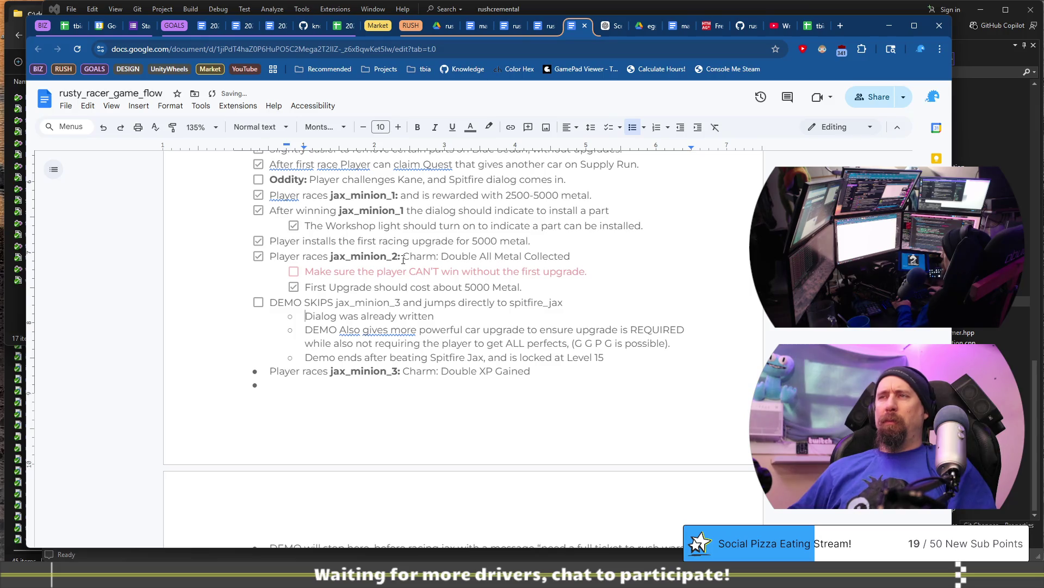
pyautogui.press('BackSpace')
pyautogui.press('BackSpace')
pyautogui.press('Return')
pyautogui.press('Tab')
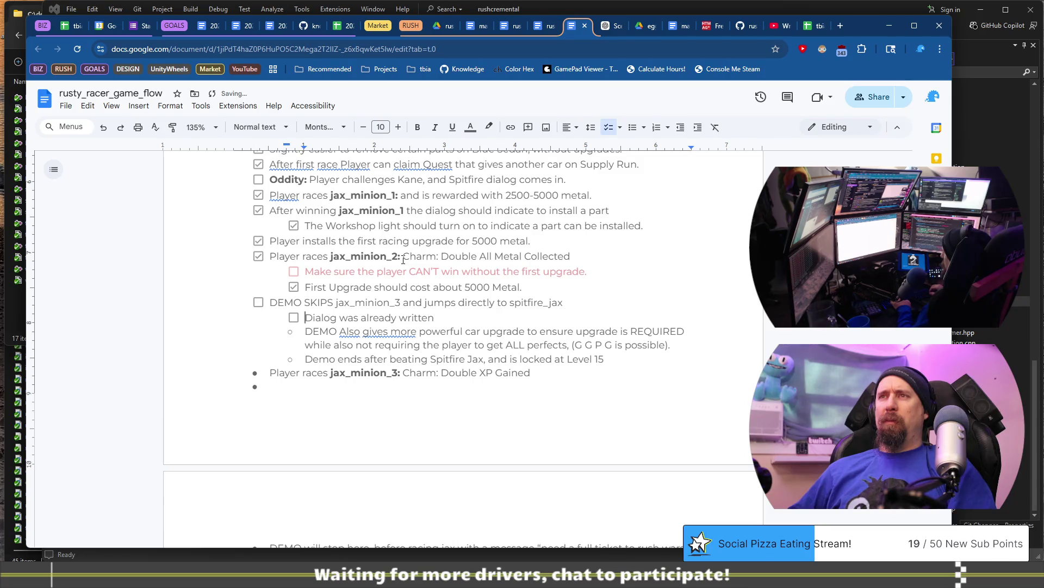
pyautogui.hotkey('ctrl', 'z')
pyautogui.hotkey('ctrl', 'z')
pyautogui.hotkey('ctrl', 'z')
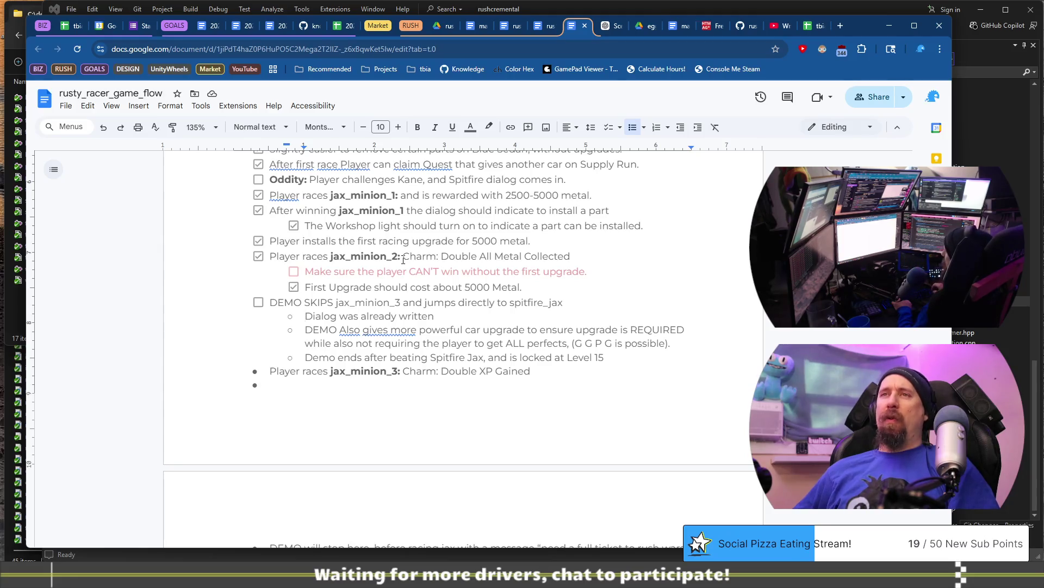
# Step: Make the Dialog, 'DEMO Also gives more' and 'Demo ends after beating Spitfire Jax' lines indented checklist sub-items
pyautogui.hotkey('ctrl', 'shift', '9')
pyautogui.press('Tab')
pyautogui.press('Down')
pyautogui.hotkey('ctrl', 'shift', '9')
pyautogui.press('Tab')
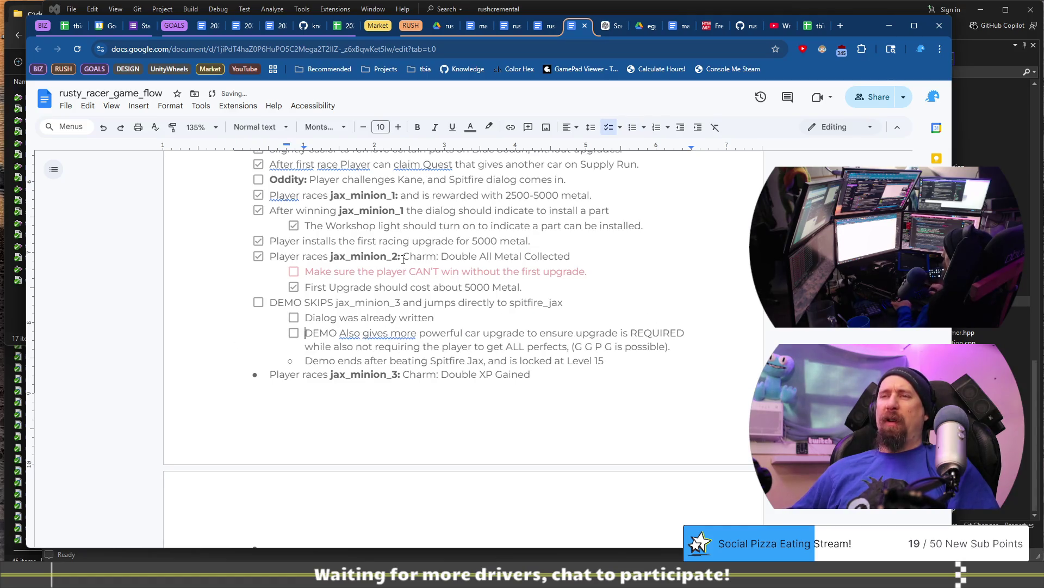
pyautogui.press('Down')
pyautogui.hotkey('ctrl', 'shift', '9')
pyautogui.press('Tab')
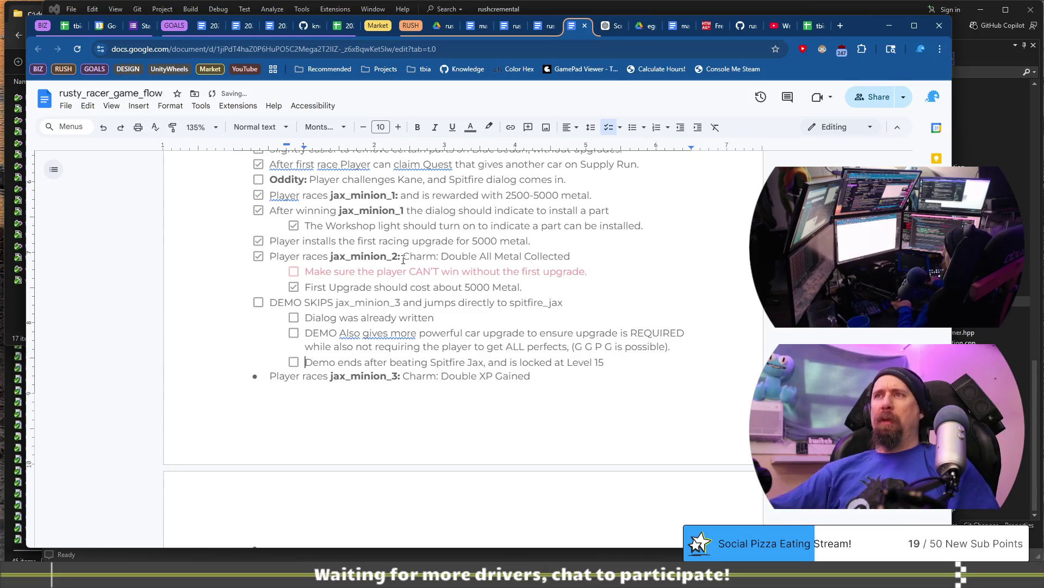
pyautogui.scroll(-2, 360, 293)
pyautogui.click(360, 229)
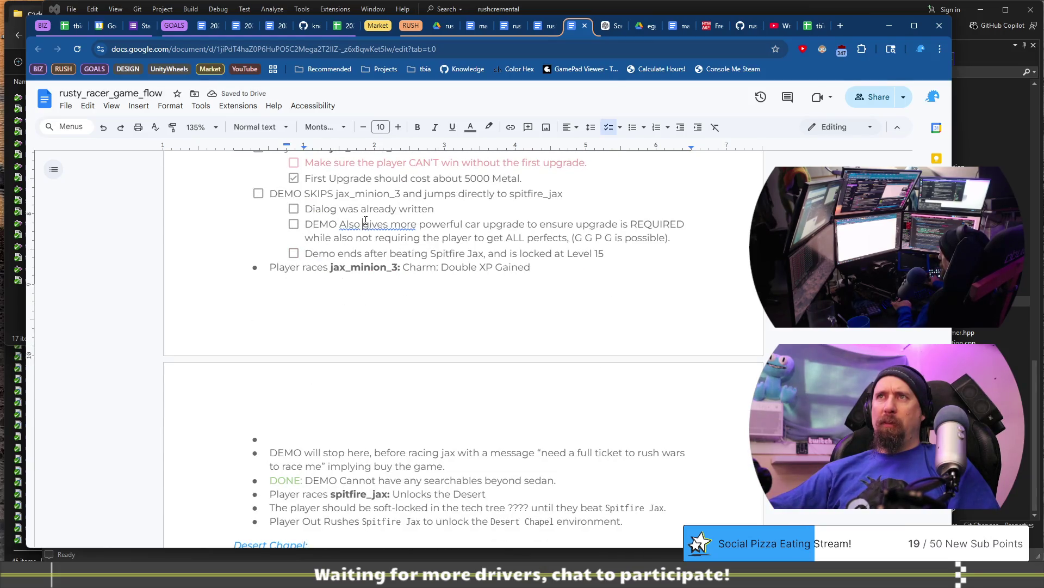
# Step: Replace 'Also gives' with 'Has' and remove 'powerful' in the DEMO upgrade line
pyautogui.hotkey('ctrl', 'shift', 'Right')
pyautogui.hotkey('ctrl', 'shift', 'Right')
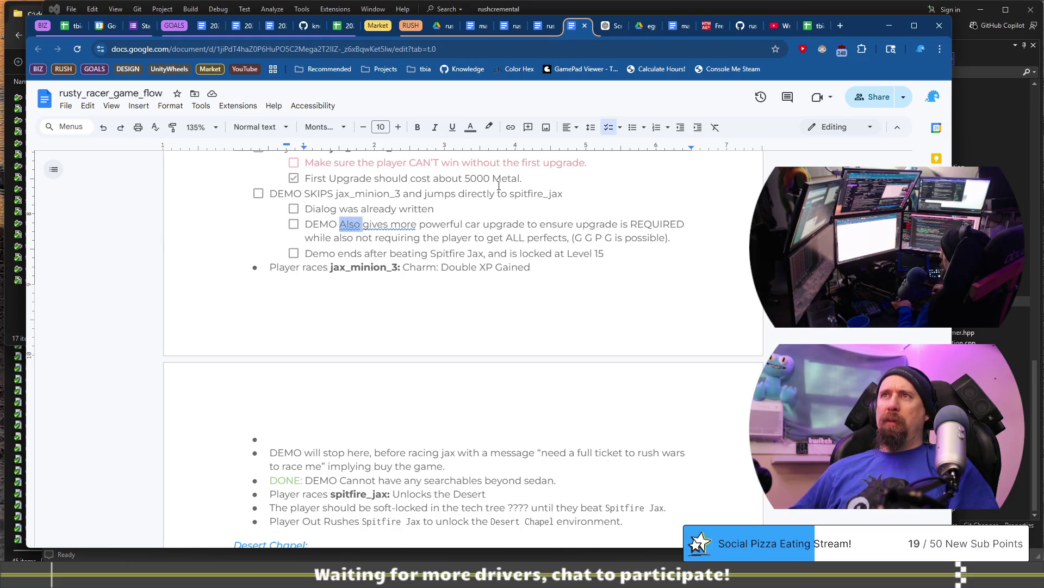
pyautogui.write('Has')
pyautogui.hotkey('ctrl', 'Right')
pyautogui.hotkey('ctrl', 'Right')
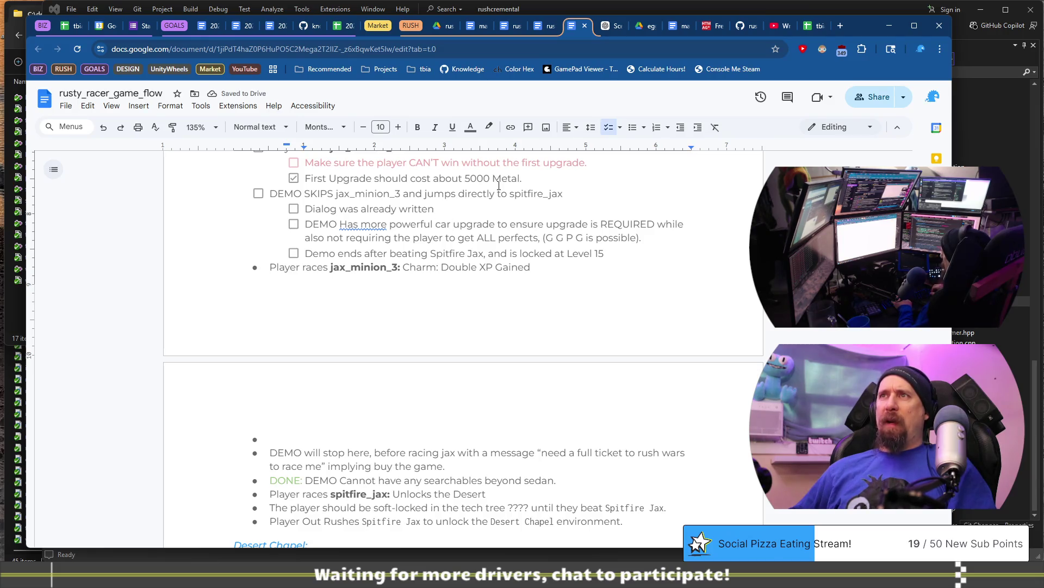
pyautogui.hotkey('ctrl', 'shift', 'Right')
pyautogui.press('BackSpace')
pyautogui.hotkey('ctrl', 'Right')
pyautogui.hotkey('ctrl', 'Right')
pyautogui.press('Left')
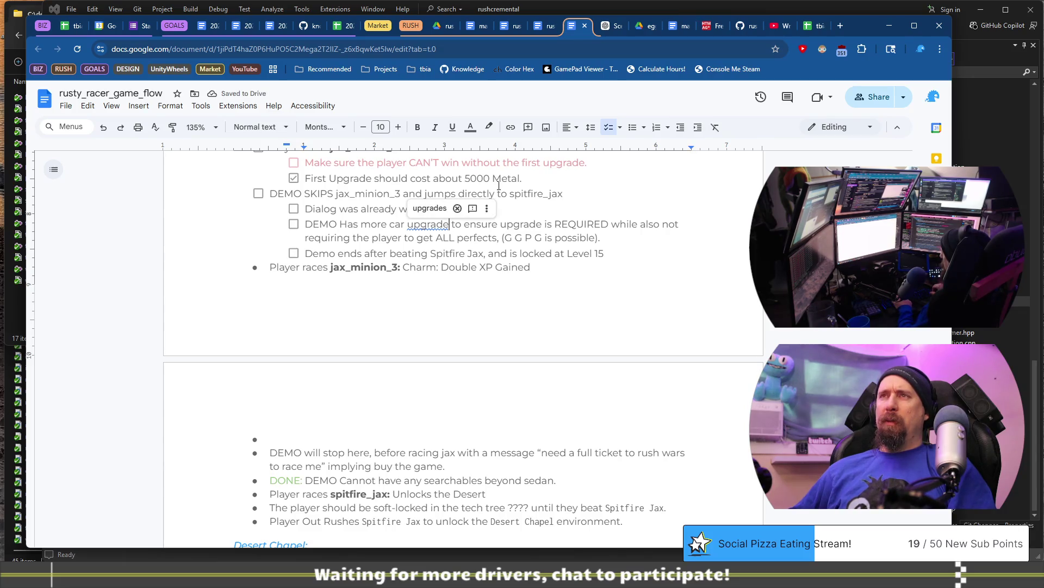
pyautogui.hotkey('ctrl', 'Left')
pyautogui.hotkey('ctrl', 'Left')
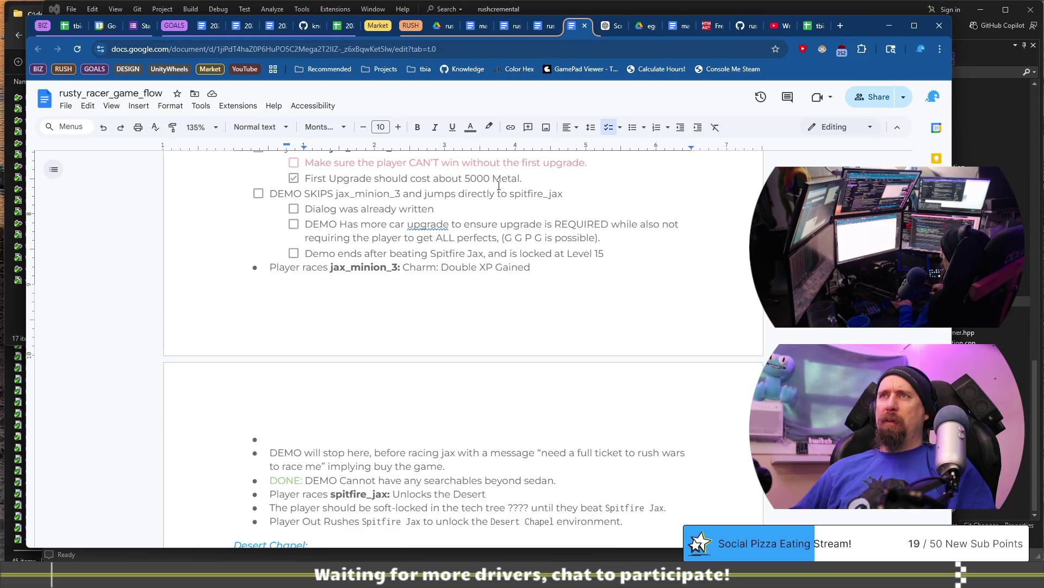
pyautogui.hotkey('ctrl', 'shift', 'Right')
pyautogui.hotkey('ctrl', 'shift', 'Right')
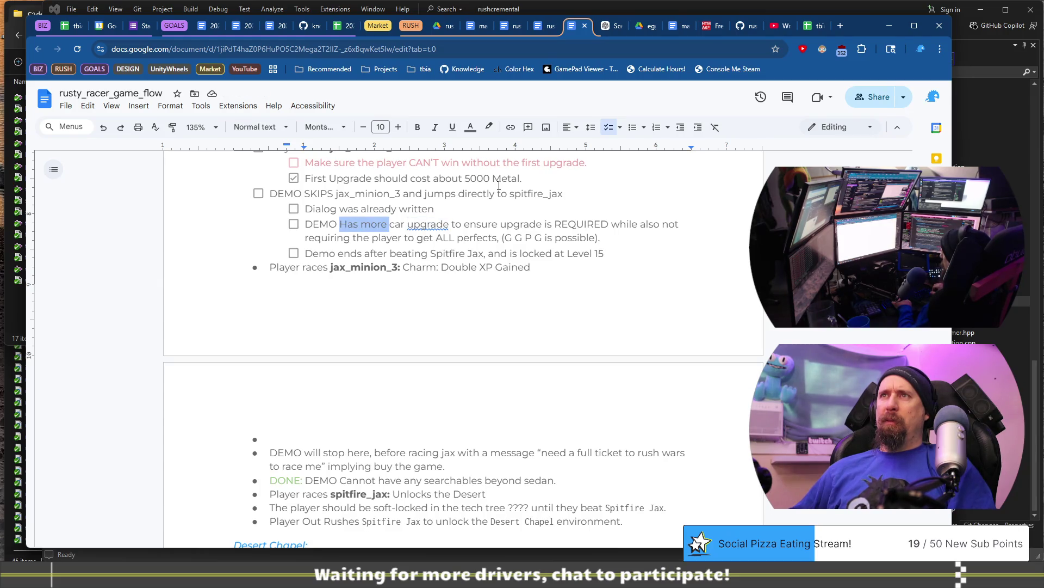
# Step: Reword it to 'Car upgrade is more powerful' and replace the repeated 'upgrade' with 'it'
pyautogui.write('C')
pyautogui.hotkey('ctrl', 'Right')
pyautogui.hotkey('ctrl', 'Right')
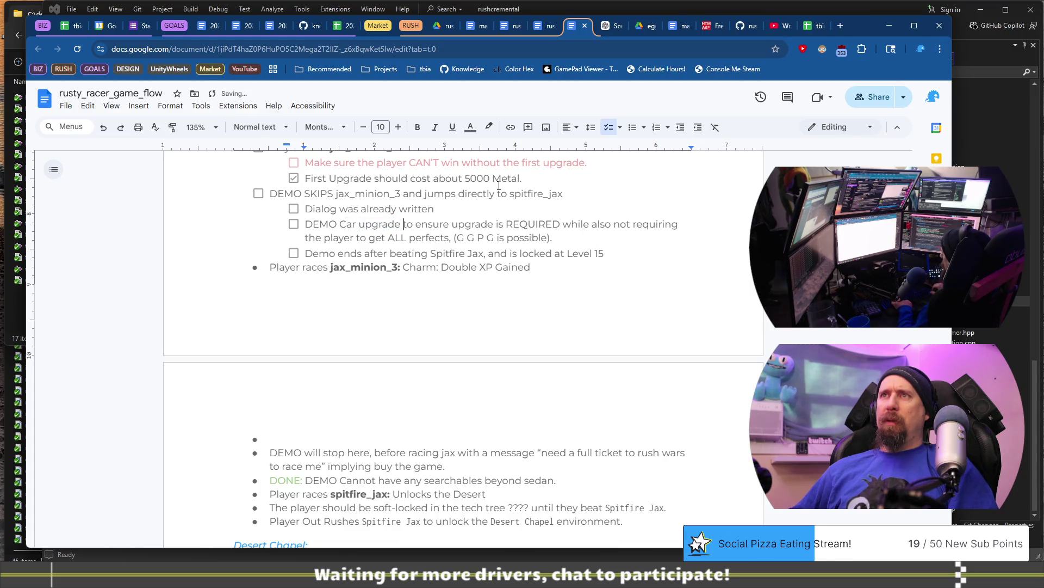
pyautogui.write('is more powe')
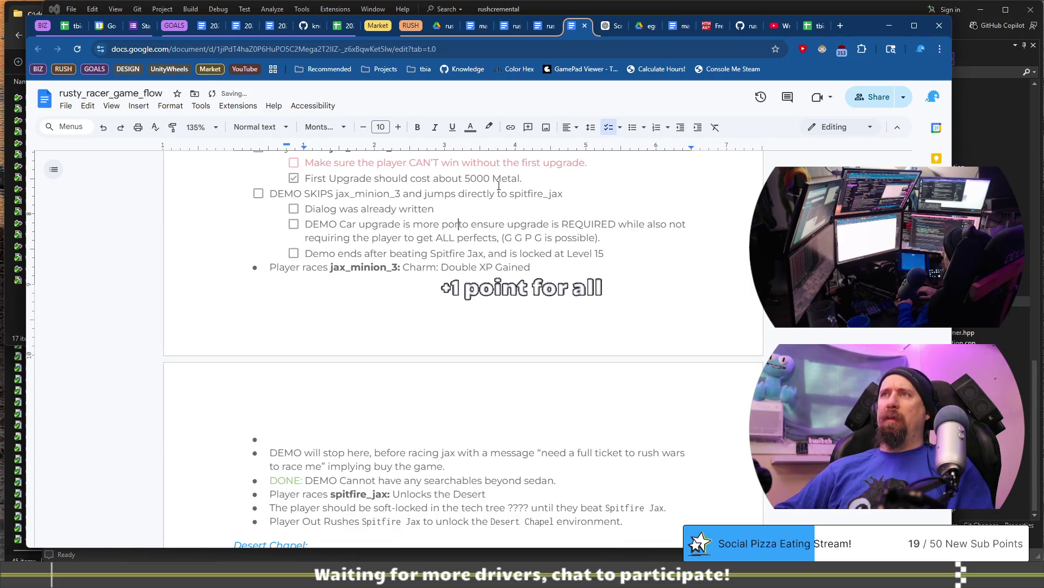
pyautogui.write('rful')
pyautogui.hotkey('ctrl', 'Right')
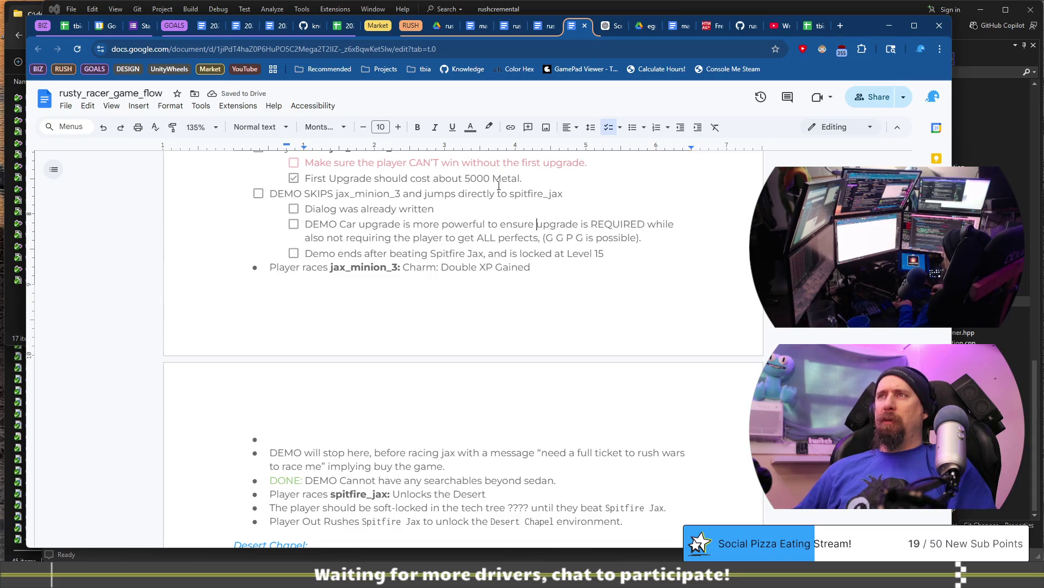
pyautogui.hotkey('ctrl', 'shift', 'Right')
pyautogui.write('it')
pyautogui.hotkey('ctrl', 'Right')
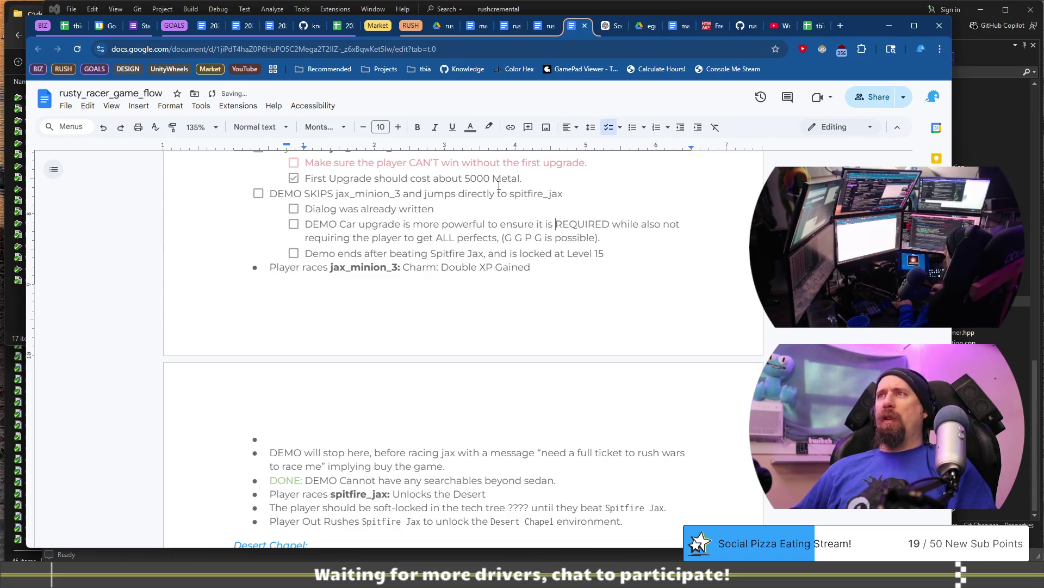
pyautogui.press('Down')
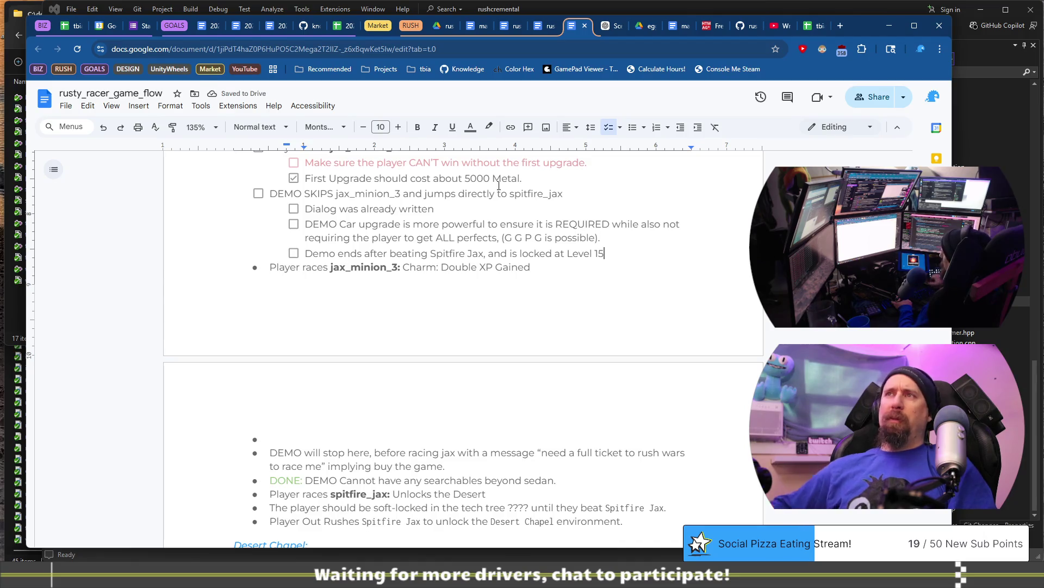
# Step: Tick the three DEMO SKIPS sub-items and the parent DEMO SKIPS item
pyautogui.click(266, 267)
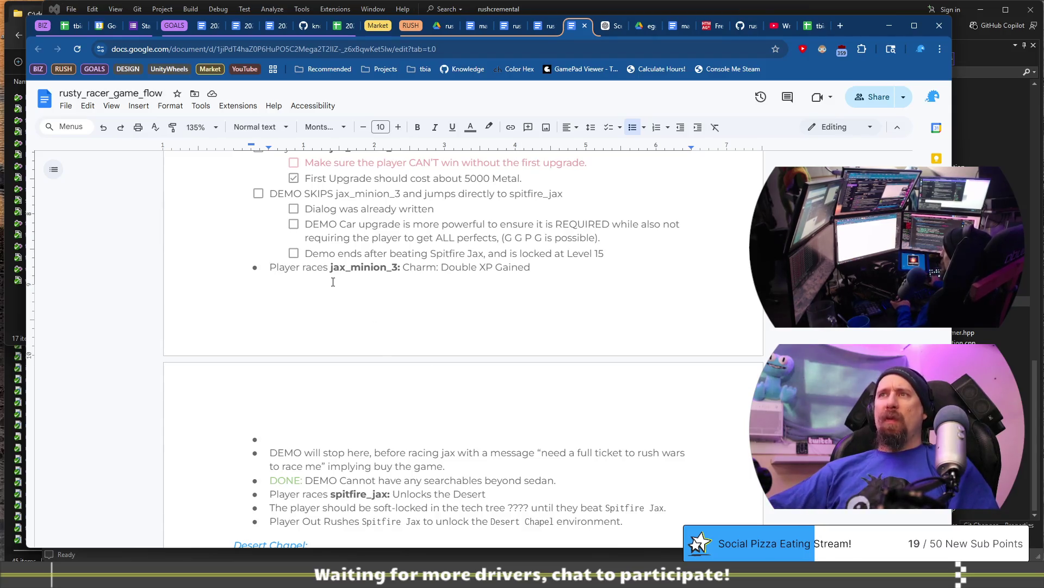
pyautogui.click(294, 253)
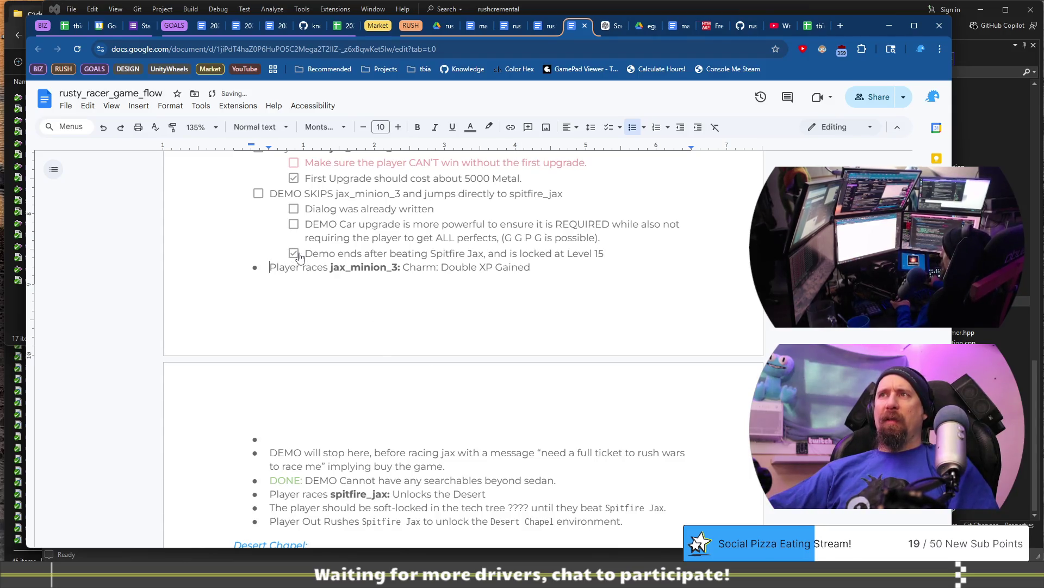
pyautogui.click(293, 224)
pyautogui.click(294, 208)
pyautogui.click(258, 194)
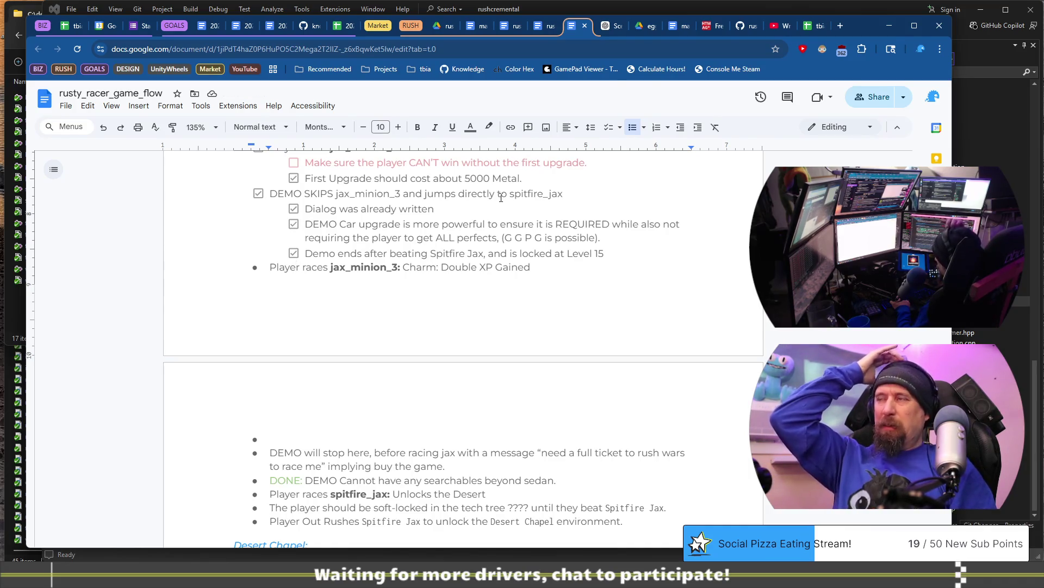
# Step: Turn the 'Player races jax_minion_3' line into a top-level checklist item
pyautogui.press('Home')
pyautogui.press('BackSpace')
pyautogui.press('BackSpace')
pyautogui.press('Return')
pyautogui.hotkey('shift', 'Tab')
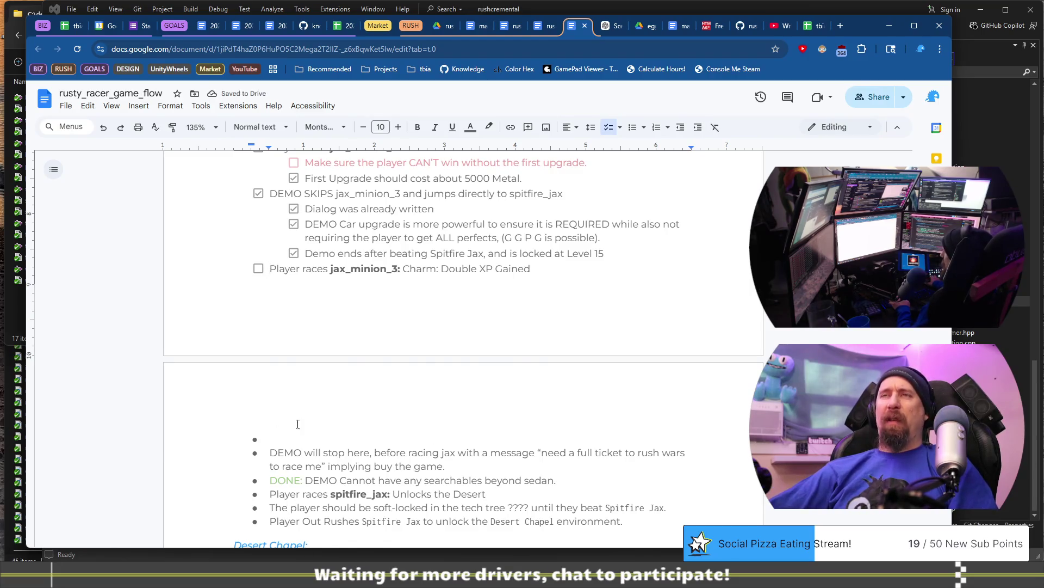
pyautogui.scroll(12, 299, 423)
pyautogui.scroll(-6, 302, 385)
pyautogui.scroll(-4, 301, 386)
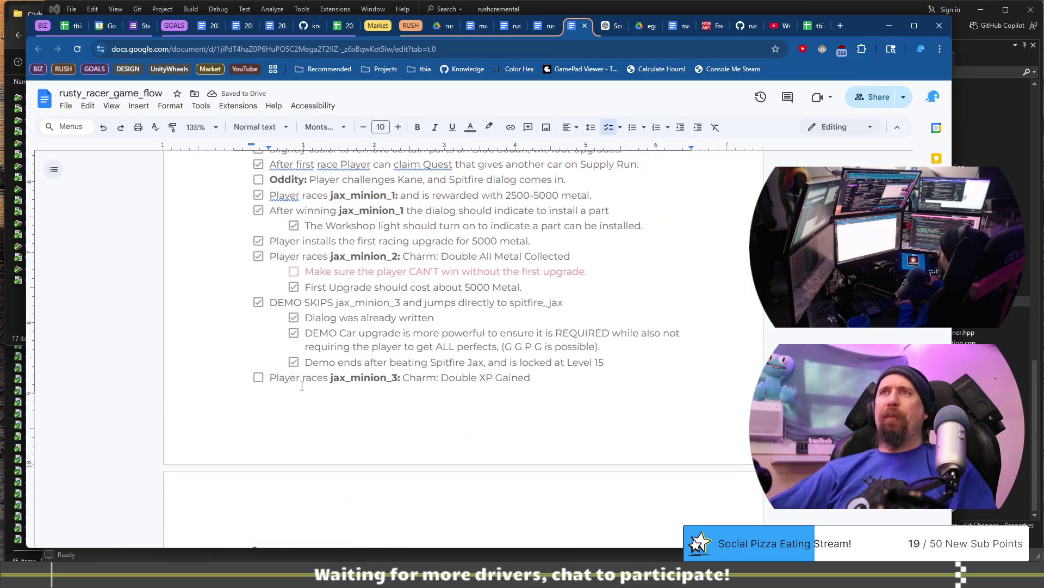
pyautogui.scroll(5, 294, 385)
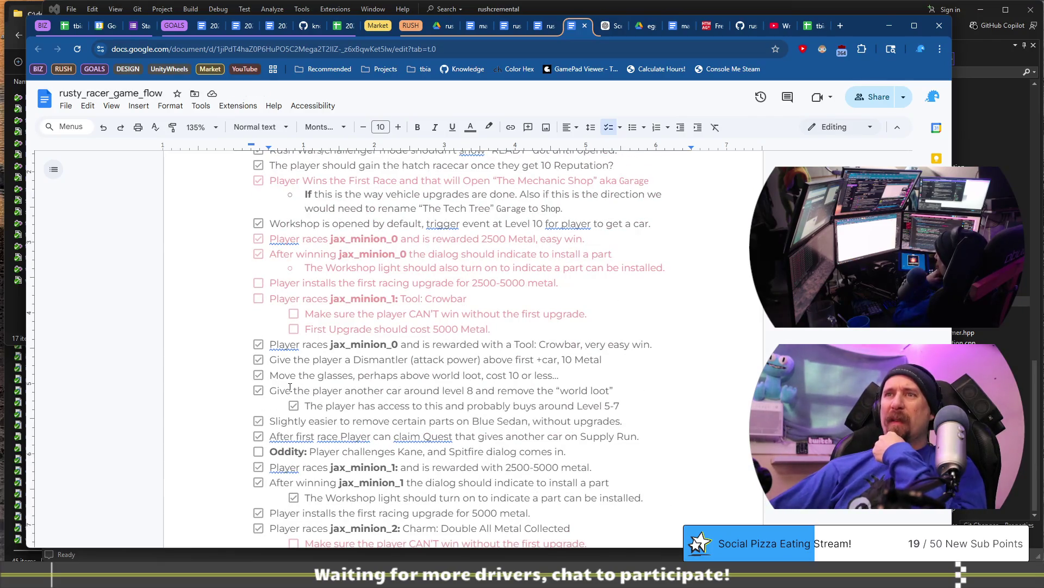
pyautogui.scroll(-1, 290, 387)
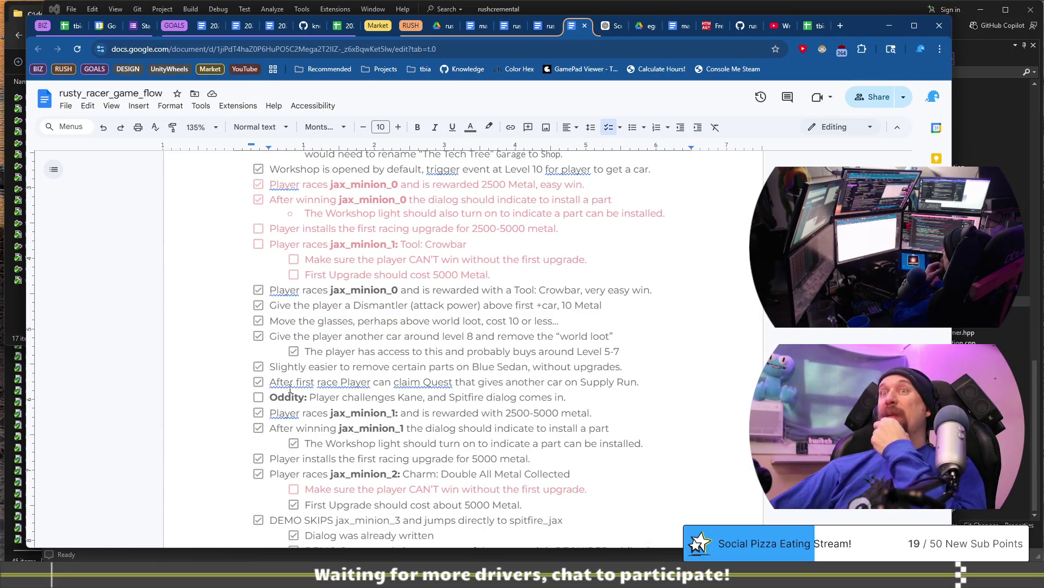
pyautogui.scroll(-5, 290, 389)
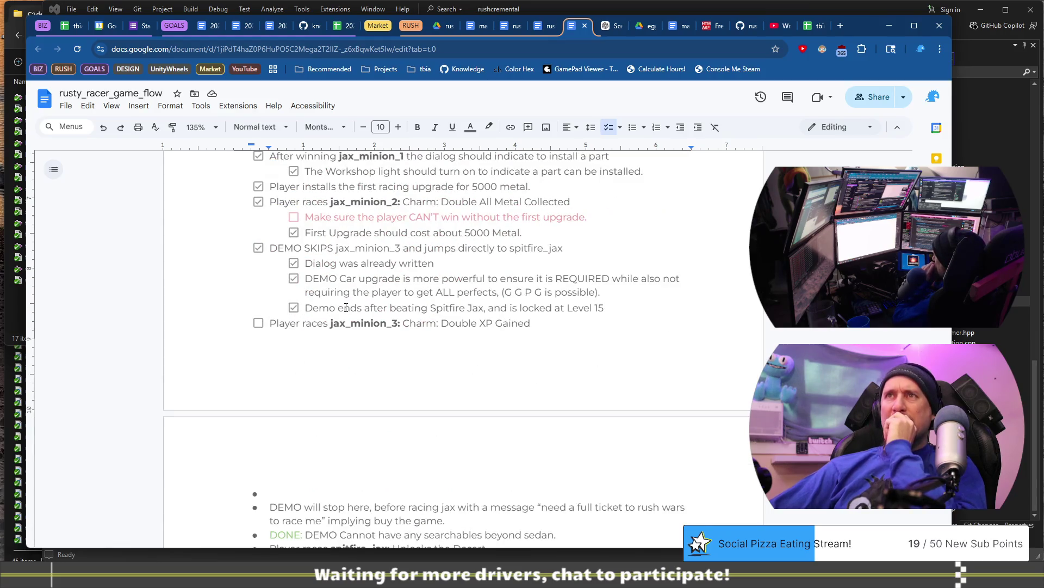
pyautogui.scroll(-2, 342, 293)
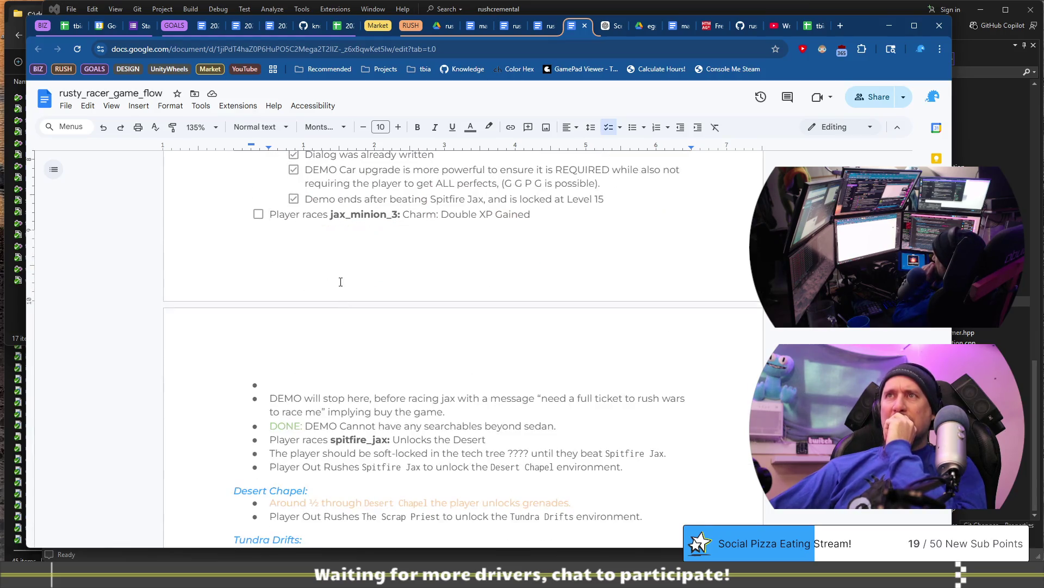
# Step: Delete the empty bullet and make 'DEMO will stop here' and the DONE line checklist items
pyautogui.click(316, 383)
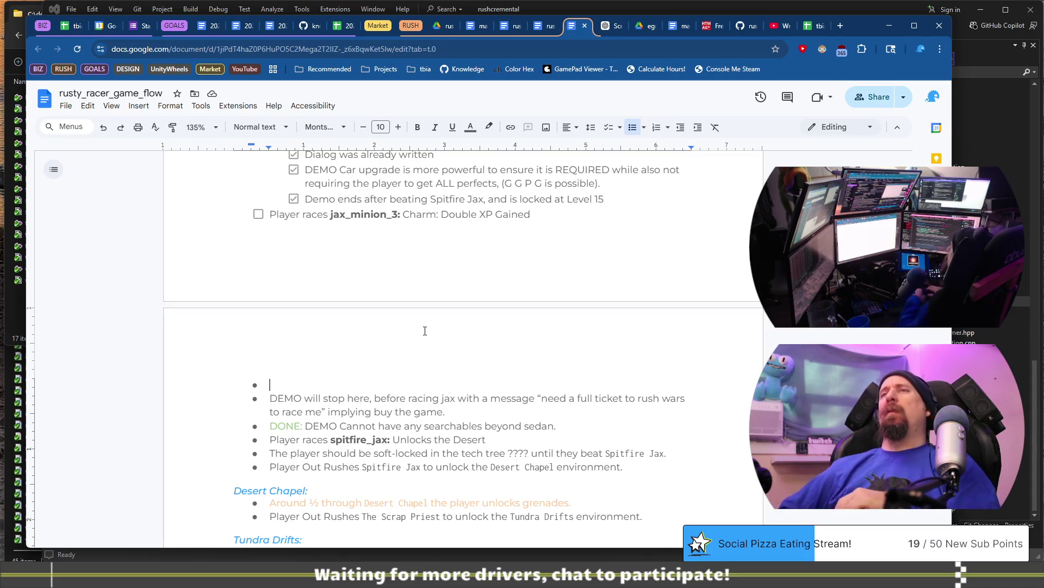
pyautogui.hotkey('ctrl', 'z')
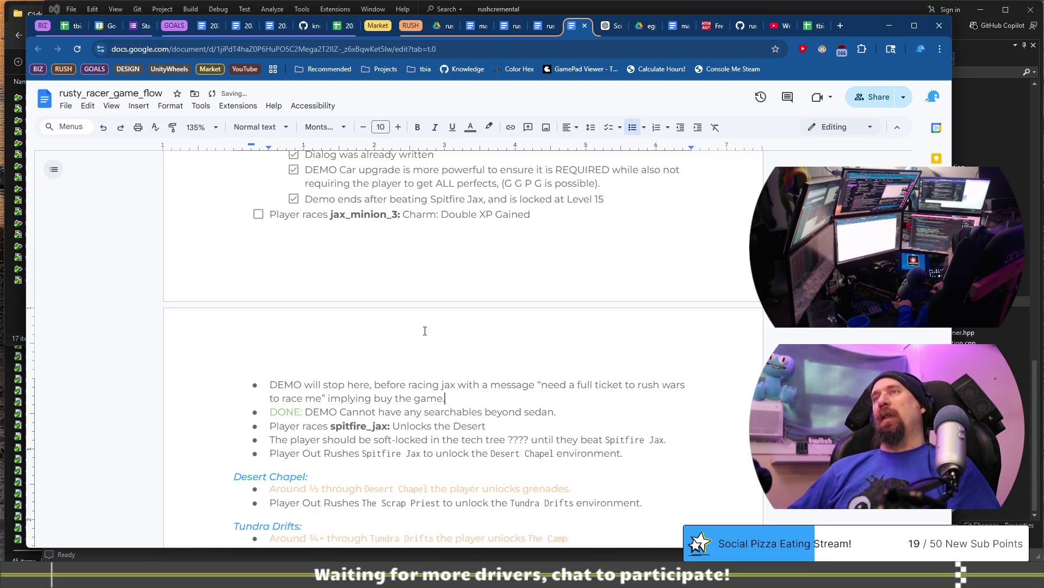
pyautogui.press('BackSpace')
pyautogui.press('BackSpace')
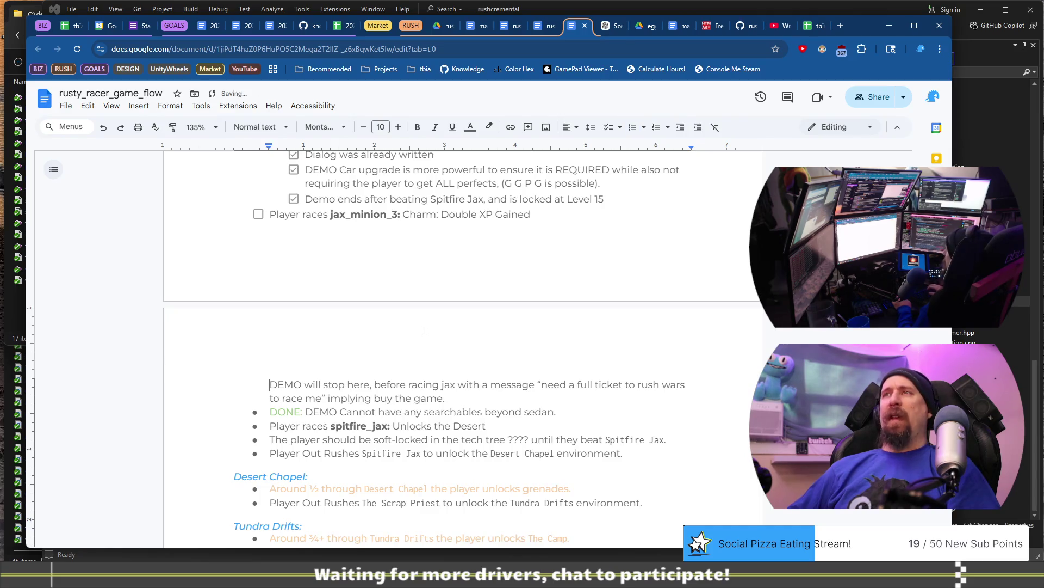
pyautogui.press('Return')
pyautogui.press('Down')
pyautogui.press('Down')
pyautogui.press('BackSpace')
pyautogui.press('BackSpace')
pyautogui.press('Return')
# Step: Convert the 'Player races spitfire_jax', soft-locked and 'Player Out Rushes' lines into checklist items
pyautogui.press('Down')
pyautogui.press('BackSpace')
pyautogui.press('BackSpace')
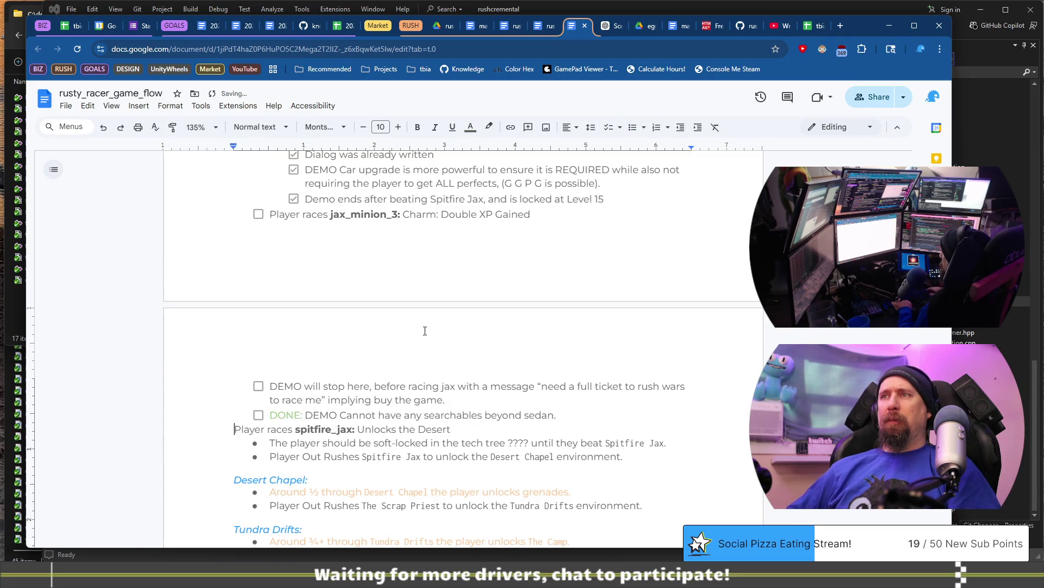
pyautogui.press('Return')
pyautogui.press('Down')
pyautogui.press('BackSpace')
pyautogui.press('BackSpace')
pyautogui.press('Return')
pyautogui.press('Down')
pyautogui.press('BackSpace')
pyautogui.press('BackSpace')
pyautogui.press('Return')
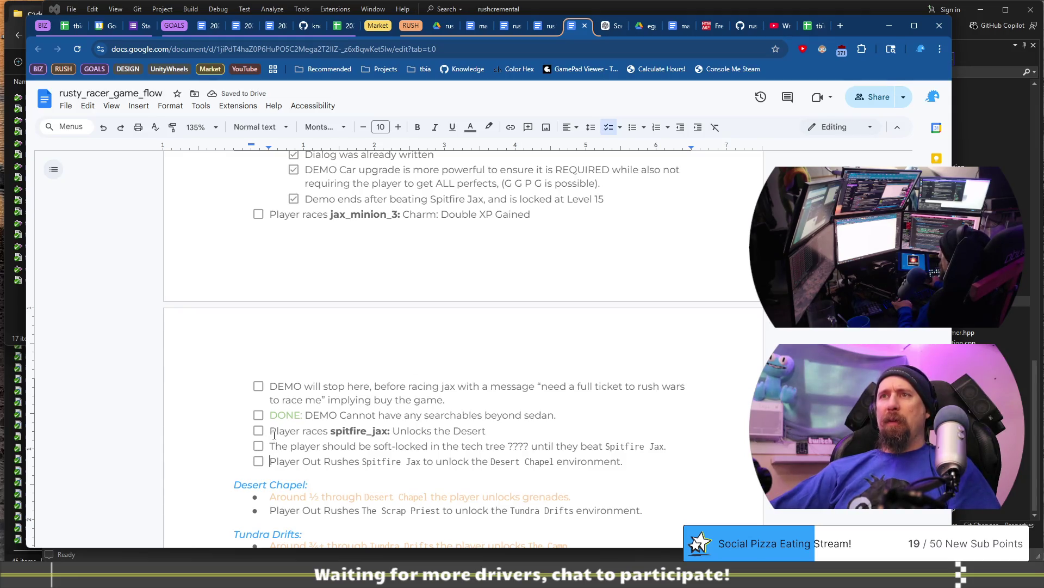
# Step: Tick the sedan-only searchables item and delete its 'DONE:' prefix
pyautogui.click(259, 416)
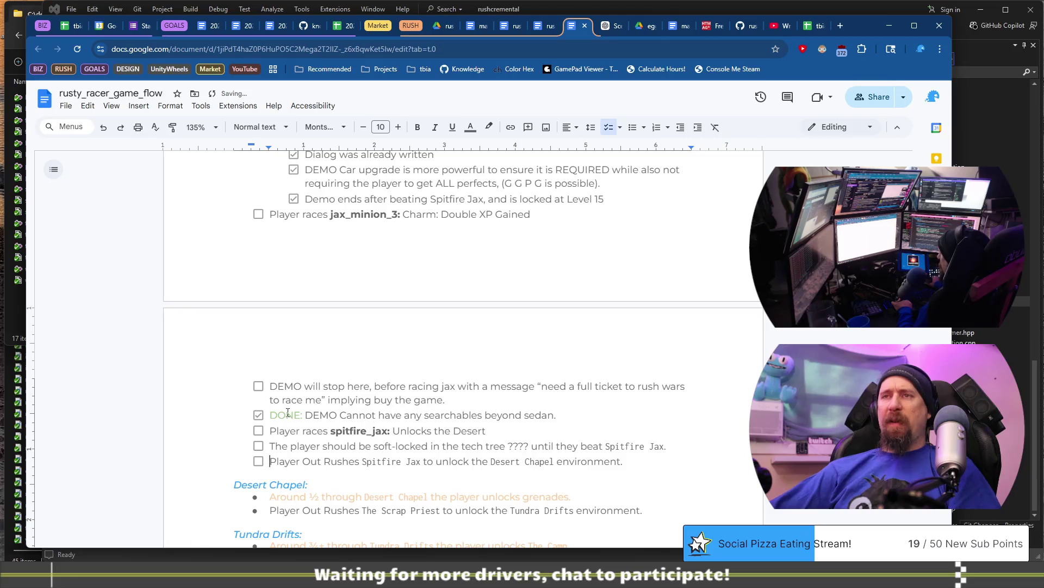
pyautogui.click(305, 417)
pyautogui.press('BackSpace')
pyautogui.press('BackSpace')
pyautogui.press('BackSpace')
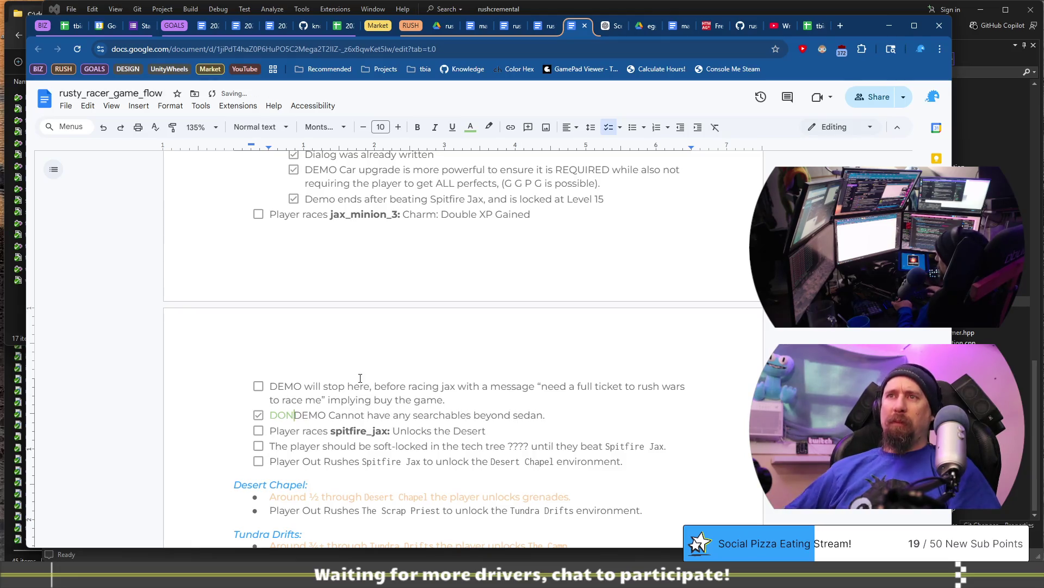
pyautogui.press('BackSpace')
pyautogui.click(382, 431)
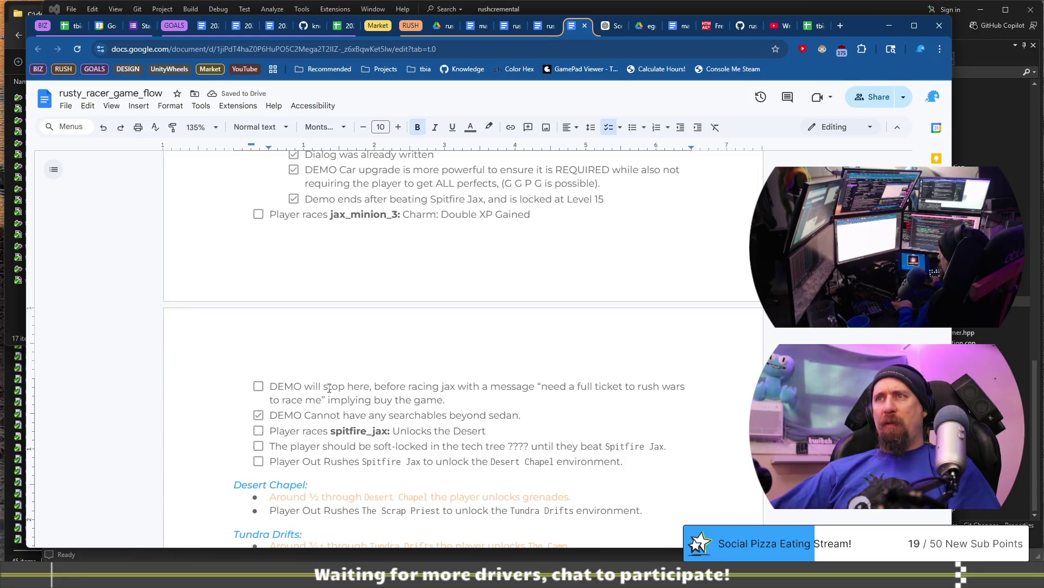
pyautogui.moveTo(335, 388)
pyautogui.mouseDown()
pyautogui.moveTo(453, 388)
pyautogui.moveTo(461, 398)
pyautogui.moveTo(484, 386)
pyautogui.mouseUp()
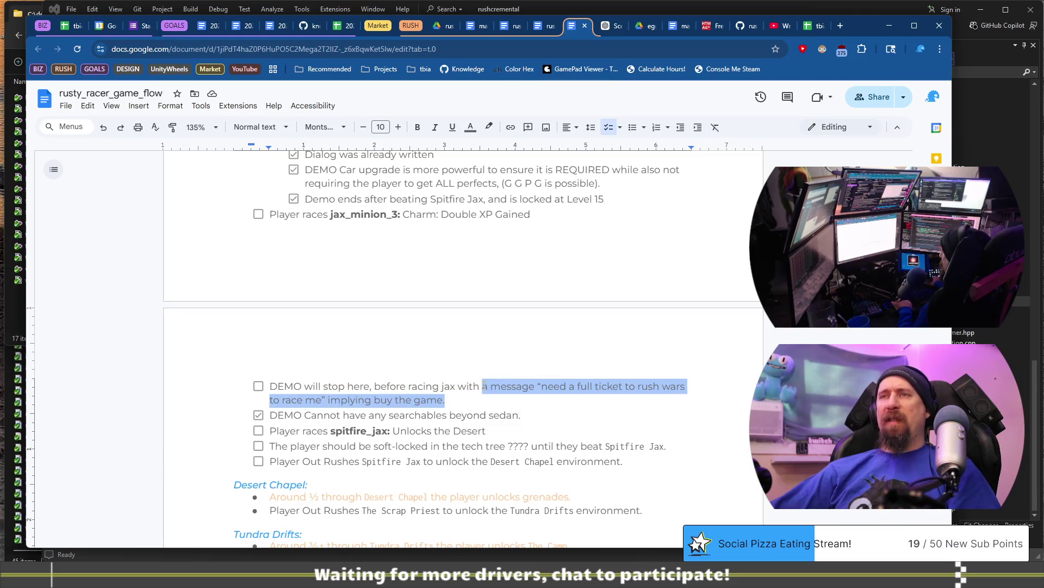
# Step: Colour the 'DEMO will stop here' item light red 3
pyautogui.moveTo(272, 382); pyautogui.dragTo(320, 357)
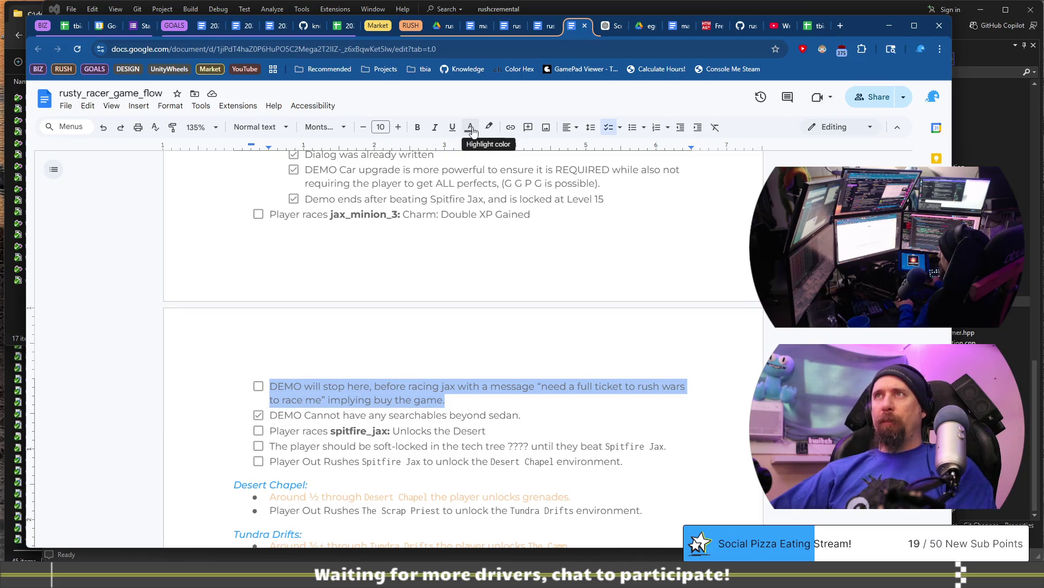
pyautogui.click(469, 130)
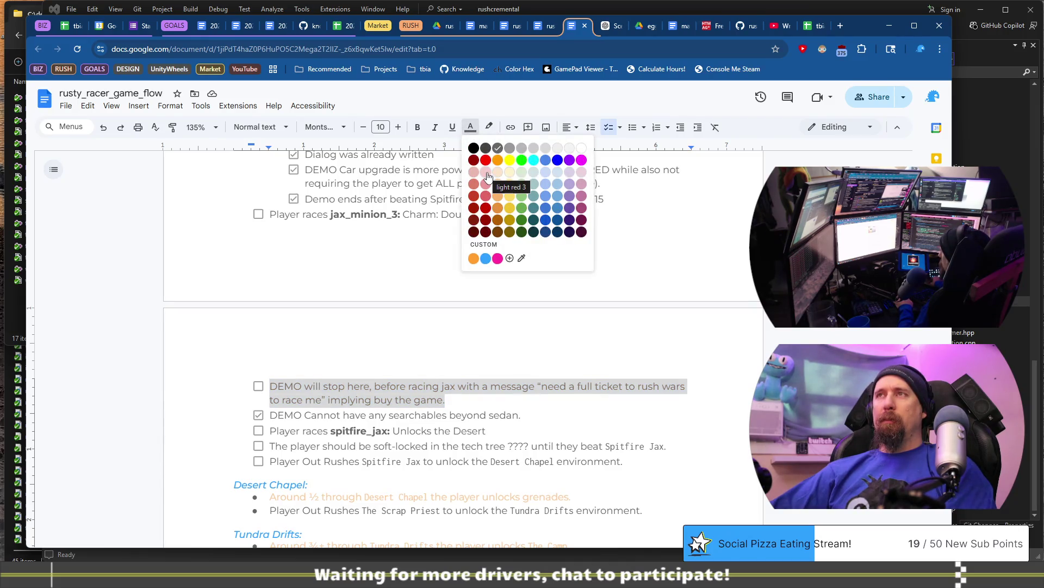
pyautogui.click(486, 184)
# Step: Add an empty indented plain bullet beneath the red item for a note
pyautogui.click(463, 399)
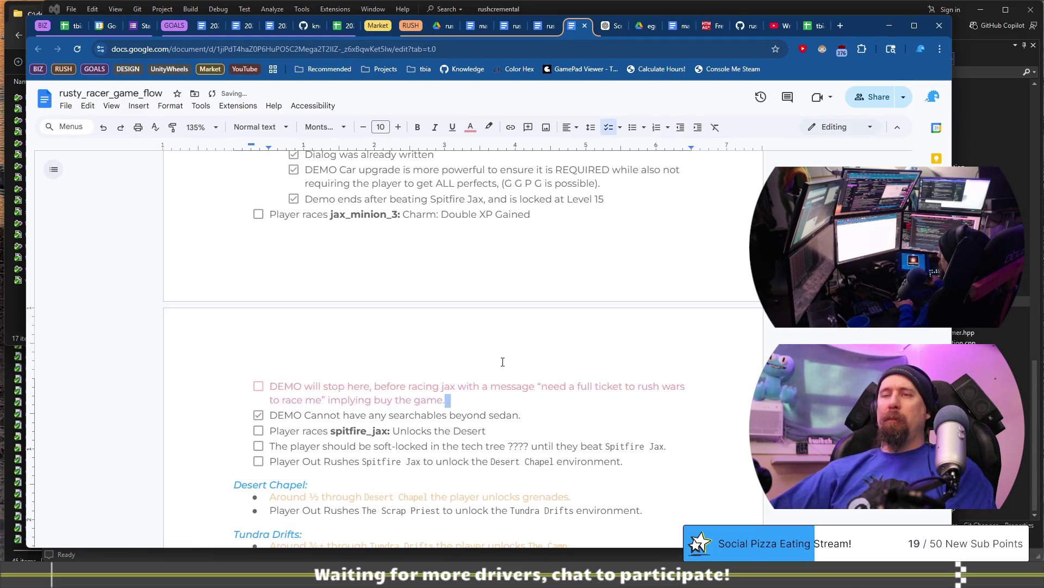
pyautogui.press('Return')
pyautogui.press('Tab')
pyautogui.write('Ddi')
pyautogui.press('BackSpace')
pyautogui.press('BackSpace')
pyautogui.press('BackSpace')
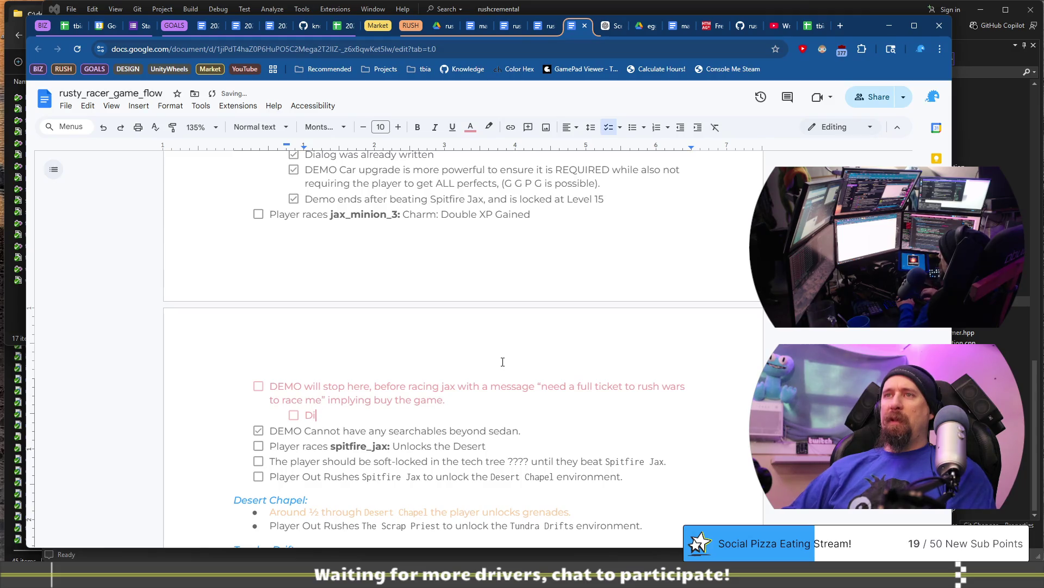
pyautogui.press('BackSpace')
pyautogui.write('d')
pyautogui.press('BackSpace')
pyautogui.press('BackSpace')
pyautogui.press('BackSpace')
pyautogui.write('Can')
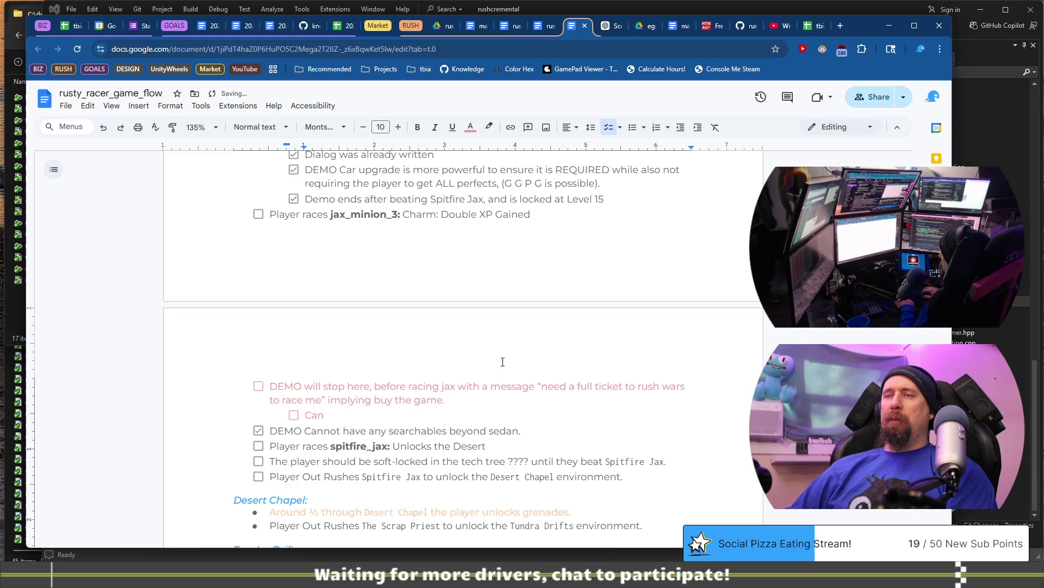
pyautogui.press('BackSpace')
pyautogui.press('BackSpace')
pyautogui.press('BackSpace')
pyautogui.press('Return')
pyautogui.press('Tab')
pyautogui.click(632, 127)
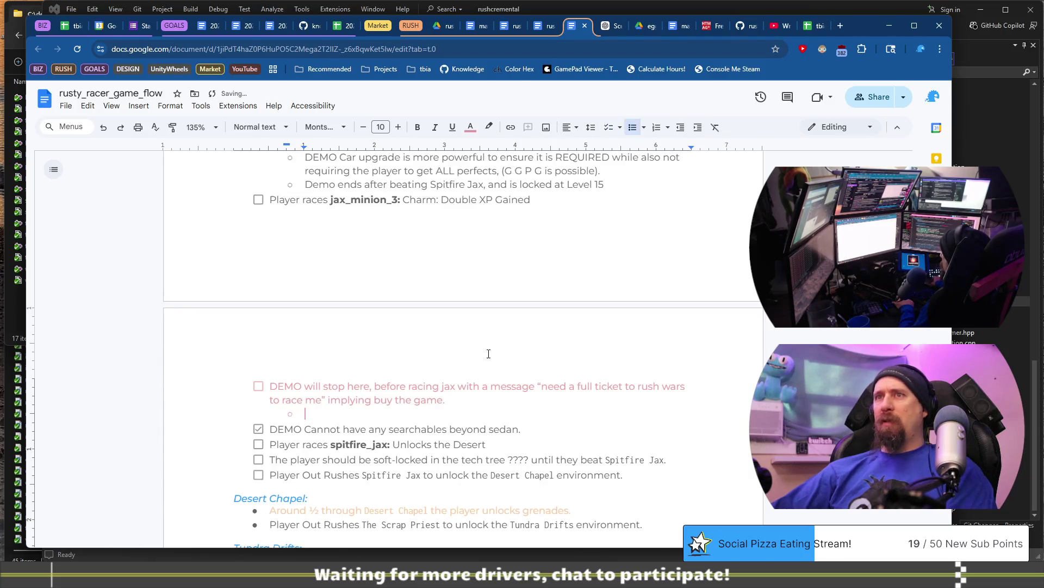
# Step: Type the note 'Canceled because dialog already existed for Demo Spitfire Jax.' in the red sub-bullet
pyautogui.write('Canceled because')
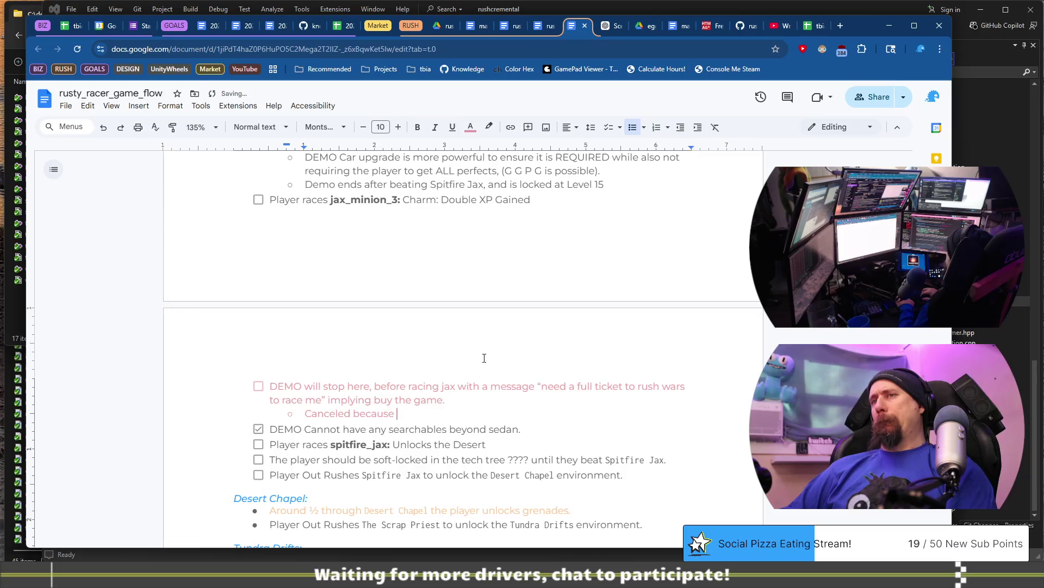
pyautogui.write('dialog')
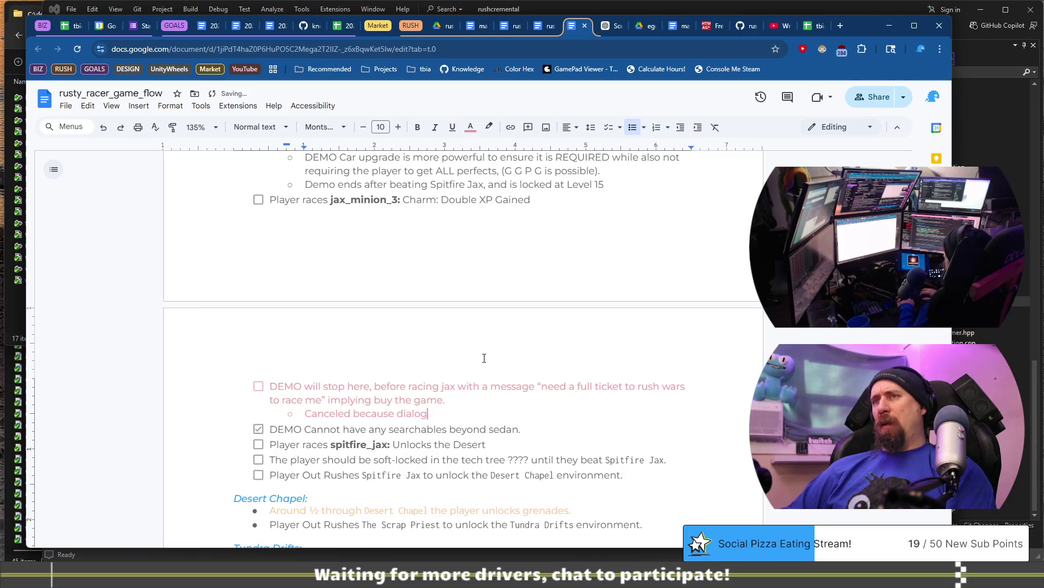
pyautogui.write(' already ex')
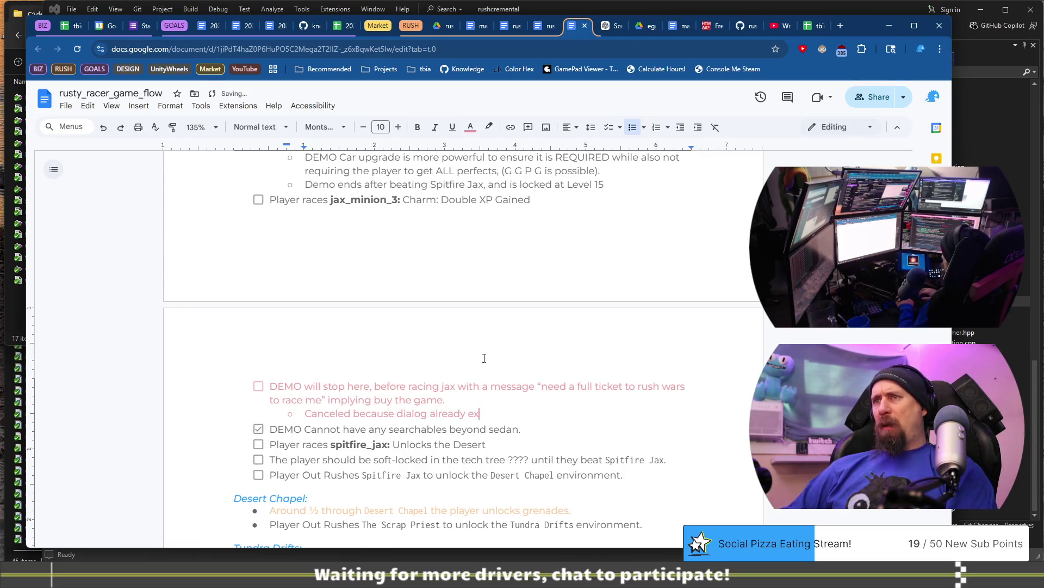
pyautogui.write('isted for Spi')
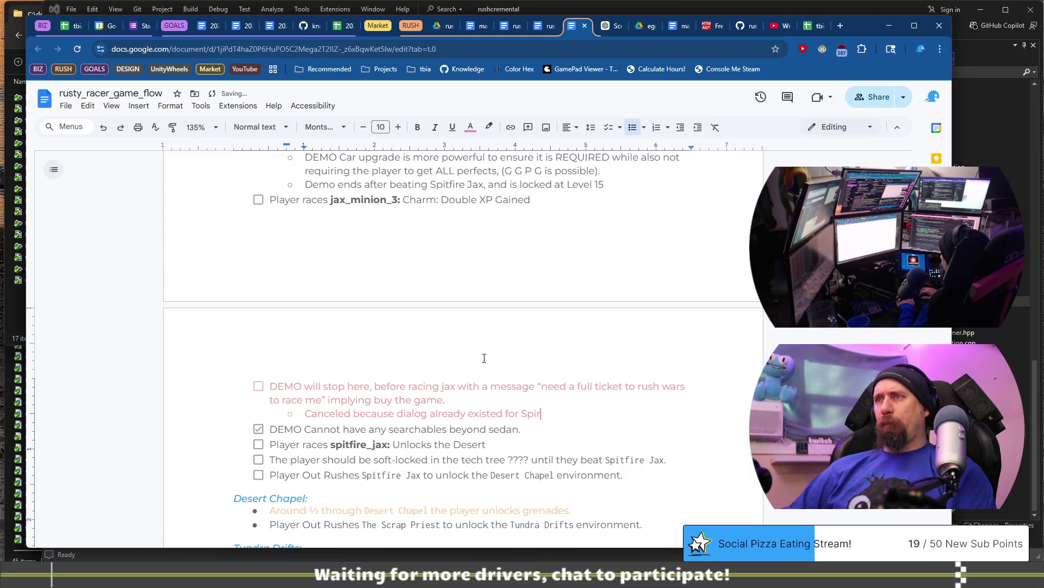
pyautogui.hotkey('ctrl', 'Left')
pyautogui.write('Demo Spit')
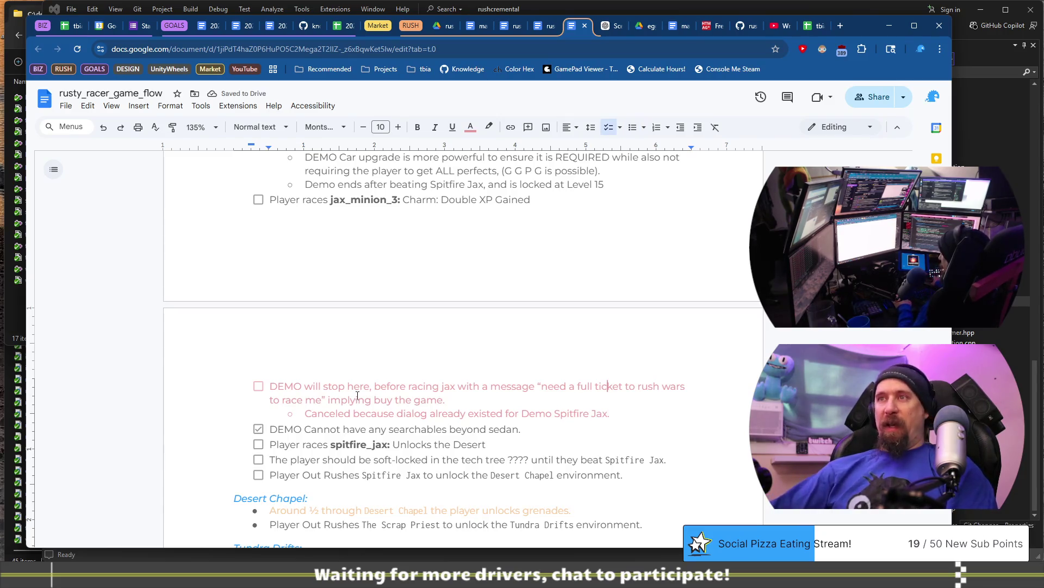
pyautogui.scroll(-2, 284, 281)
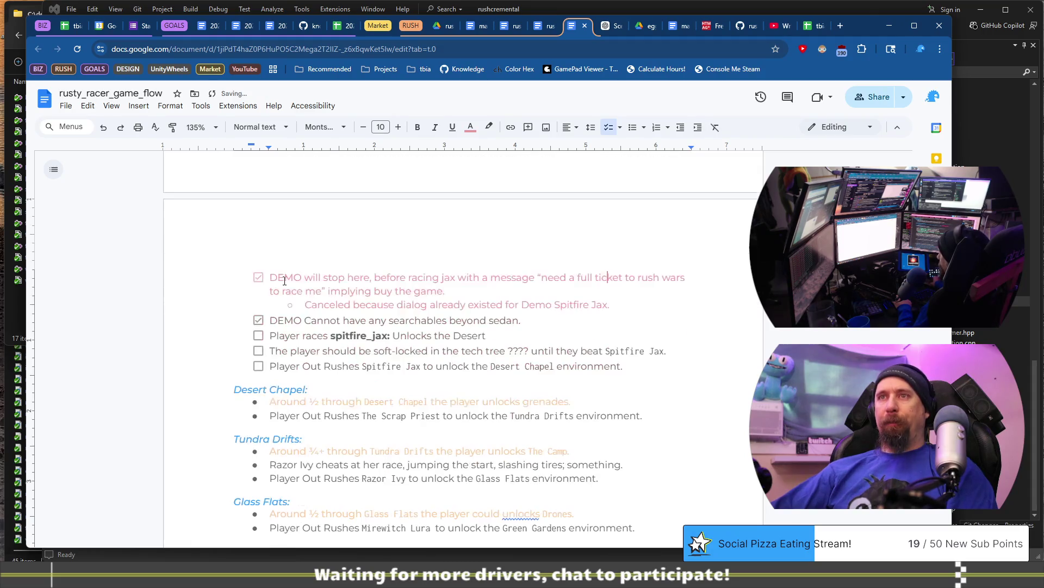
# Step: Replace 'Around ½ through' with 'Near the end of the' in the Desert Chapel grenades bullet
pyautogui.scroll(-2, 317, 284)
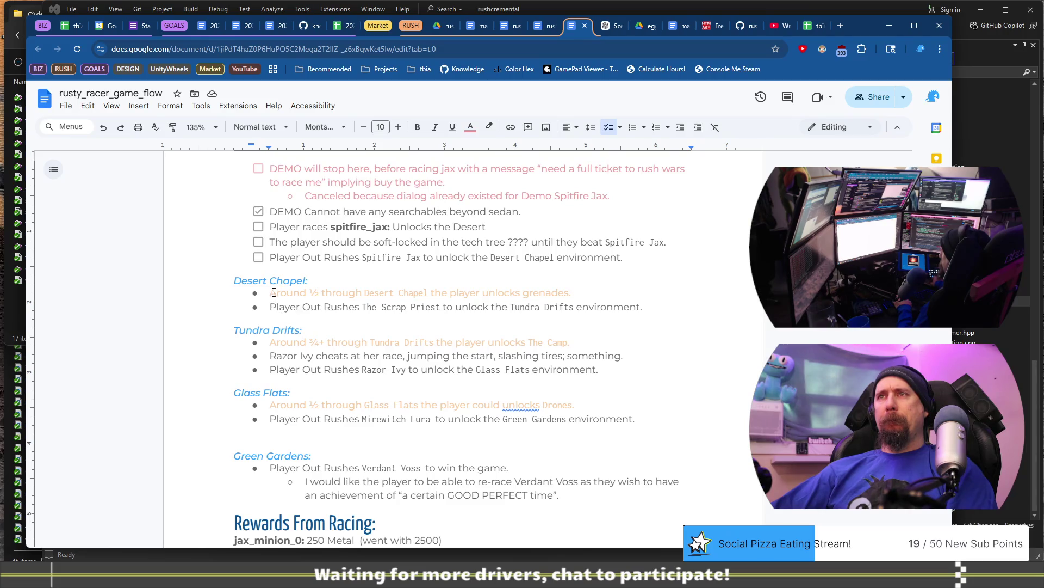
pyautogui.moveTo(272, 292); pyautogui.dragTo(570, 288)
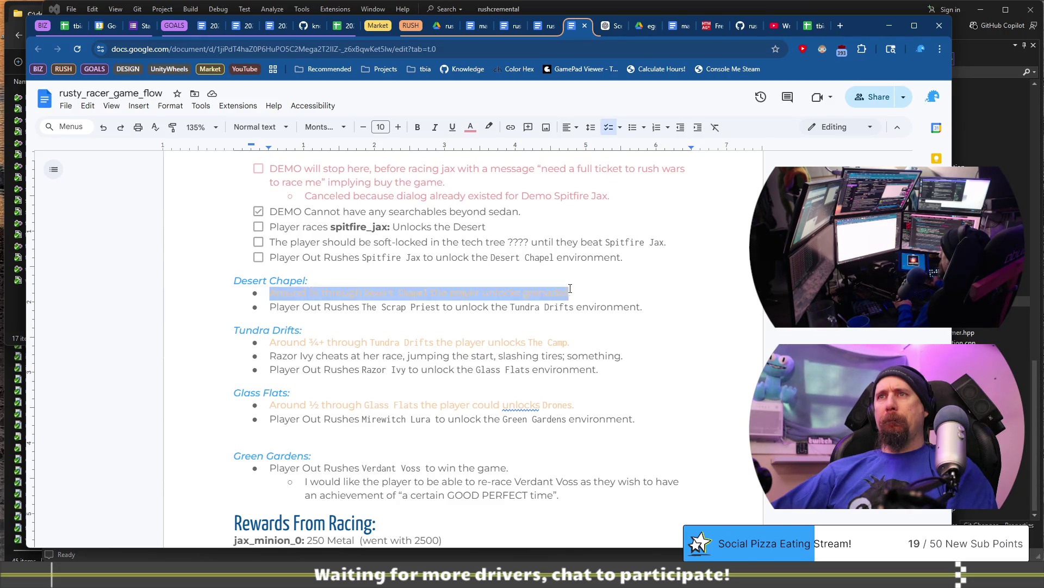
pyautogui.click(588, 292)
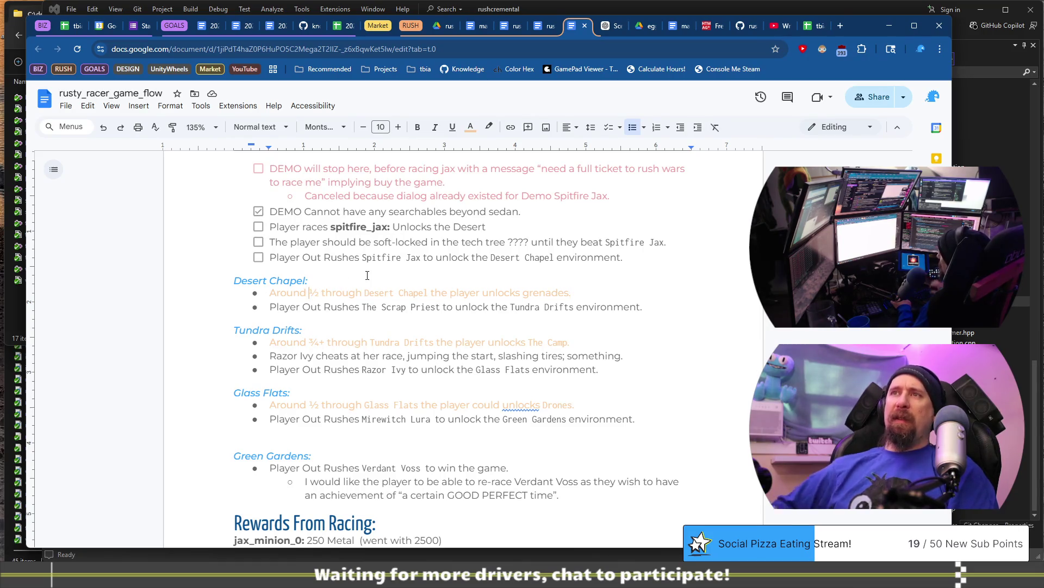
pyautogui.hotkey('shift', 'Home')
pyautogui.write('Near the ')
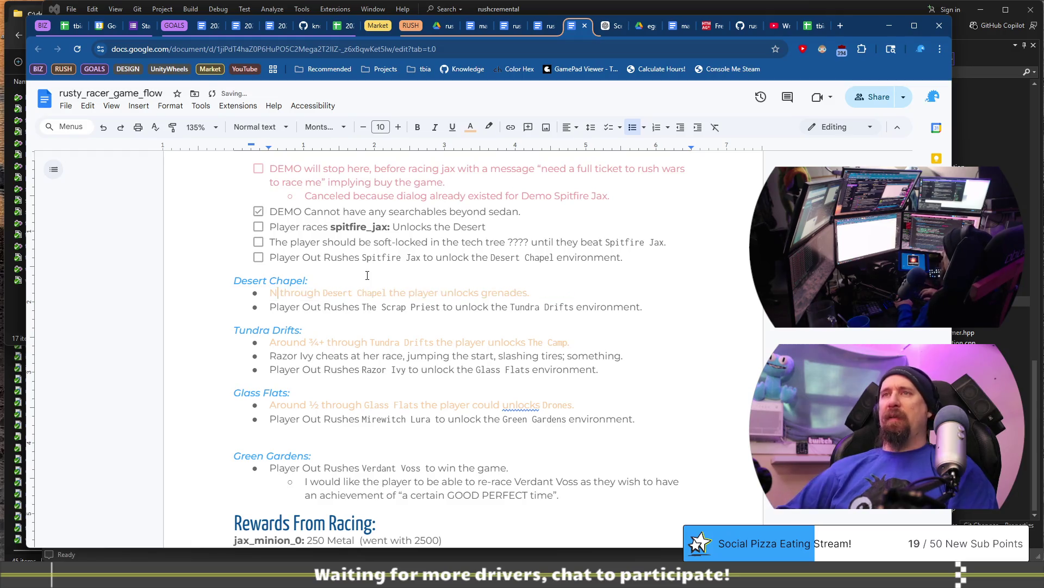
pyautogui.write('end of the')
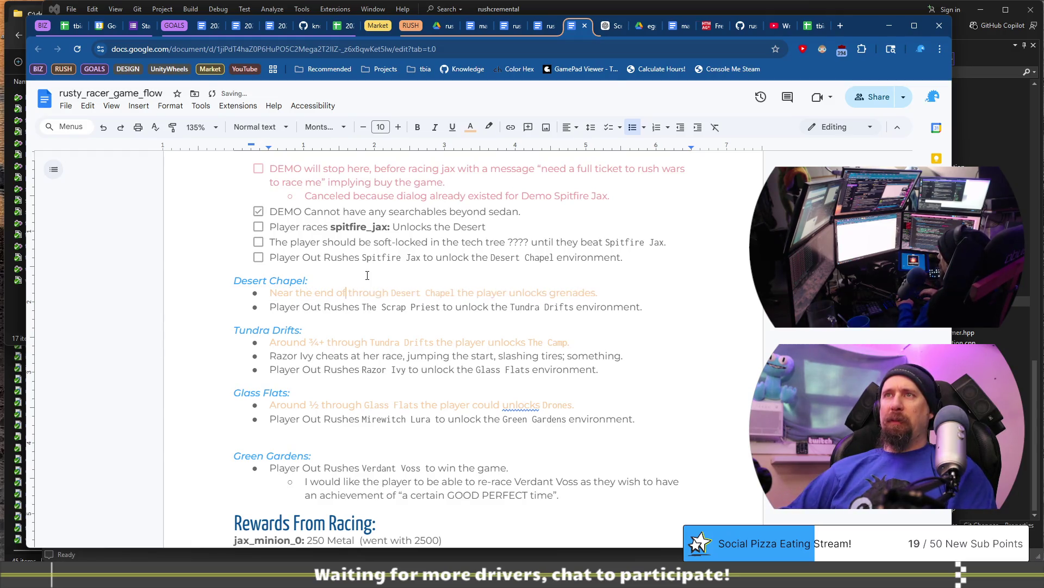
pyautogui.press('BackSpace')
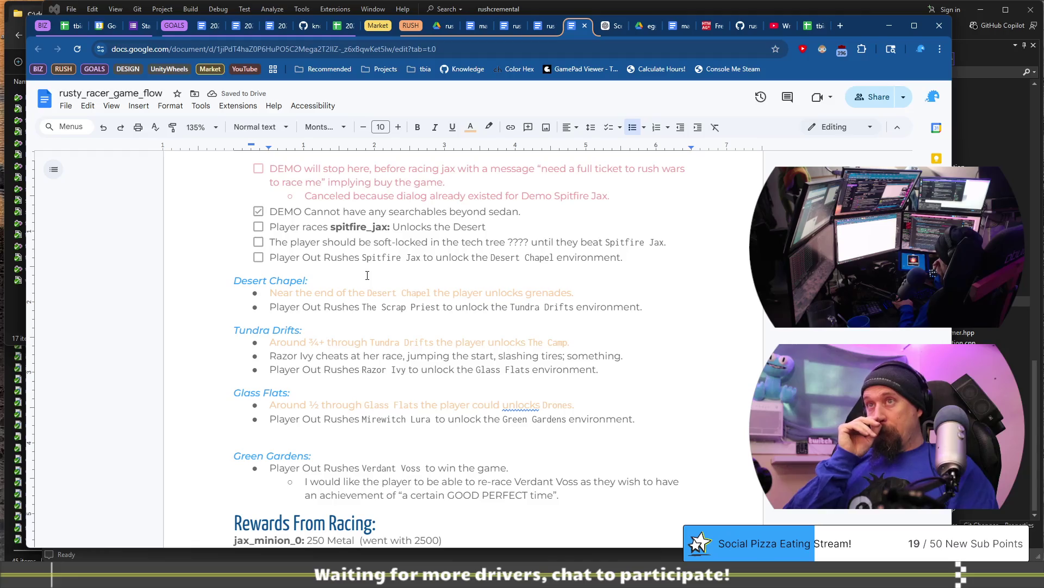
pyautogui.scroll(-10, 367, 283)
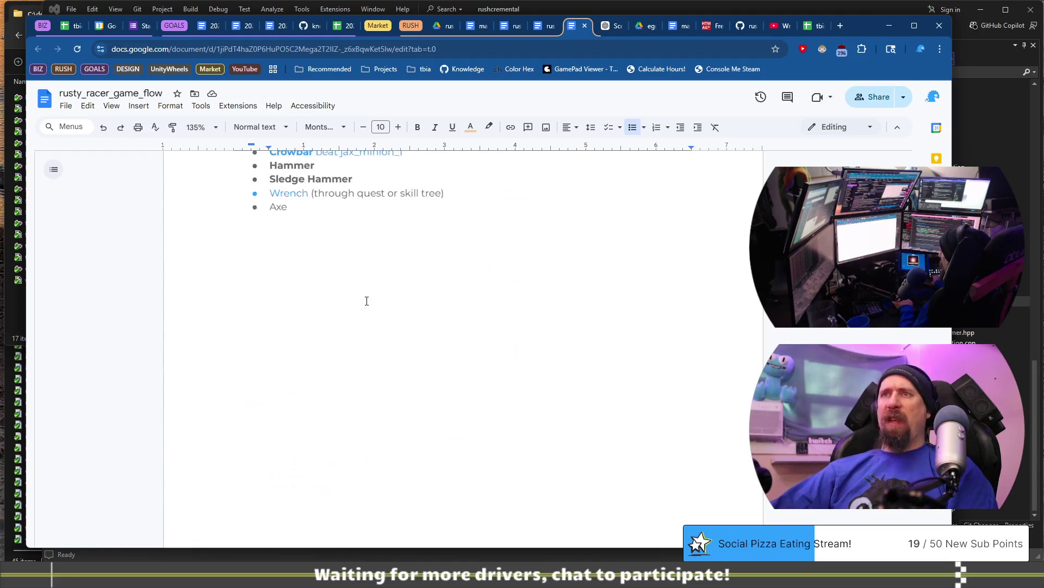
# Step: Scroll past the Loot Drop Car bullets and delete the empty bullet above 'Progression through Desert Chapel'
pyautogui.scroll(10, 370, 293)
pyautogui.scroll(-8, 370, 288)
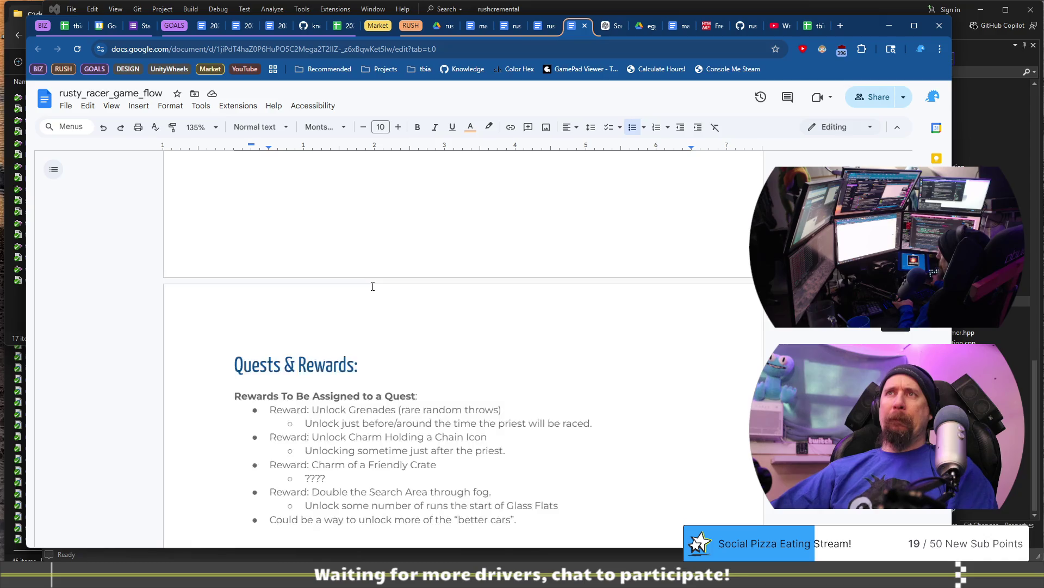
pyautogui.scroll(10, 372, 286)
pyautogui.scroll(-8, 373, 286)
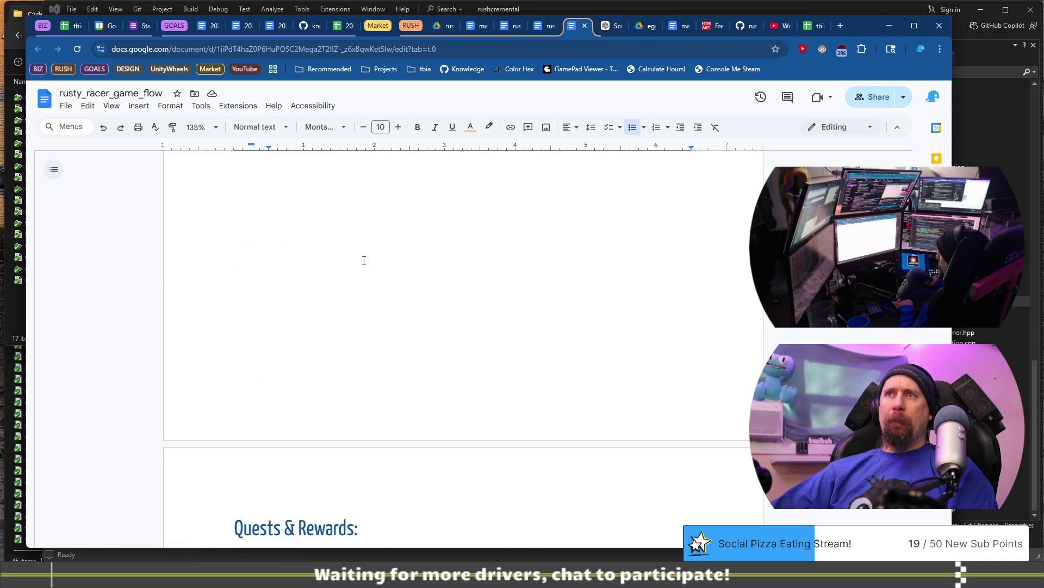
pyautogui.moveTo(270, 246); pyautogui.dragTo(488, 253)
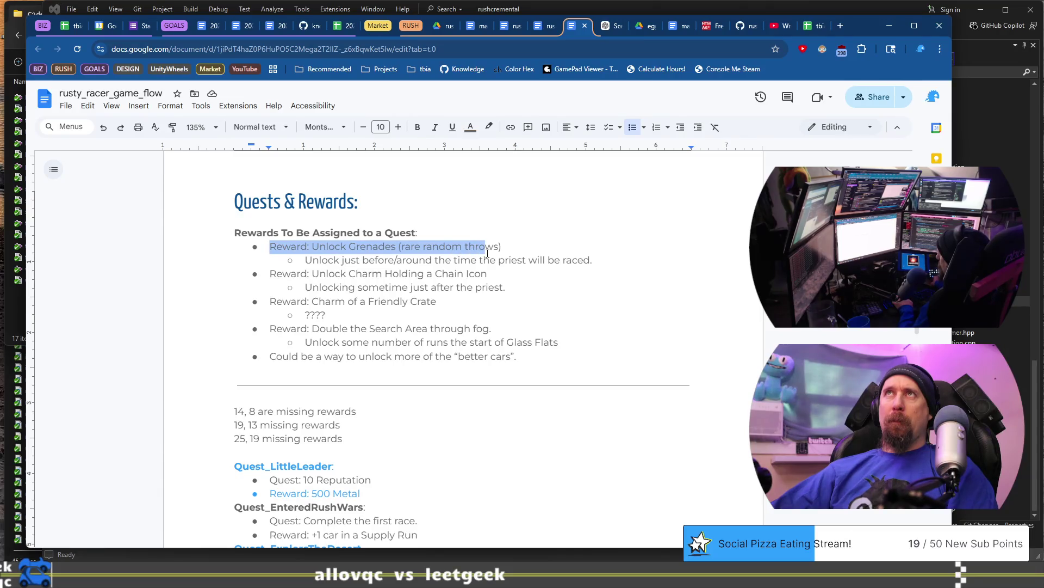
pyautogui.scroll(-4, 488, 252)
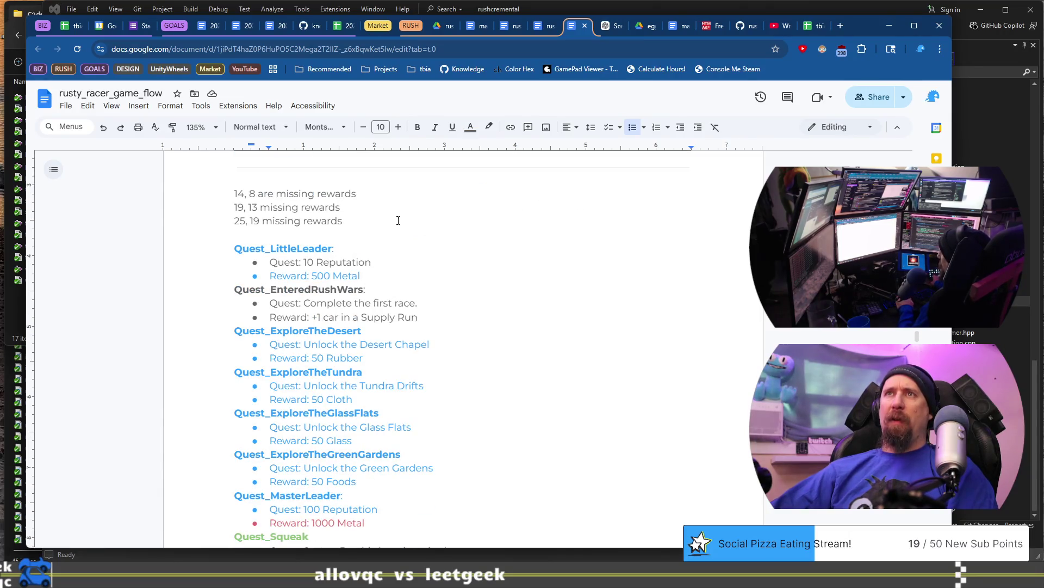
pyautogui.scroll(-15, 398, 220)
pyautogui.scroll(-20, 398, 233)
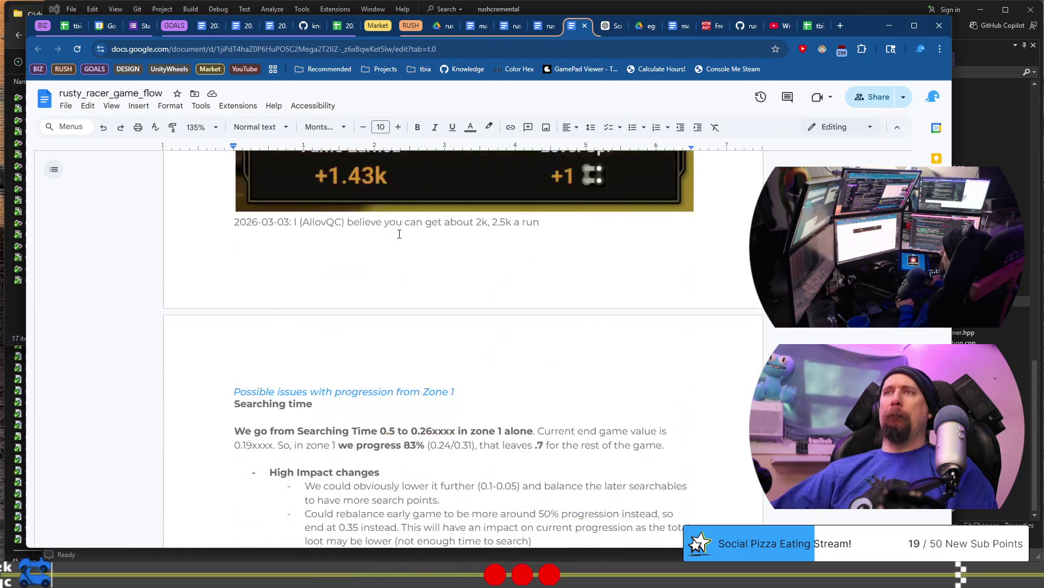
pyautogui.scroll(-15, 400, 234)
pyautogui.scroll(-4, 400, 234)
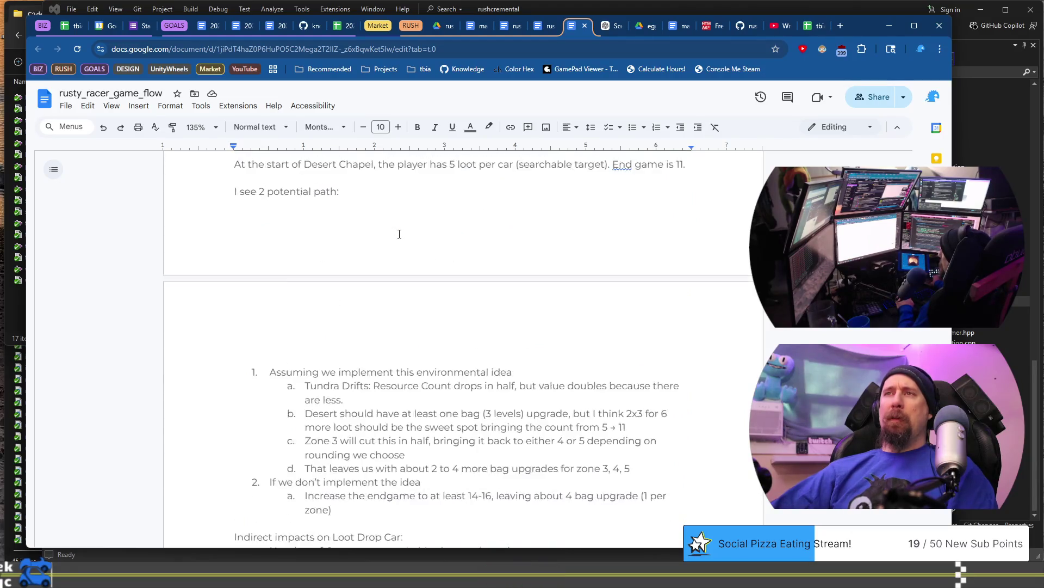
pyautogui.scroll(-6, 399, 234)
pyautogui.click(406, 351)
pyautogui.press('BackSpace')
pyautogui.press('BackSpace')
pyautogui.press('BackSpace')
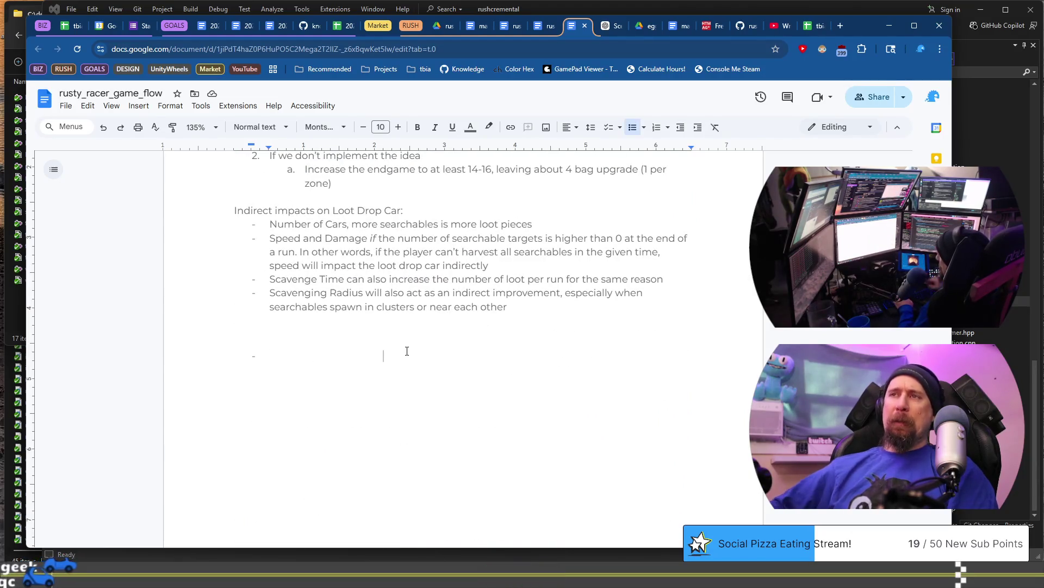
pyautogui.press('BackSpace')
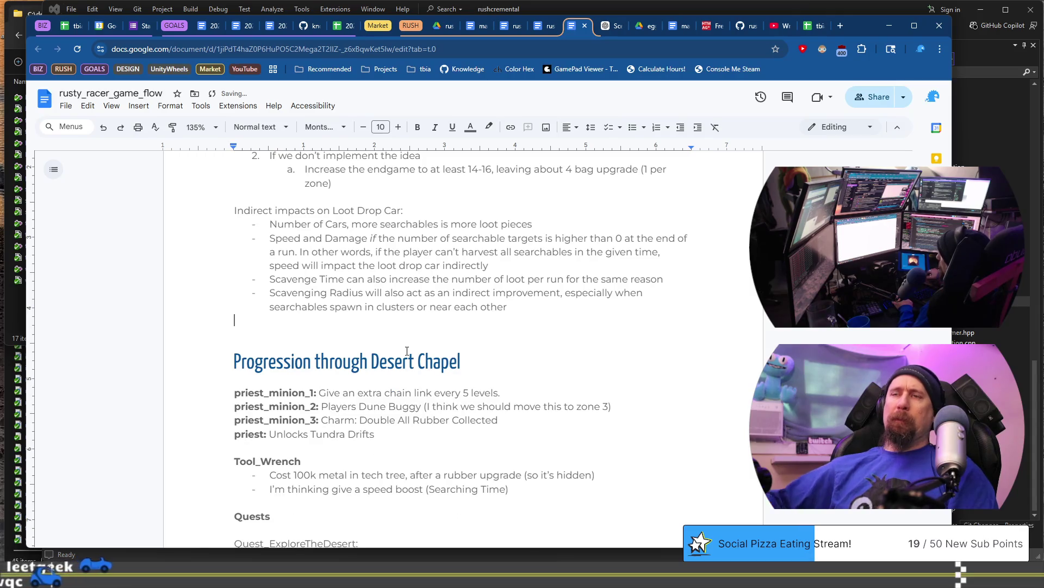
pyautogui.press('Down')
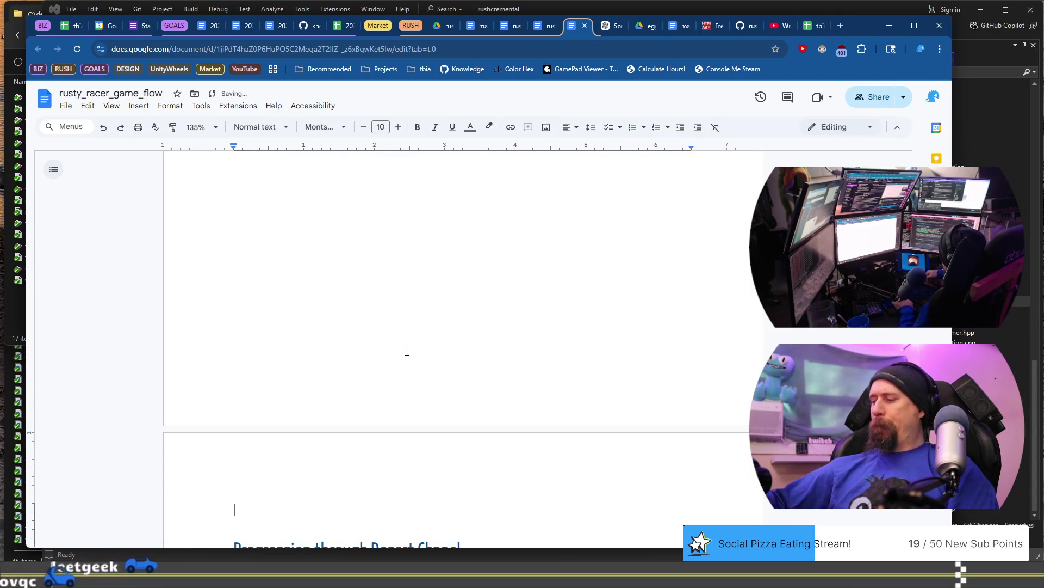
pyautogui.scroll(-12, 407, 351)
pyautogui.scroll(8, 414, 319)
pyautogui.scroll(-2, 415, 317)
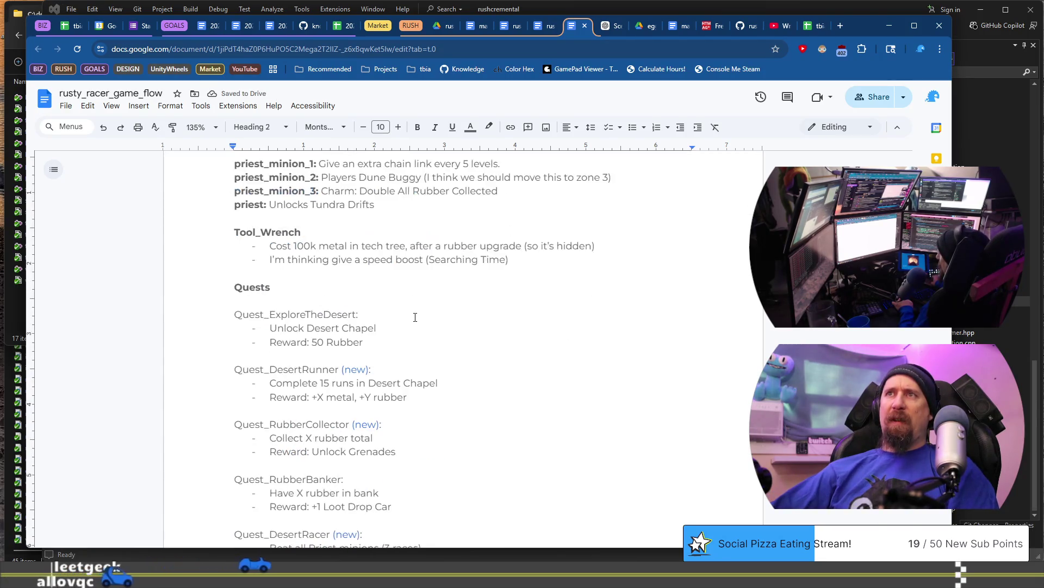
pyautogui.scroll(-2, 415, 361)
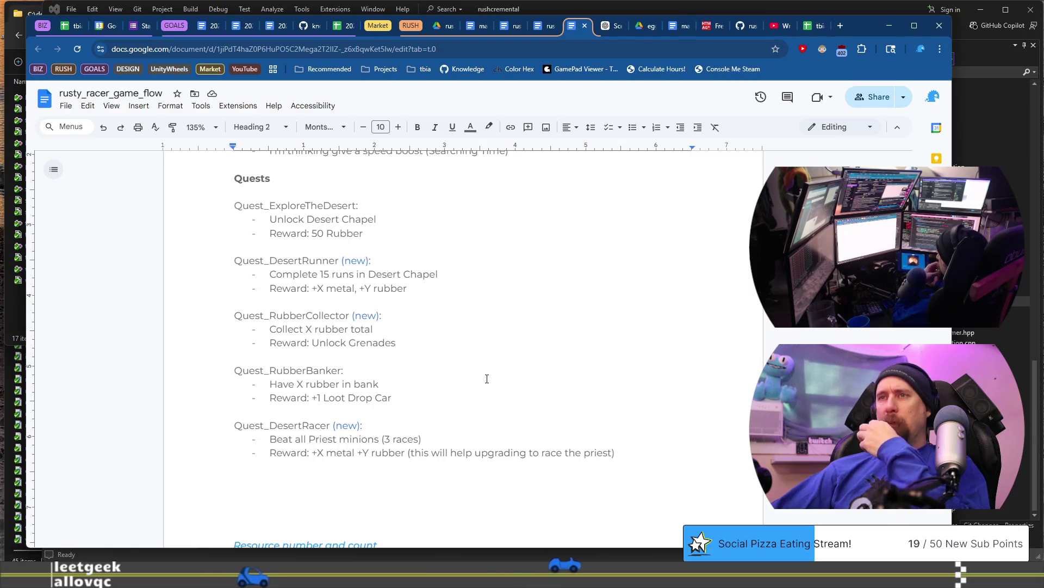
pyautogui.scroll(6, 487, 379)
pyautogui.scroll(-1, 487, 379)
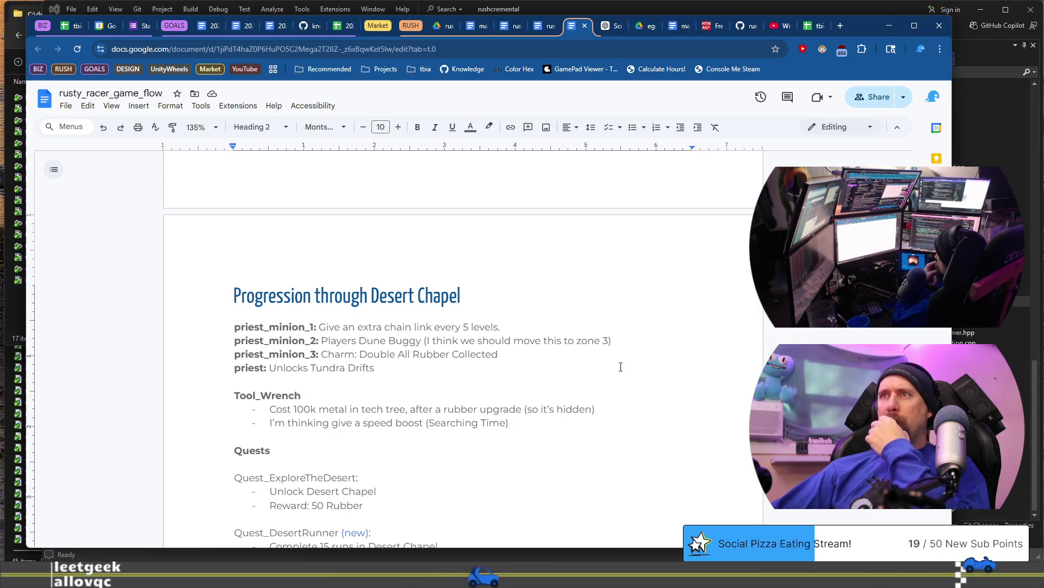
pyautogui.scroll(-1, 466, 366)
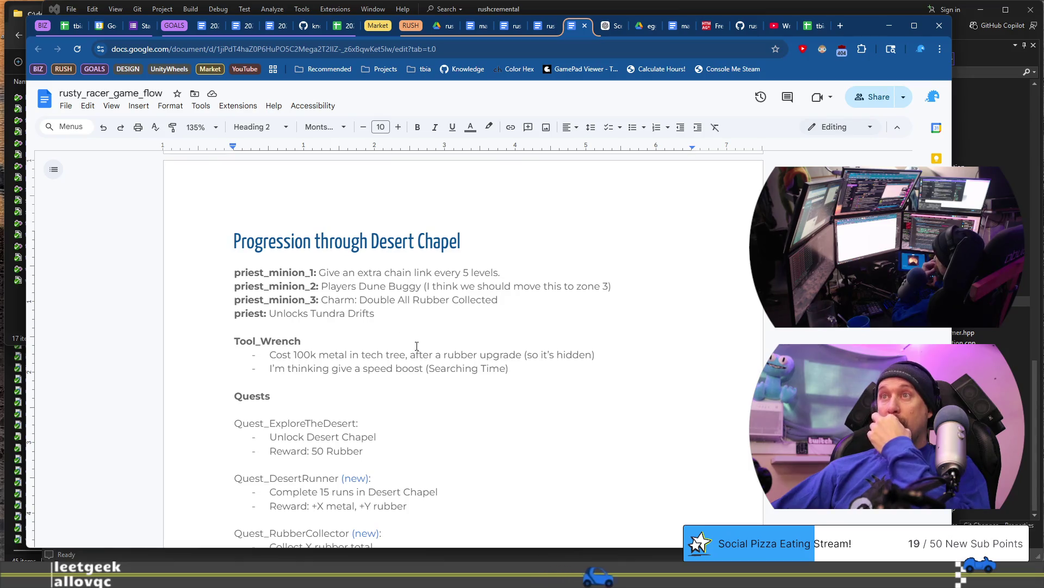
pyautogui.scroll(-2, 417, 346)
pyautogui.scroll(-2, 305, 336)
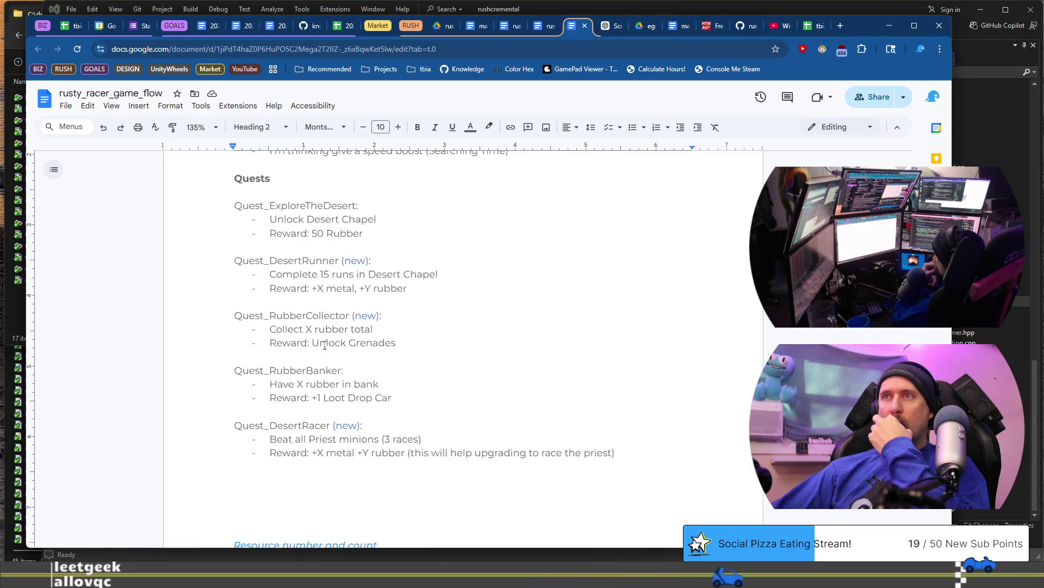
pyautogui.moveTo(411, 346); pyautogui.dragTo(234, 315)
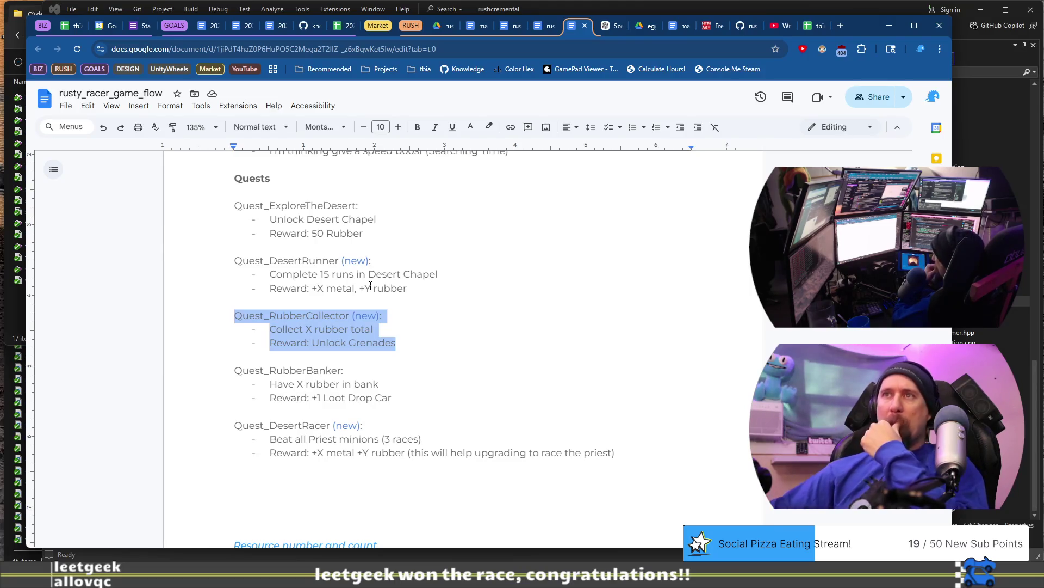
pyautogui.scroll(4, 370, 286)
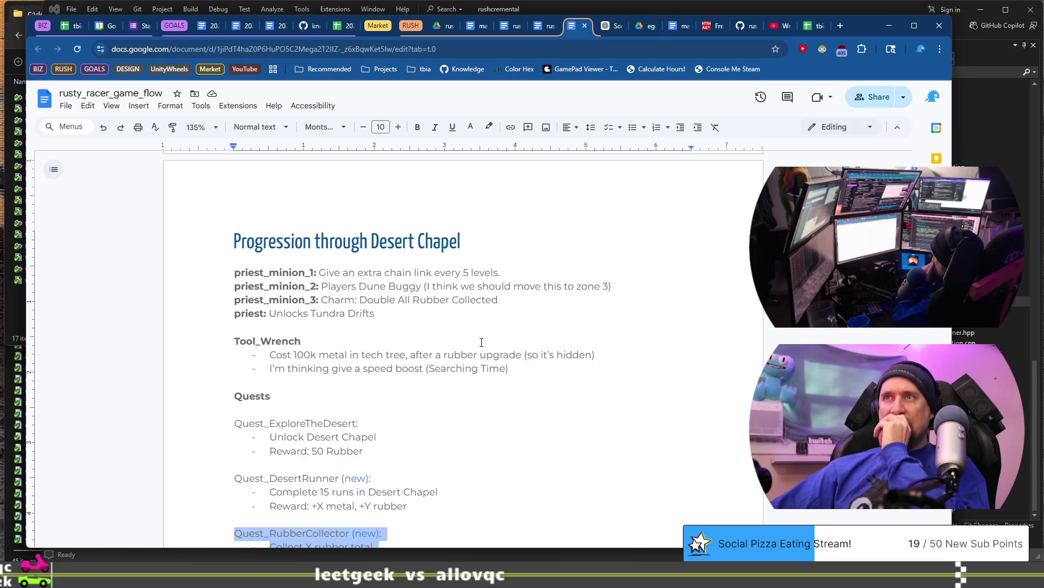
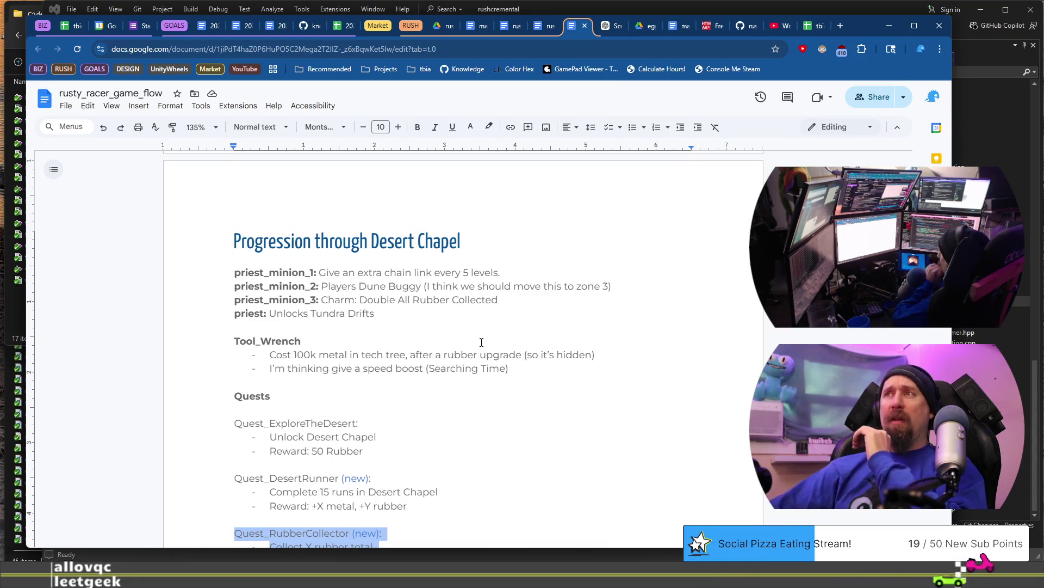
# Step: Open the recent tbia_blue_scratch_pad.psd in Adobe Photoshop 2026 via Start search 'ph'
pyautogui.moveTo(610, 287); pyautogui.dragTo(417, 288)
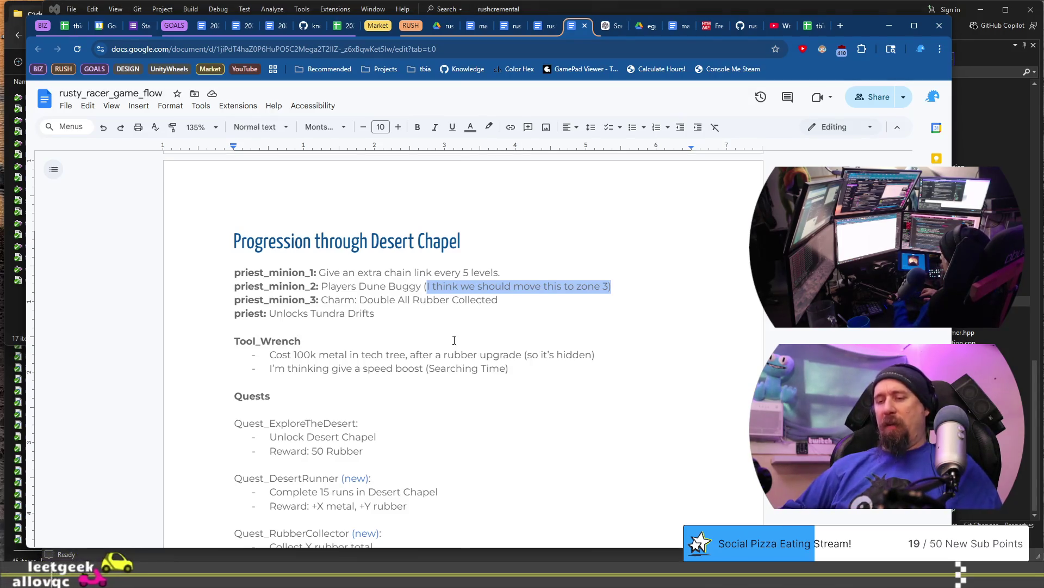
pyautogui.press('super')
pyautogui.write('p')
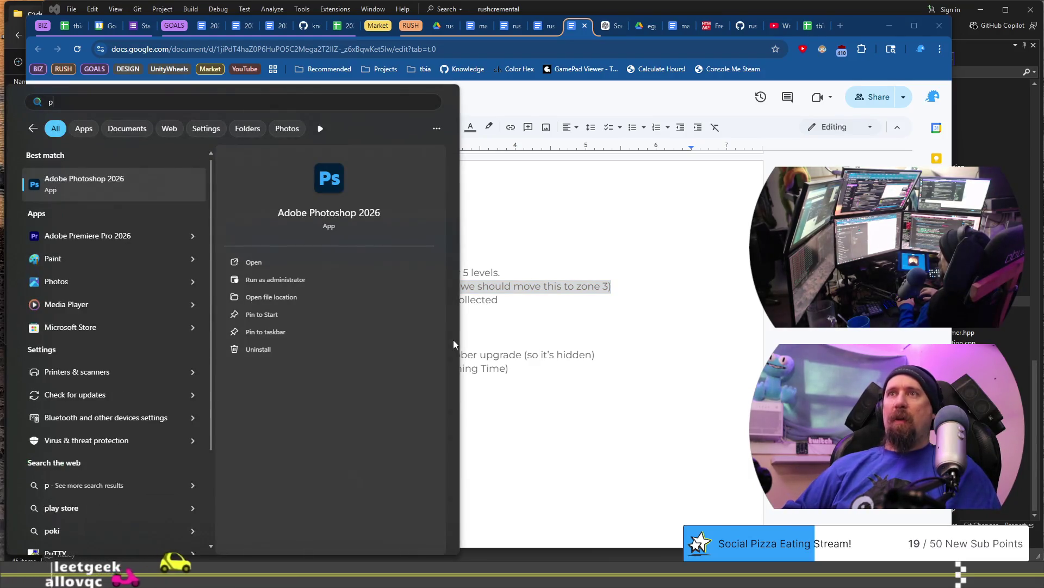
pyautogui.write('h')
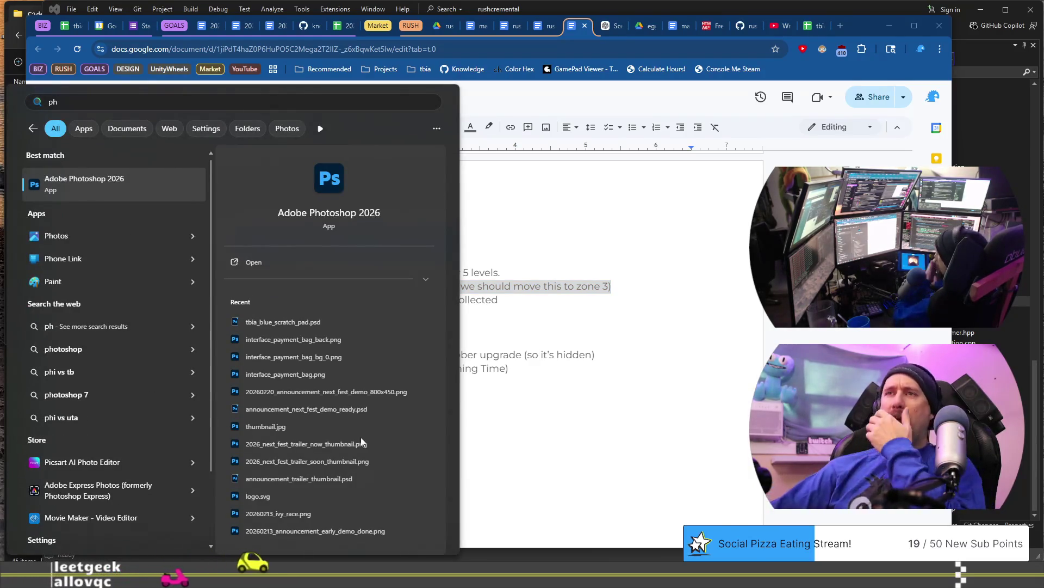
pyautogui.click(334, 322)
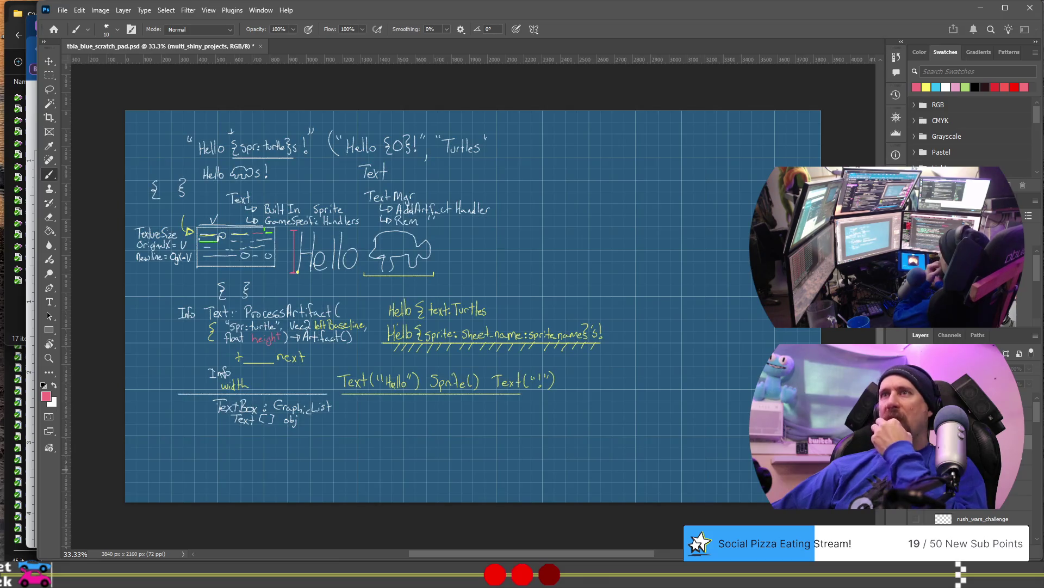
# Step: Hide the text-rendering notes layer and show the zone timeline sketch layer
pyautogui.click(920, 518)
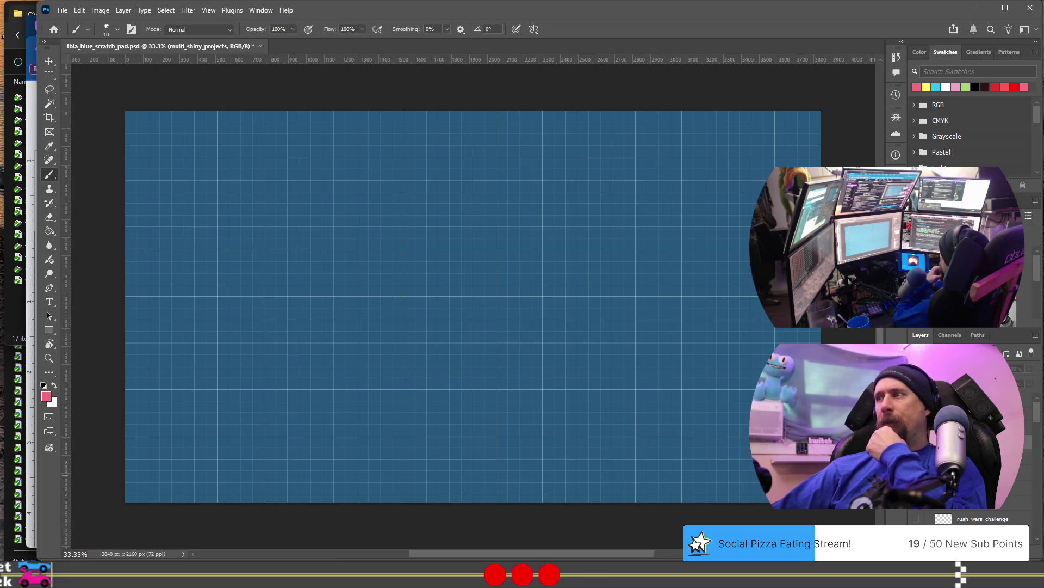
pyautogui.click(920, 517)
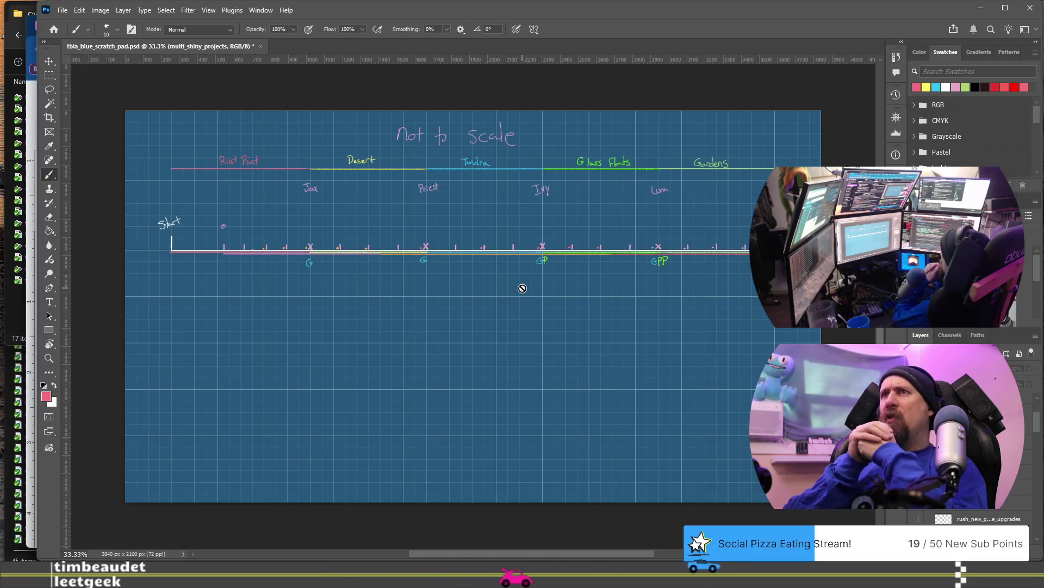
pyautogui.scroll(5, 340, 273)
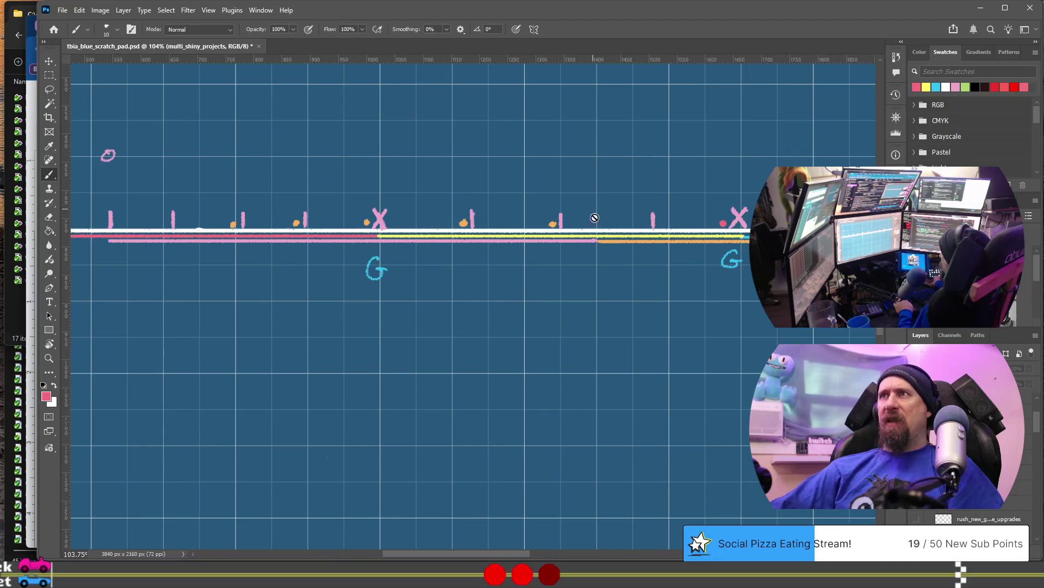
pyautogui.scroll(-2, 592, 235)
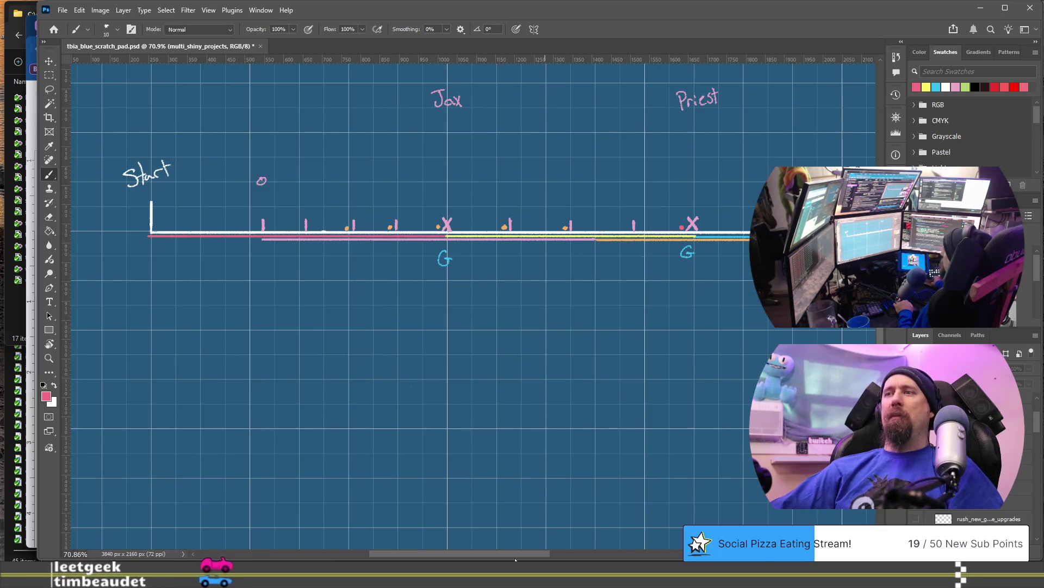
pyautogui.hscroll(6, 513, 558)
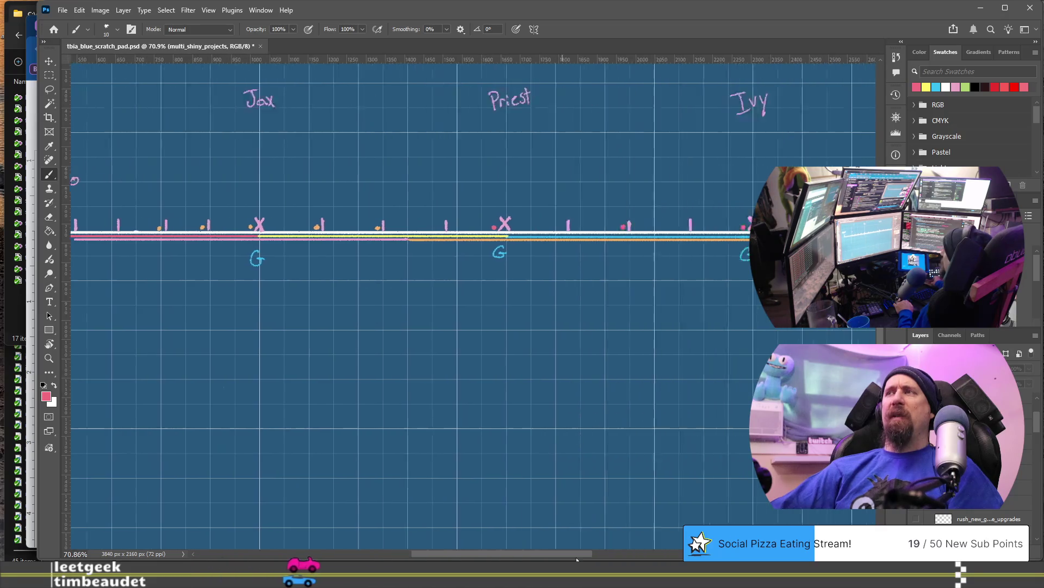
# Step: Review the Rust Point to Glass Flats timeline sketch, then switch to the rusty_racer_game_flow doc
pyautogui.scroll(-5, 556, 394)
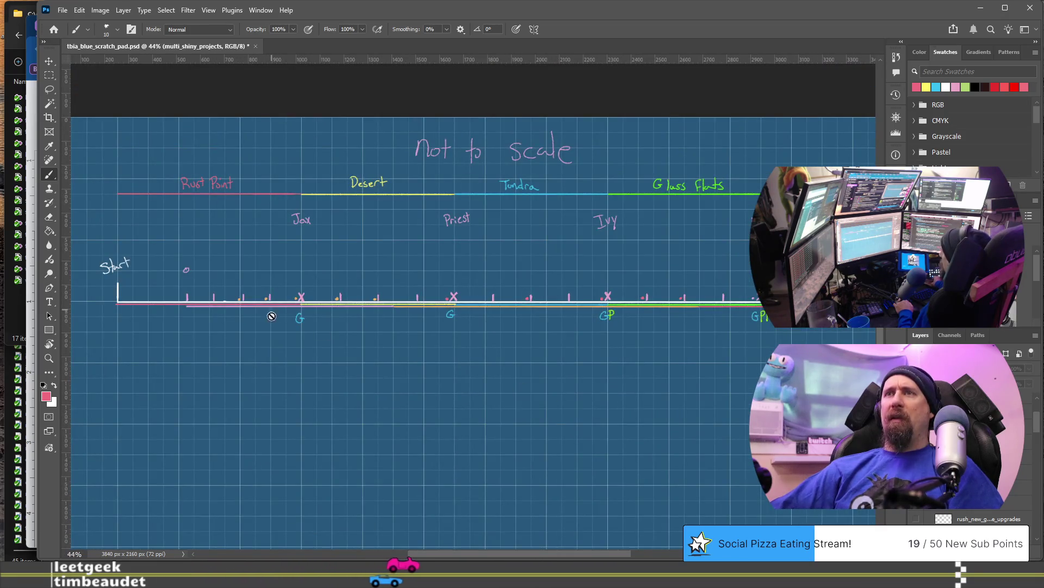
pyautogui.scroll(3, 287, 333)
pyautogui.moveTo(490, 553)
pyautogui.mouseDown()
pyautogui.moveTo(641, 552)
pyautogui.moveTo(560, 539)
pyautogui.mouseUp()
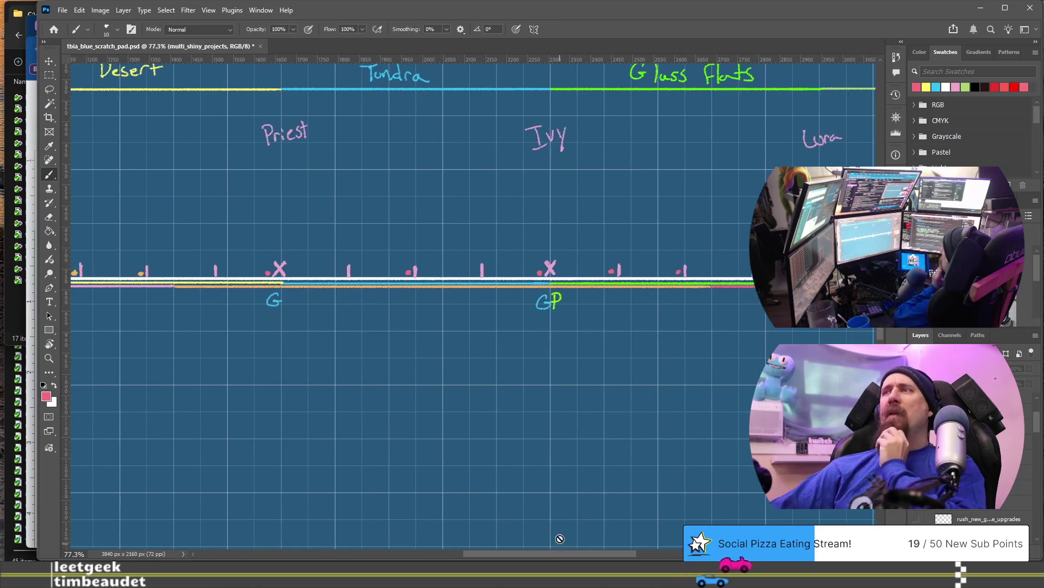
pyautogui.scroll(-3, 553, 388)
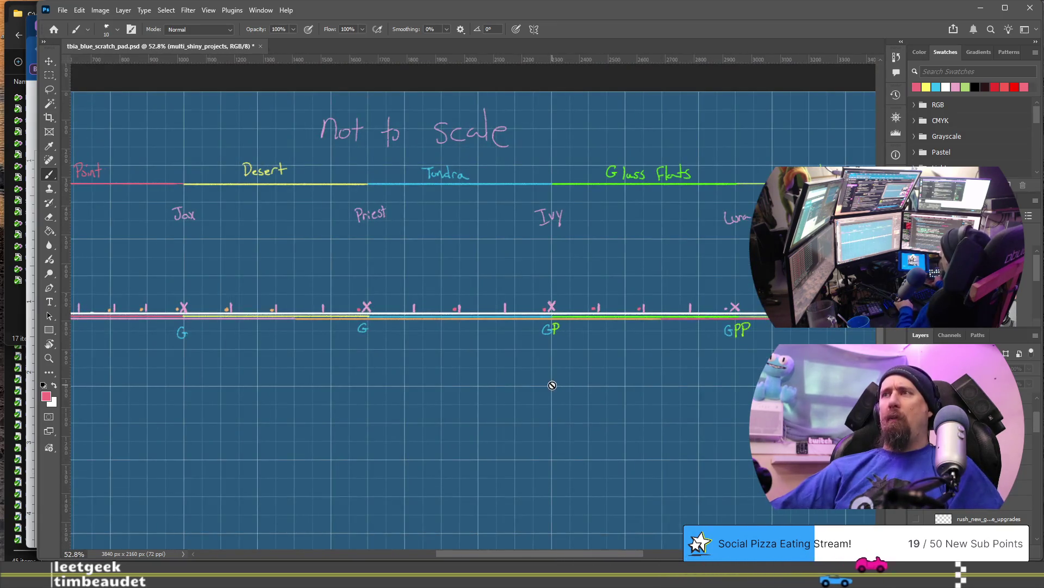
pyautogui.scroll(-3, 530, 354)
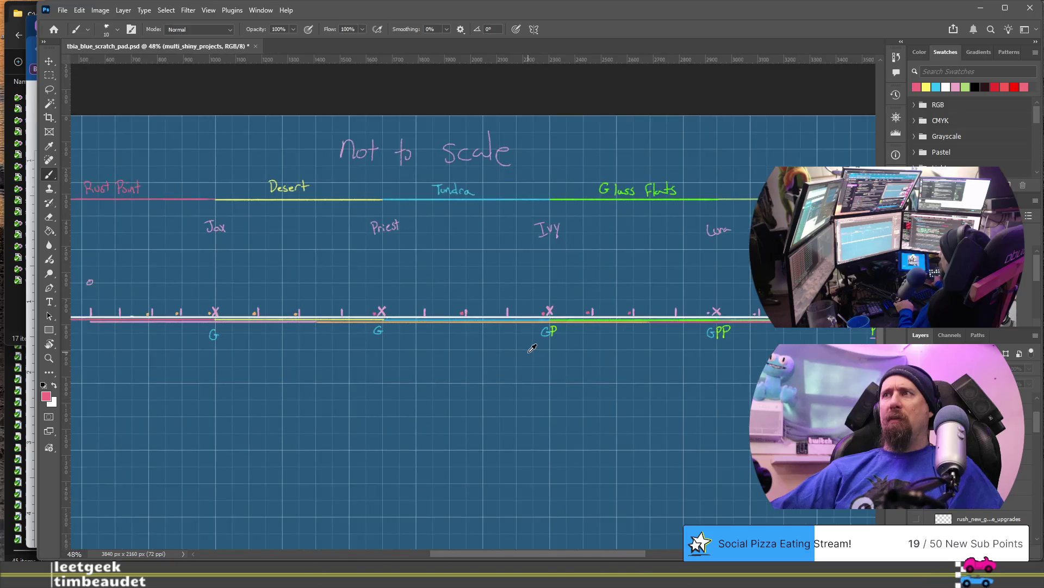
pyautogui.scroll(-1, 532, 348)
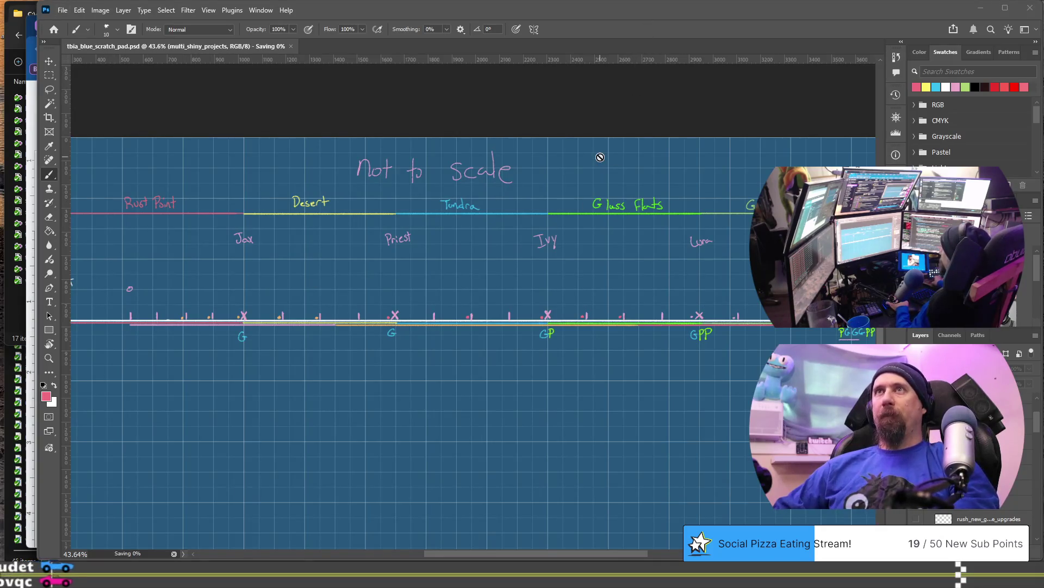
pyautogui.hotkey('alt', 'Tab')
# Step: Scroll to the 'Possible issues with progression from Zone 1' heading and place the caret there
pyautogui.scroll(15, 557, 277)
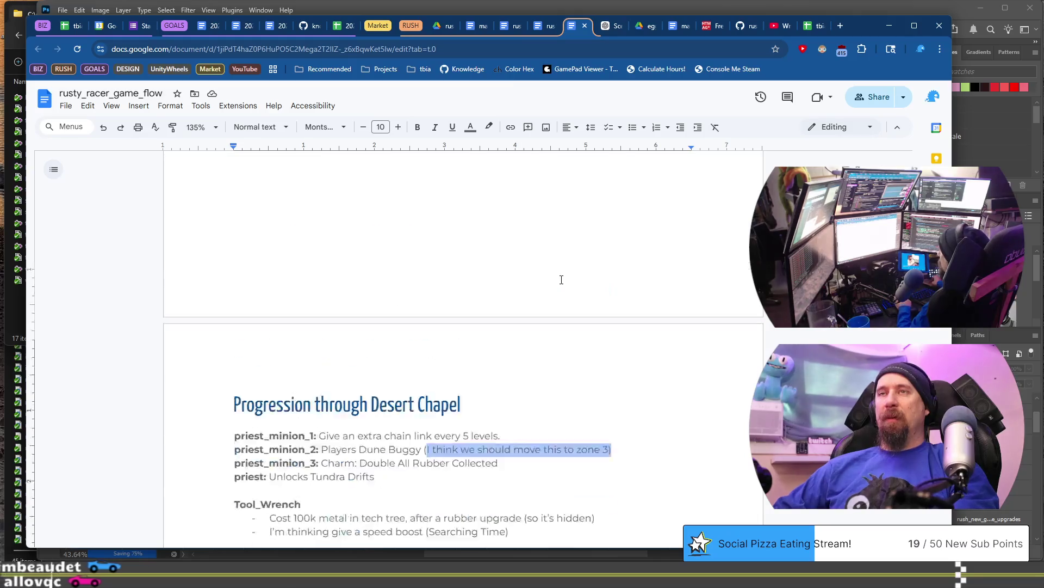
pyautogui.scroll(-15, 557, 283)
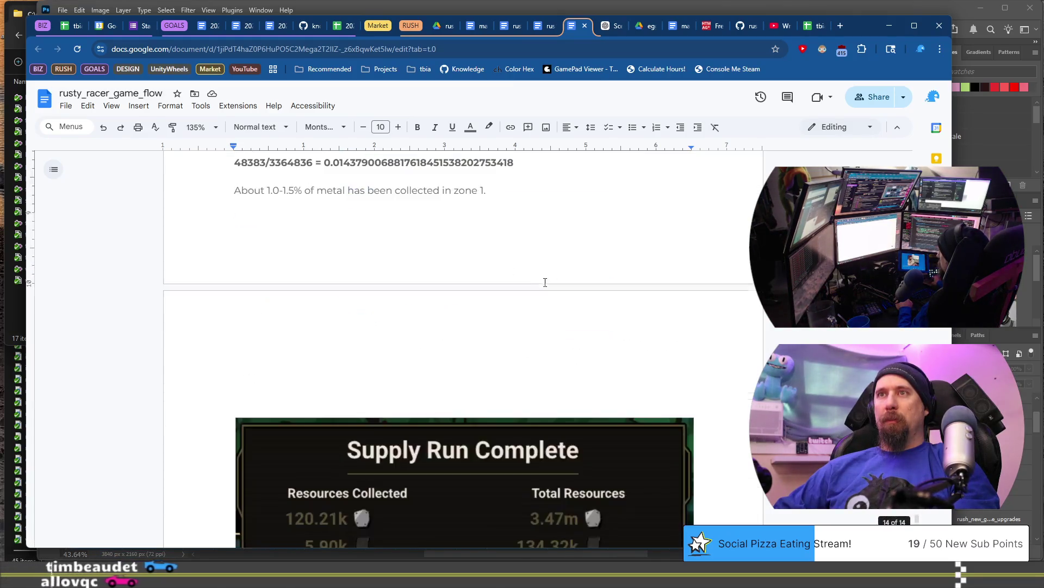
pyautogui.scroll(20, 685, 313)
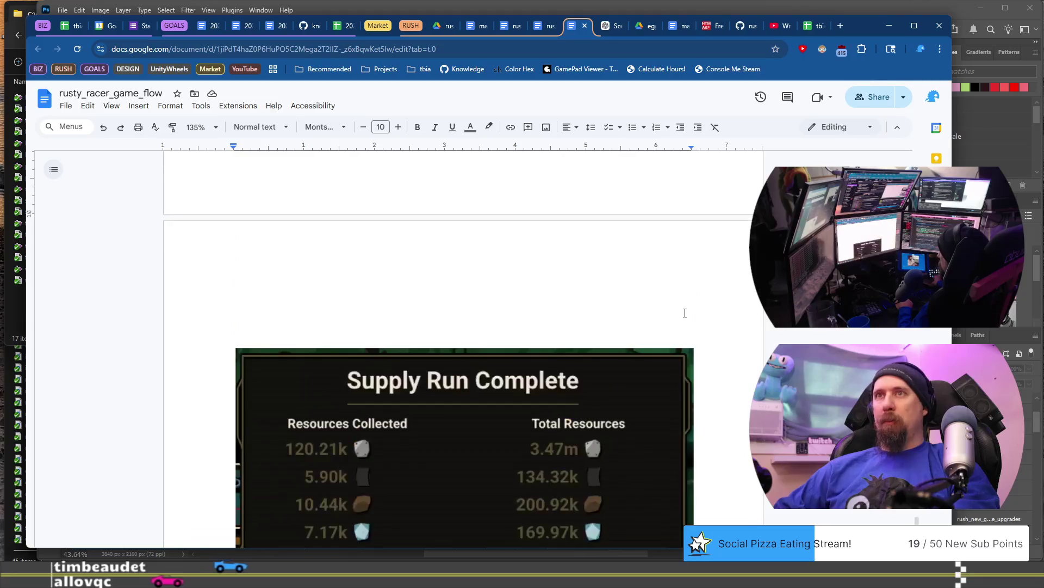
pyautogui.scroll(4, 685, 312)
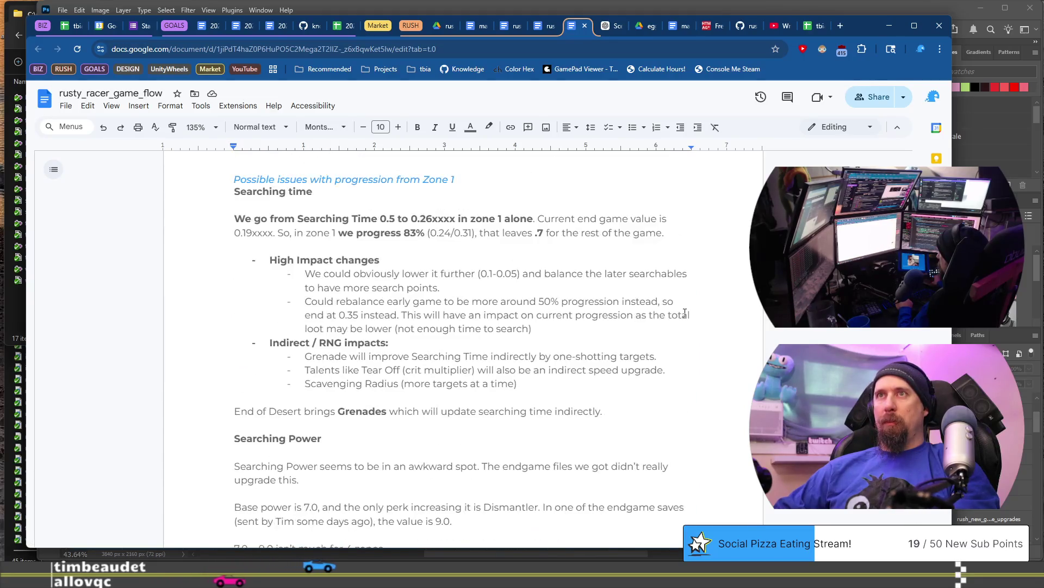
pyautogui.scroll(3, 429, 309)
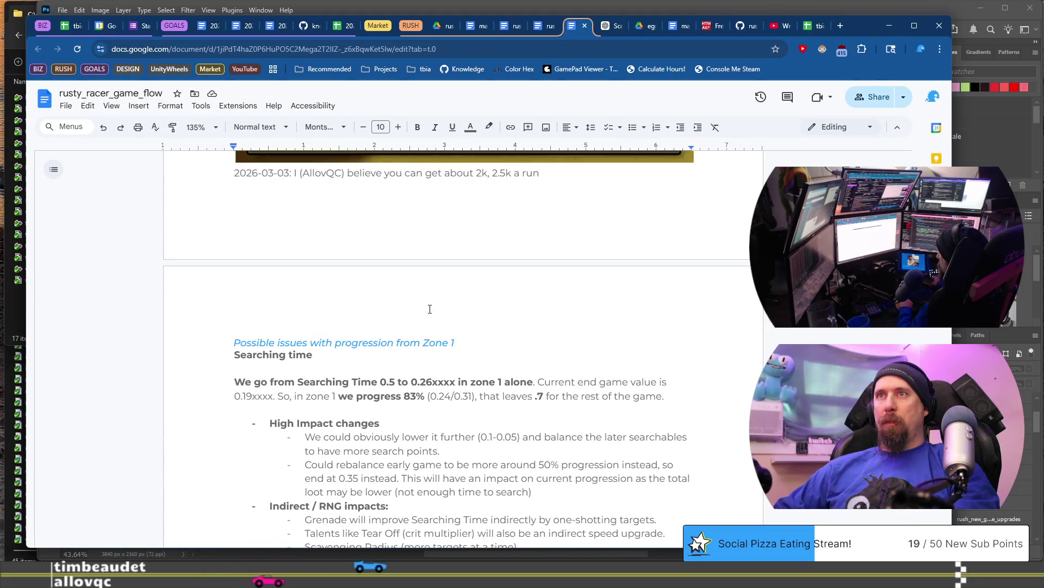
pyautogui.tripleClick(546, 345)
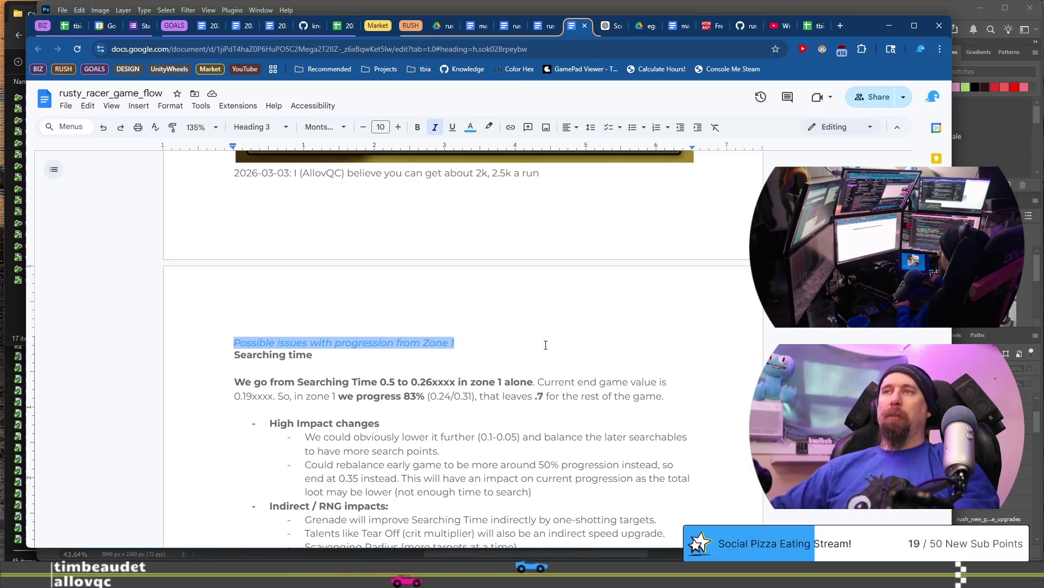
pyautogui.click(529, 343)
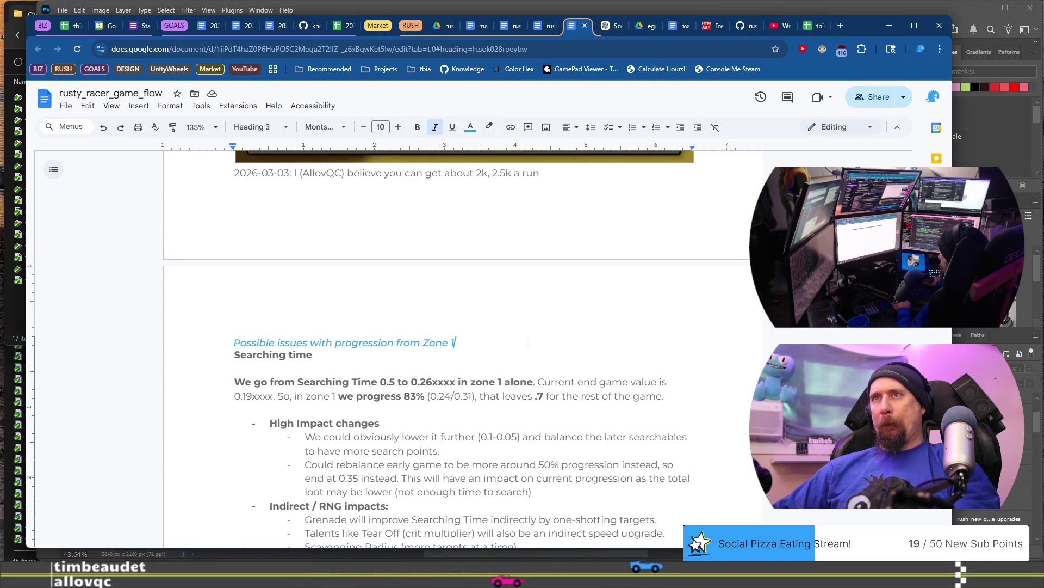
pyautogui.scroll(-2, 529, 343)
pyautogui.scroll(-7, 529, 343)
pyautogui.scroll(9, 529, 343)
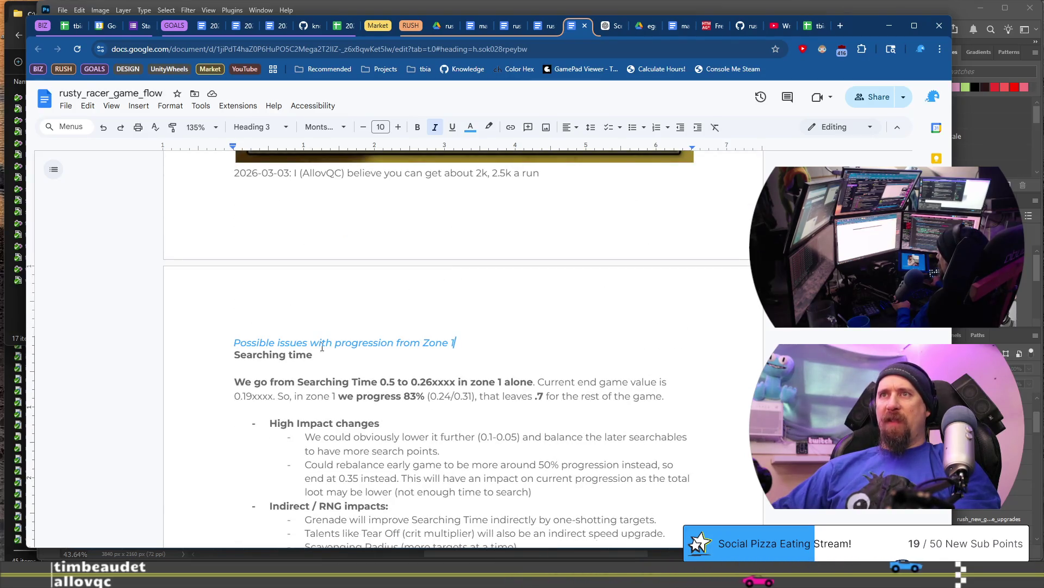
# Step: Reword the section heading to 'Potential Game Breaking Issues'
pyautogui.click(274, 342)
pyautogui.hotkey('ctrl', 'BackSpace')
pyautogui.write('Potential Game Br')
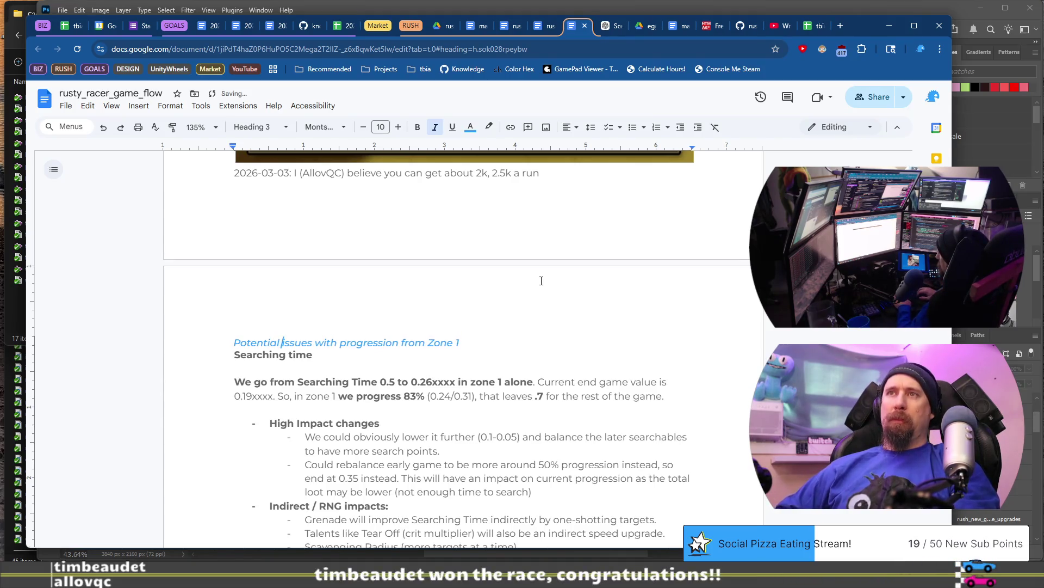
pyautogui.write('eaking')
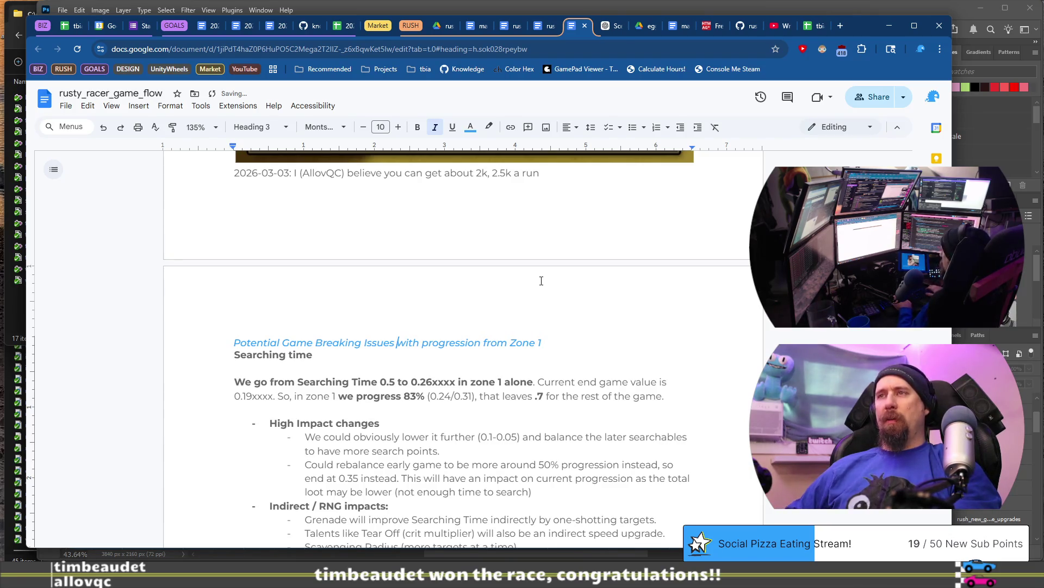
pyautogui.hotkey('shift', 'End')
pyautogui.press('Delete')
# Step: Make the heading Heading 2 and 'Searching time' Heading 3, removing the blank line below
pyautogui.scroll(-3, 417, 325)
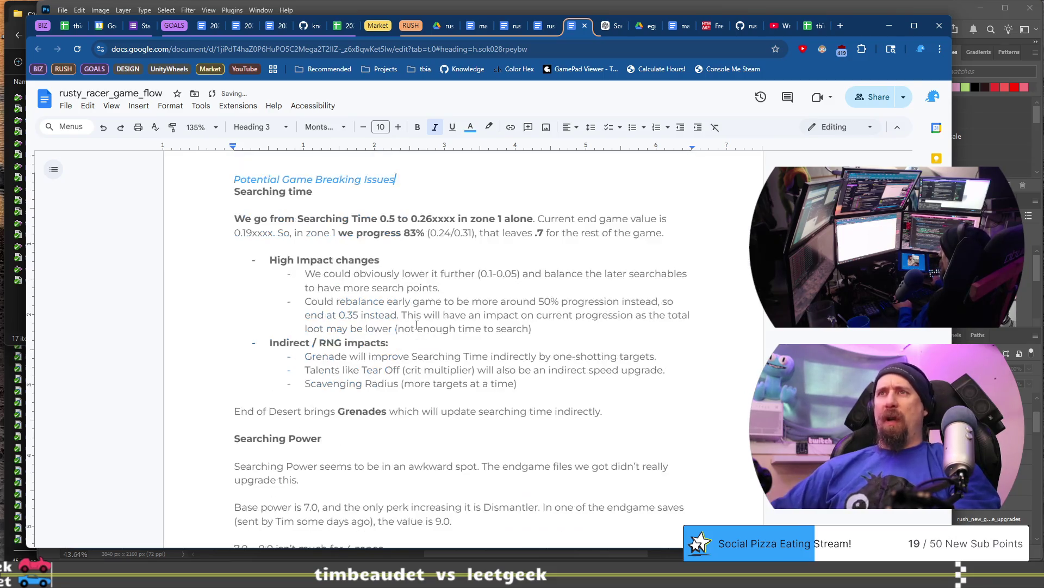
pyautogui.press('Down')
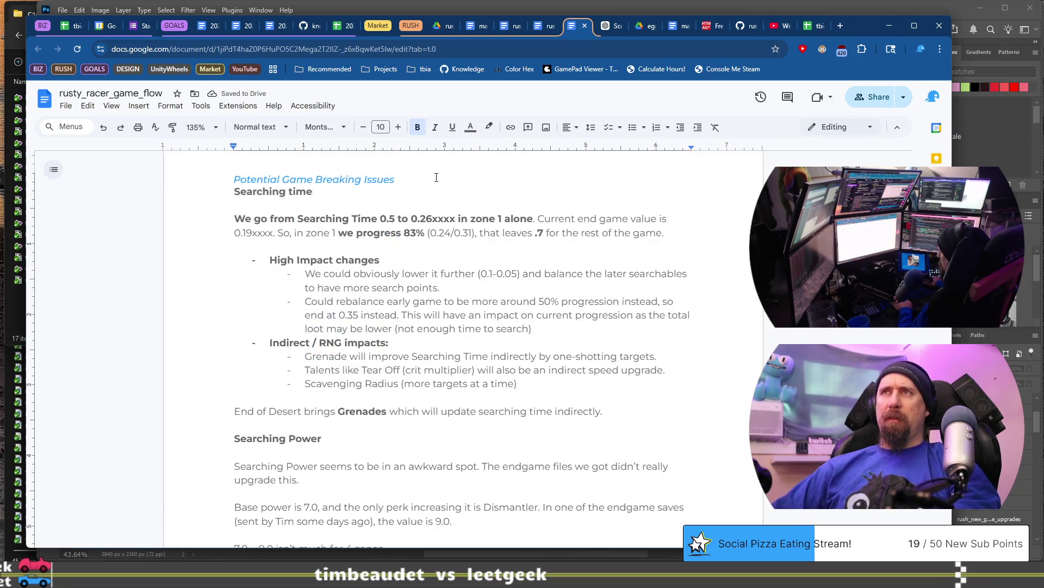
pyautogui.hotkey('shift', 'Home')
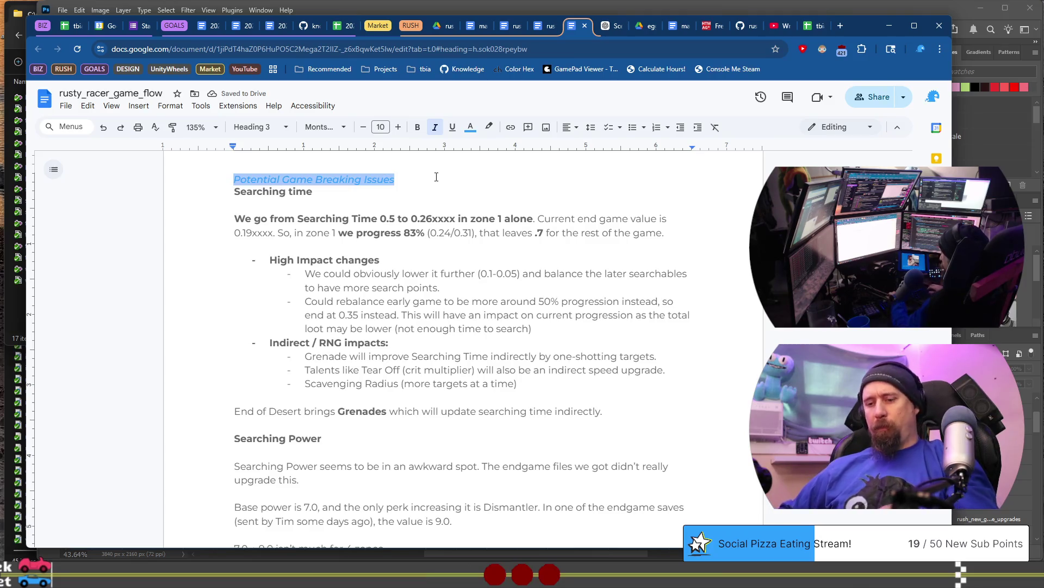
pyautogui.hotkey('ctrl', 'alt', '2')
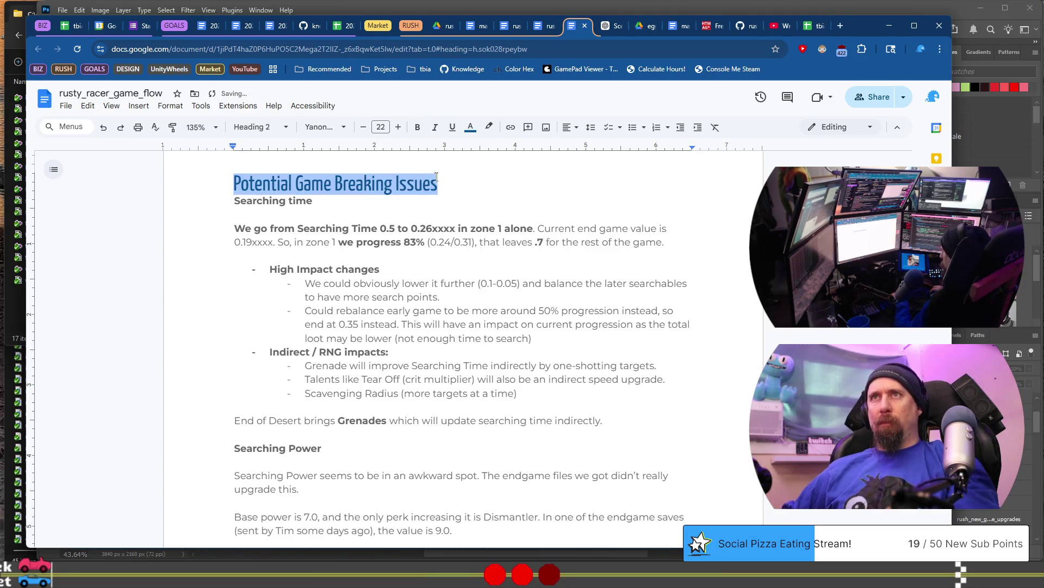
pyautogui.press('Down')
pyautogui.hotkey('shift', 'Home')
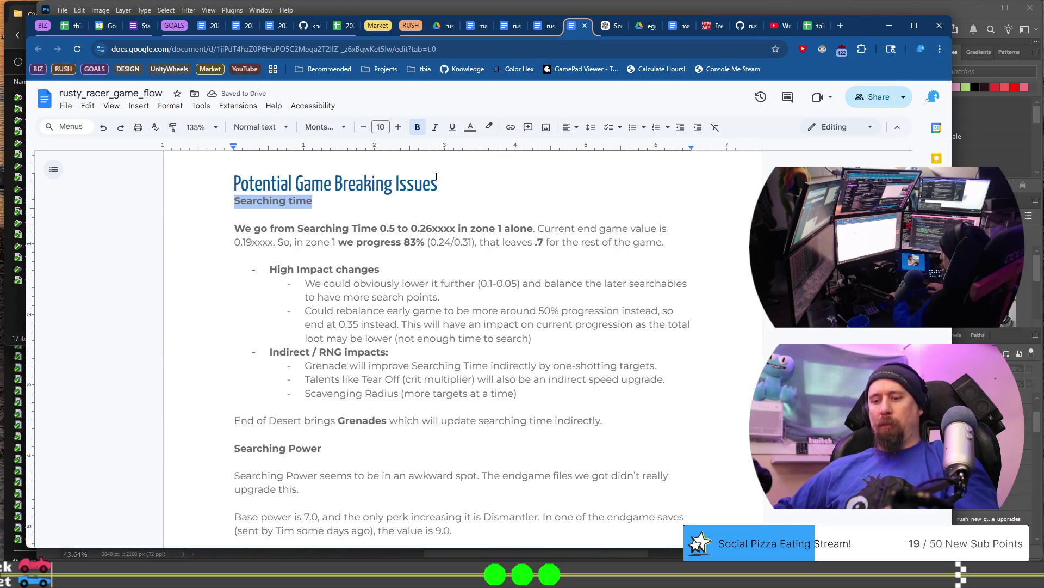
pyautogui.hotkey('ctrl', 'alt', '3')
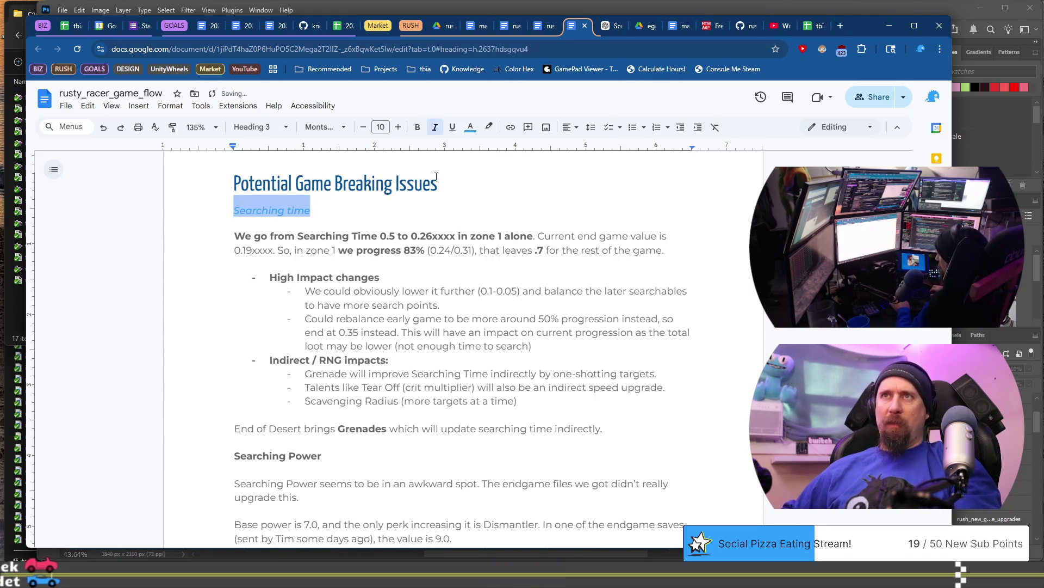
pyautogui.press('Down')
pyautogui.press('Down')
pyautogui.press('BackSpace')
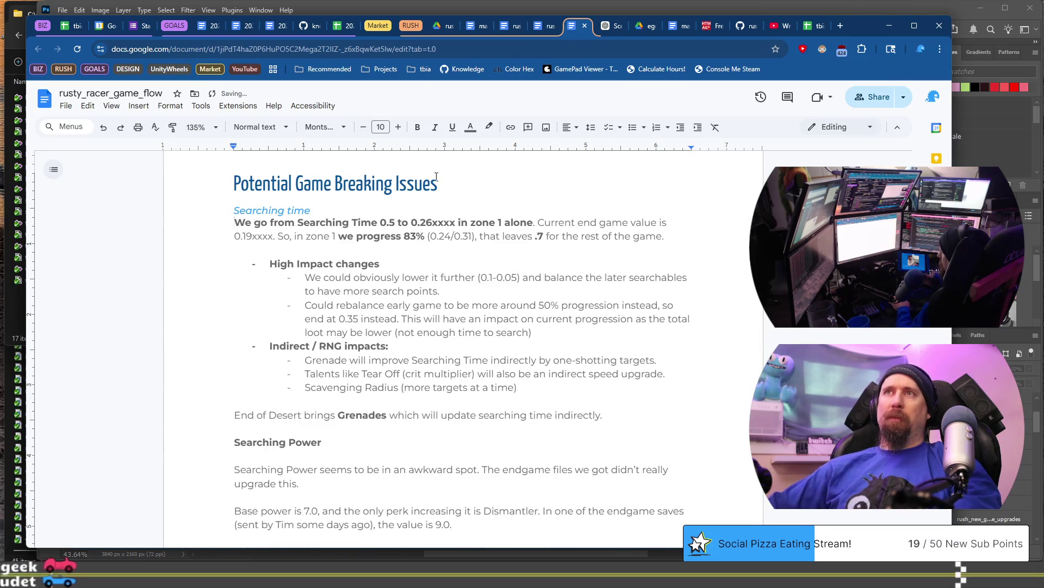
# Step: Replace 'We go from' with 'drops from' in the Searching Time sentence
pyautogui.click(299, 222)
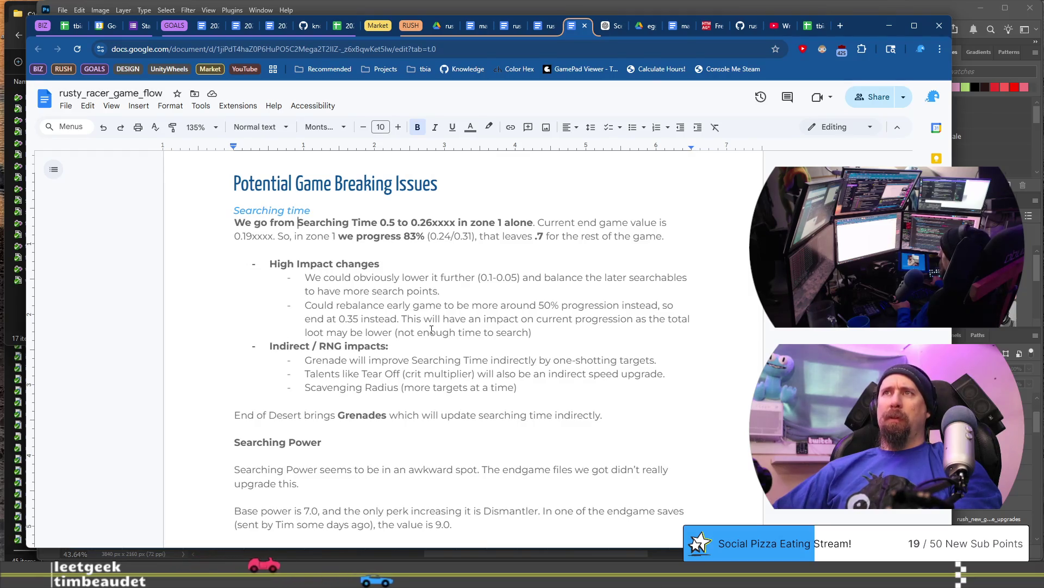
pyautogui.hotkey('shift', 'Home')
pyautogui.press('BackSpace')
pyautogui.write('drops fr')
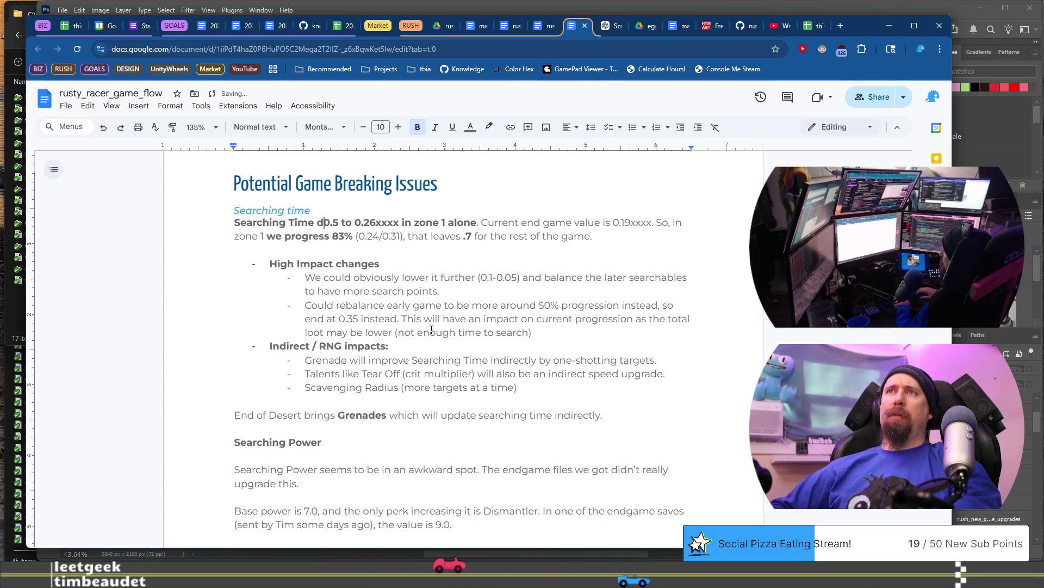
pyautogui.write('om')
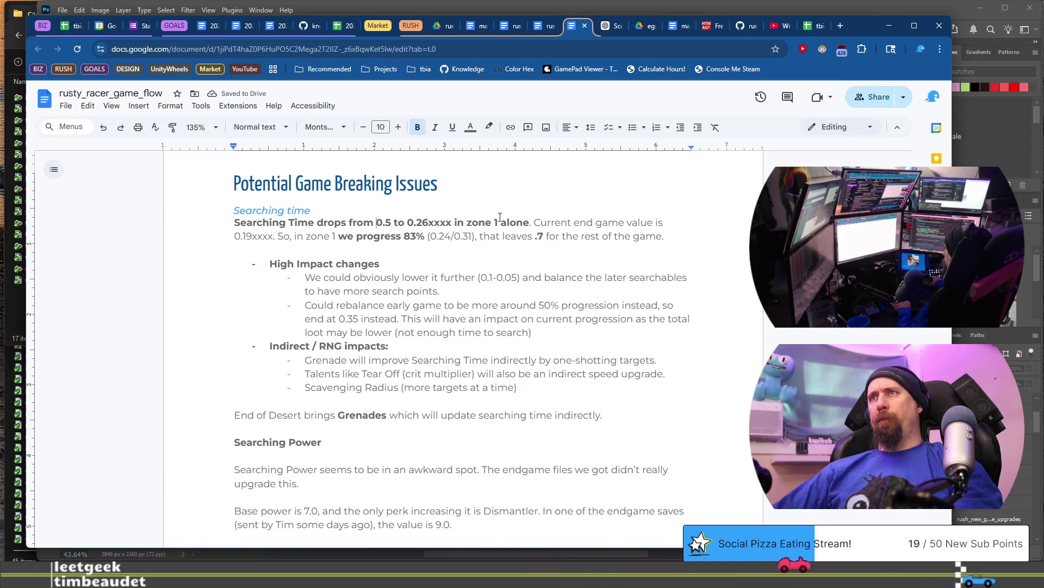
# Step: Turn Searching Power and Loot Drop Car into subheadings and delete the empty lines around them
pyautogui.scroll(-1, 331, 399)
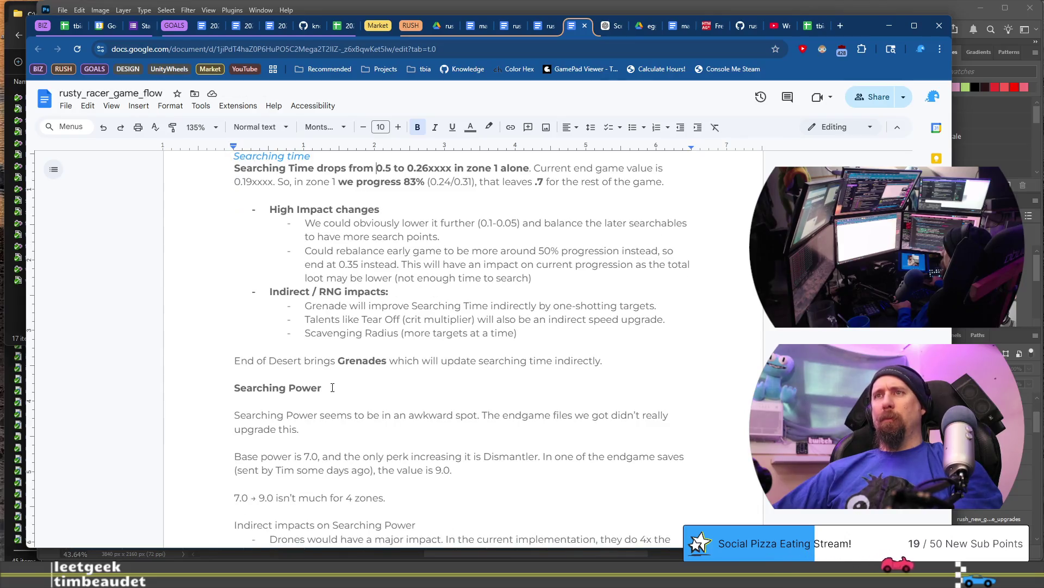
pyautogui.tripleClick(365, 390)
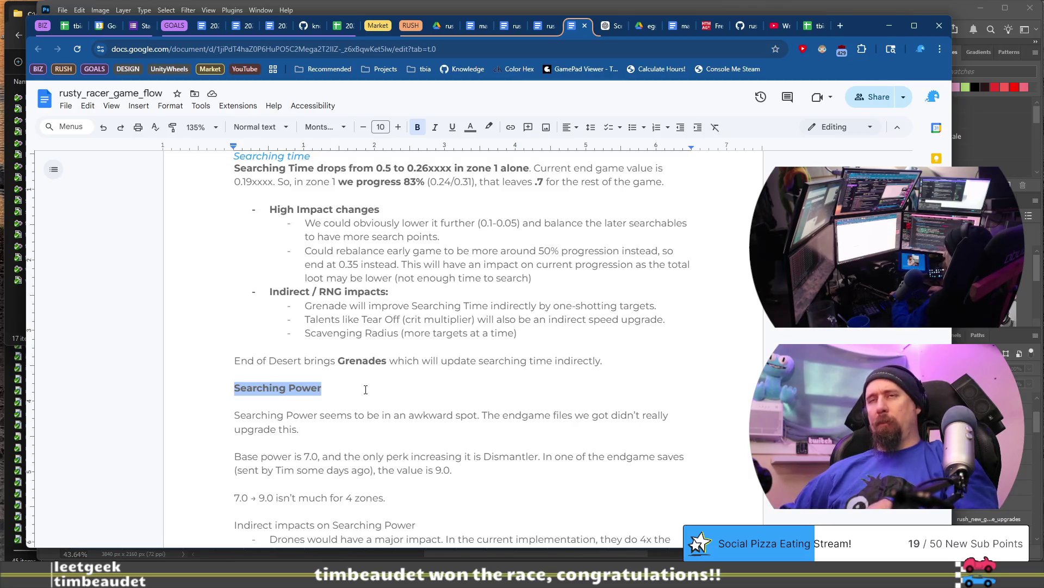
pyautogui.hotkey('ctrl', 'alt', '3')
pyautogui.press('Down')
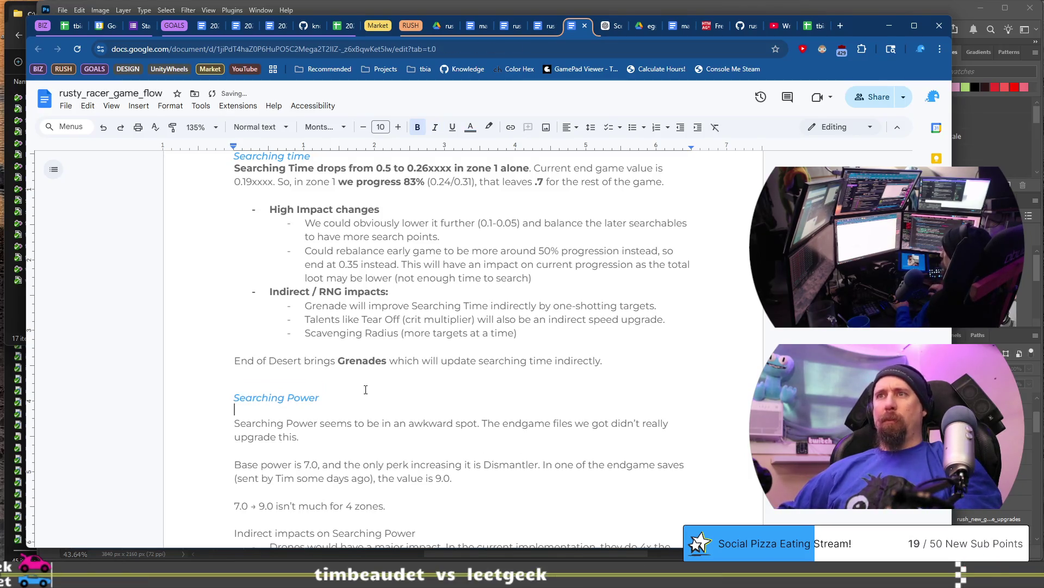
pyautogui.scroll(-7, 366, 389)
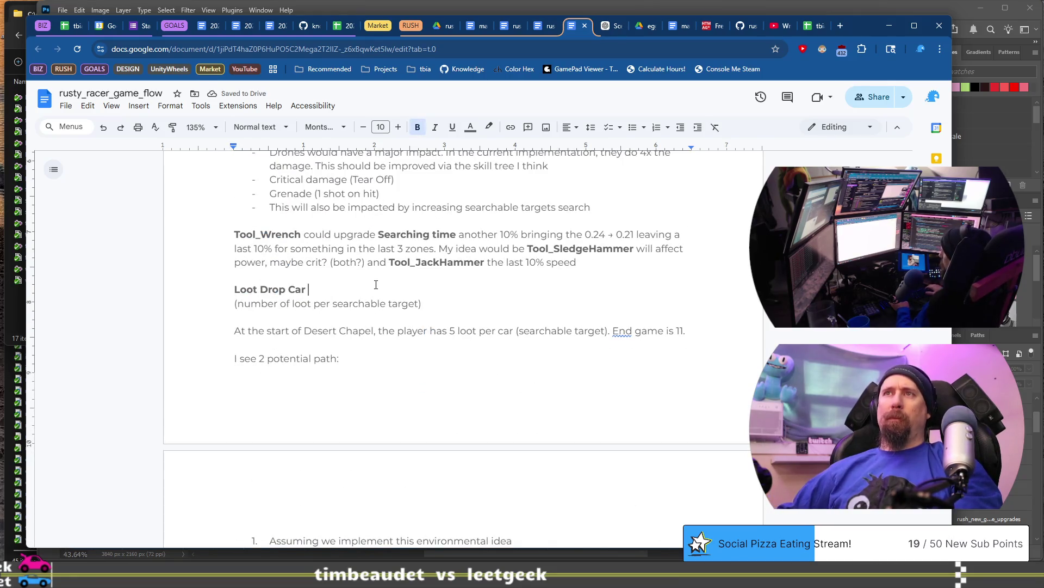
pyautogui.hotkey('shift', 'Home')
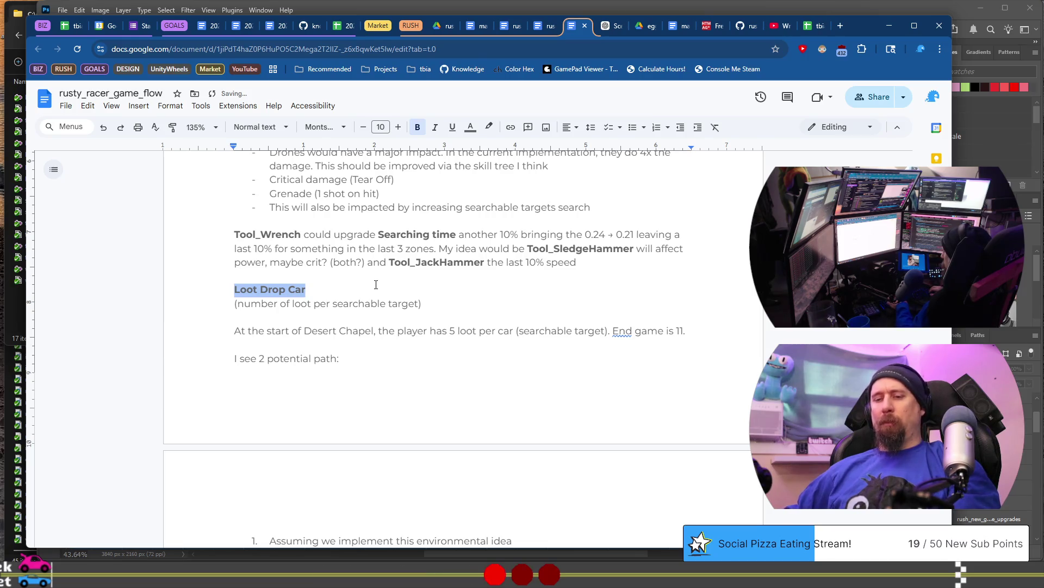
pyautogui.hotkey('ctrl', 'alt', '2')
pyautogui.press('Up')
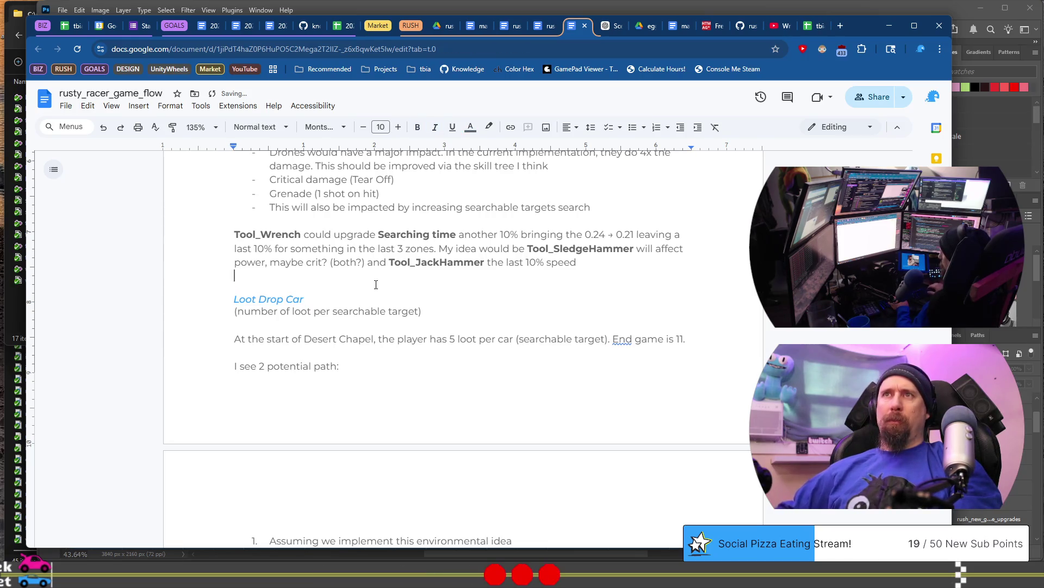
pyautogui.press('BackSpace')
pyautogui.hotkey('ctrl', 'Up')
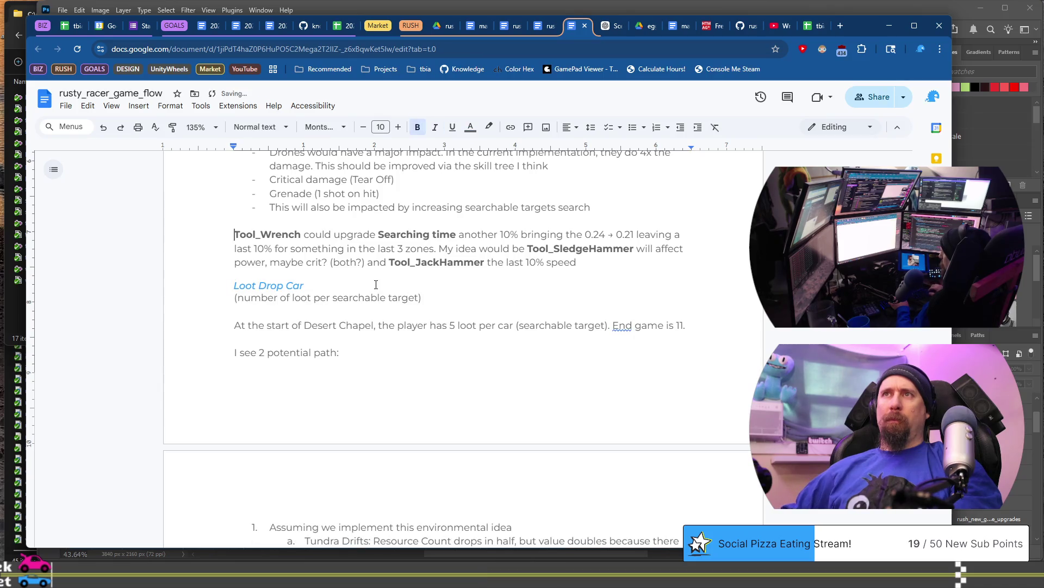
pyautogui.hotkey('ctrl', 'shift', 'Right')
pyautogui.hotkey('ctrl', 'shift', 'Right')
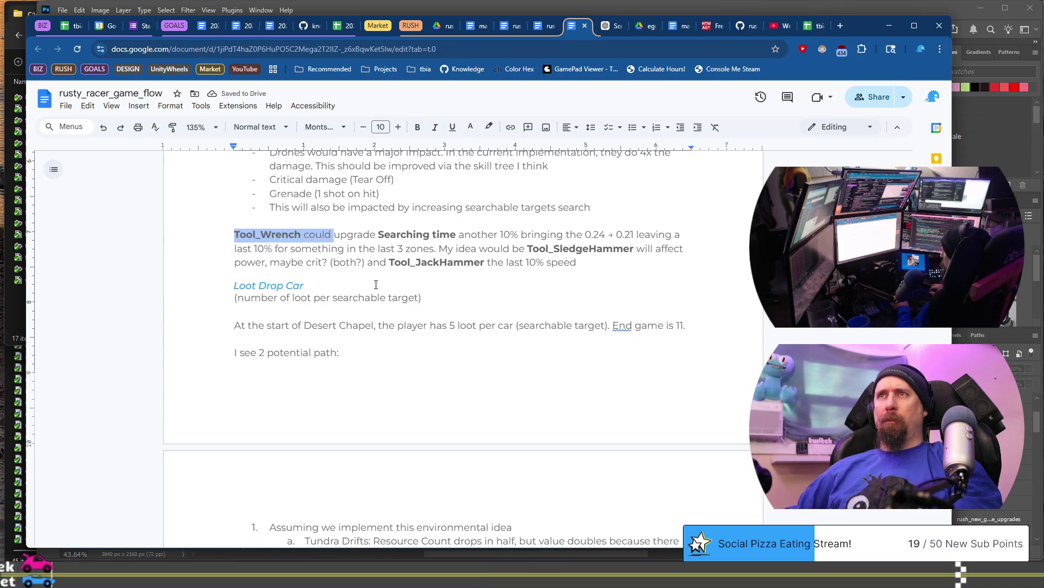
pyautogui.press('Left')
pyautogui.scroll(4, 434, 327)
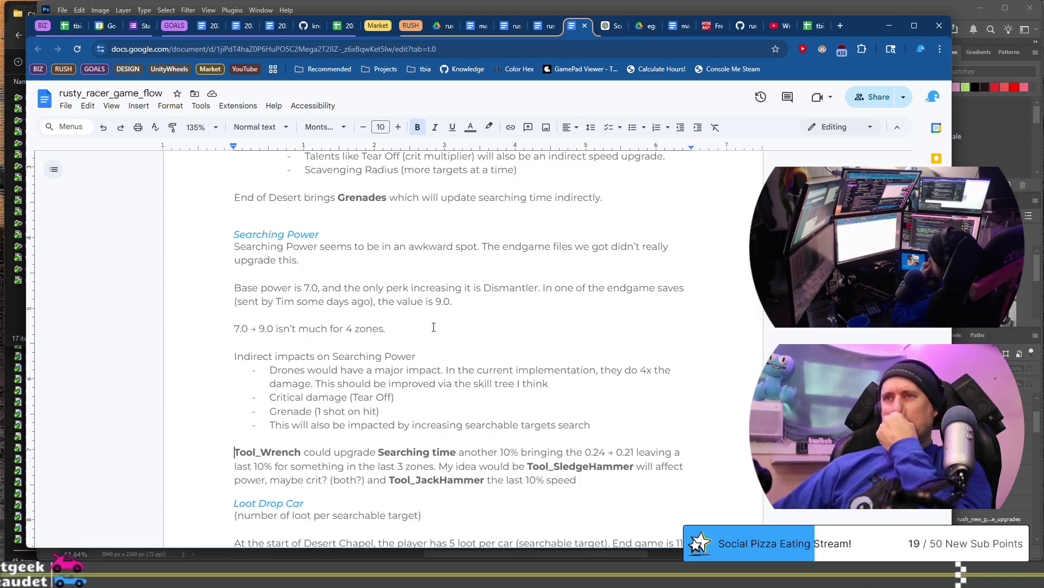
pyautogui.scroll(-3, 463, 445)
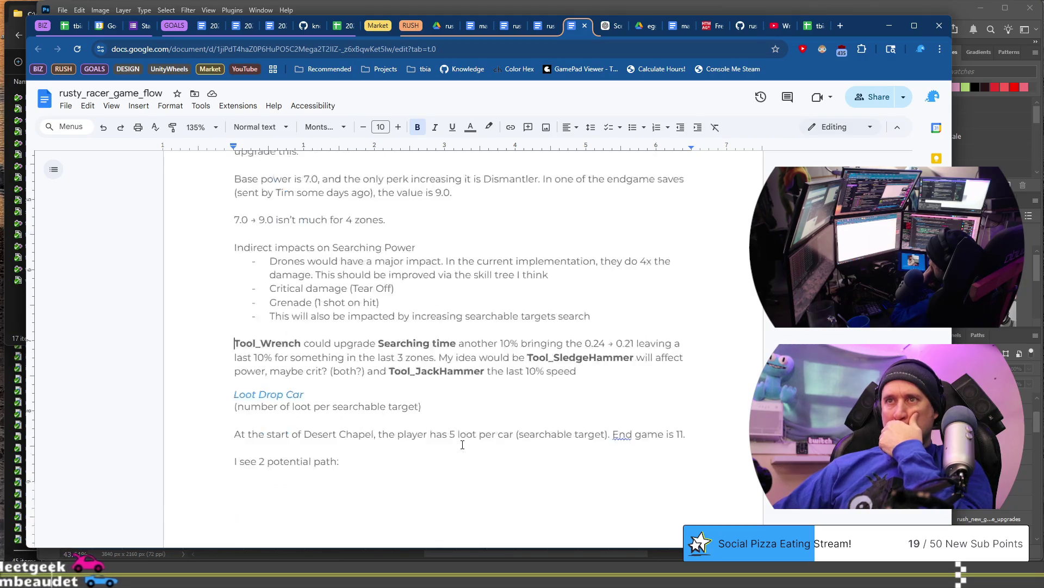
pyautogui.scroll(9, 463, 445)
pyautogui.scroll(-9, 462, 445)
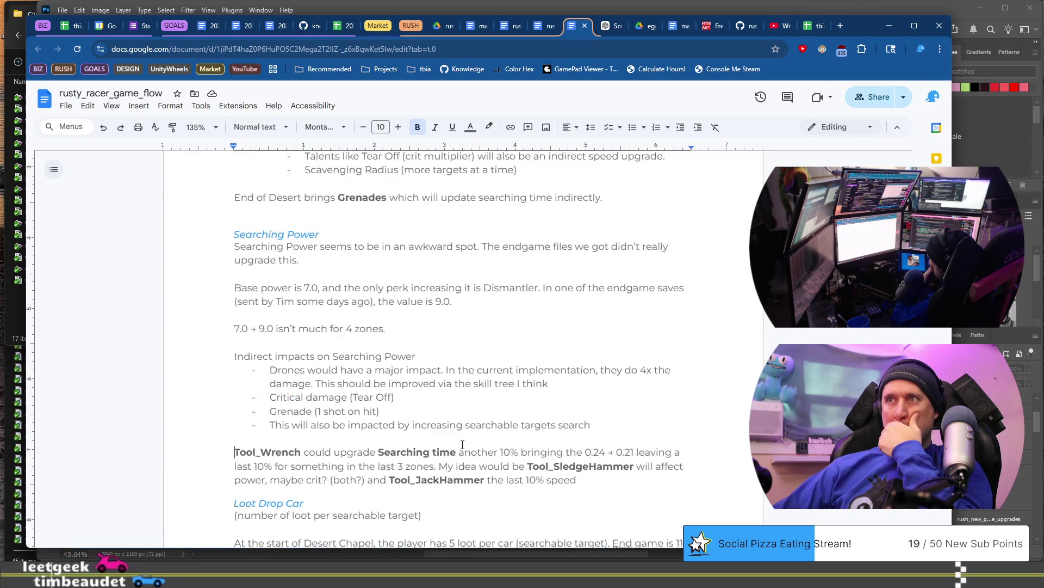
pyautogui.scroll(-6, 462, 445)
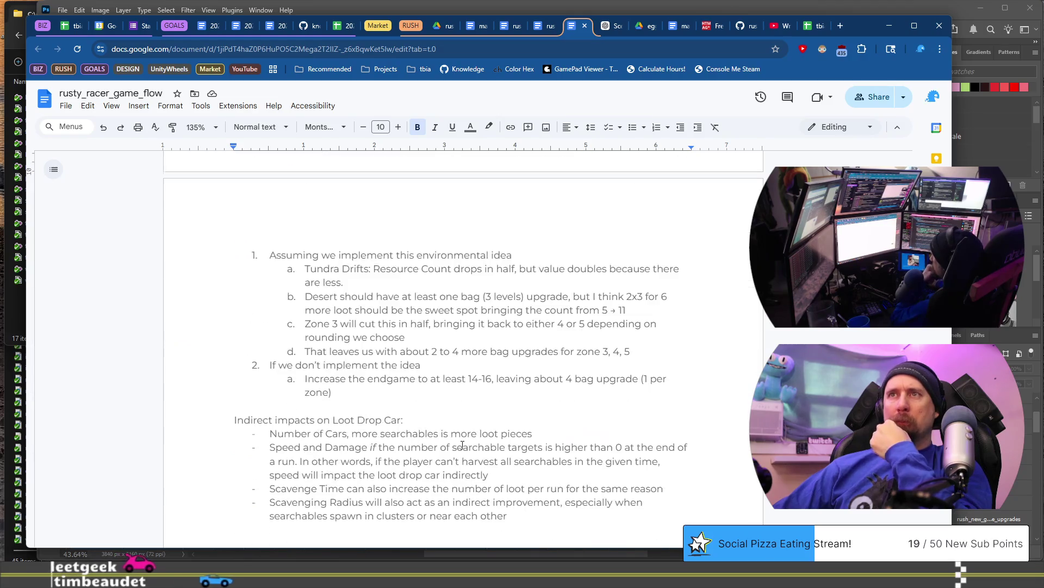
pyautogui.scroll(-3, 462, 445)
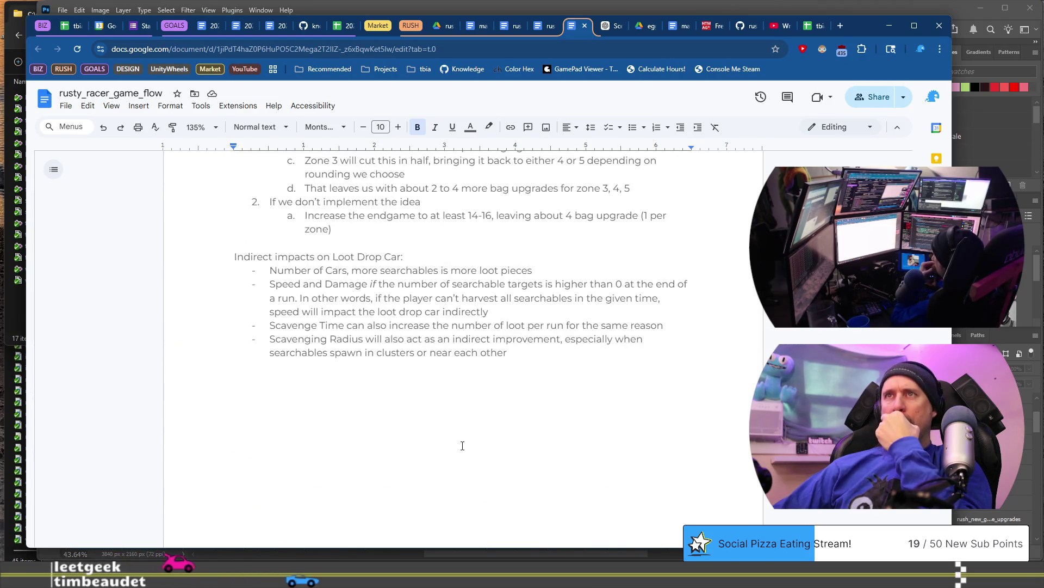
pyautogui.scroll(-6, 462, 445)
pyautogui.scroll(11, 462, 445)
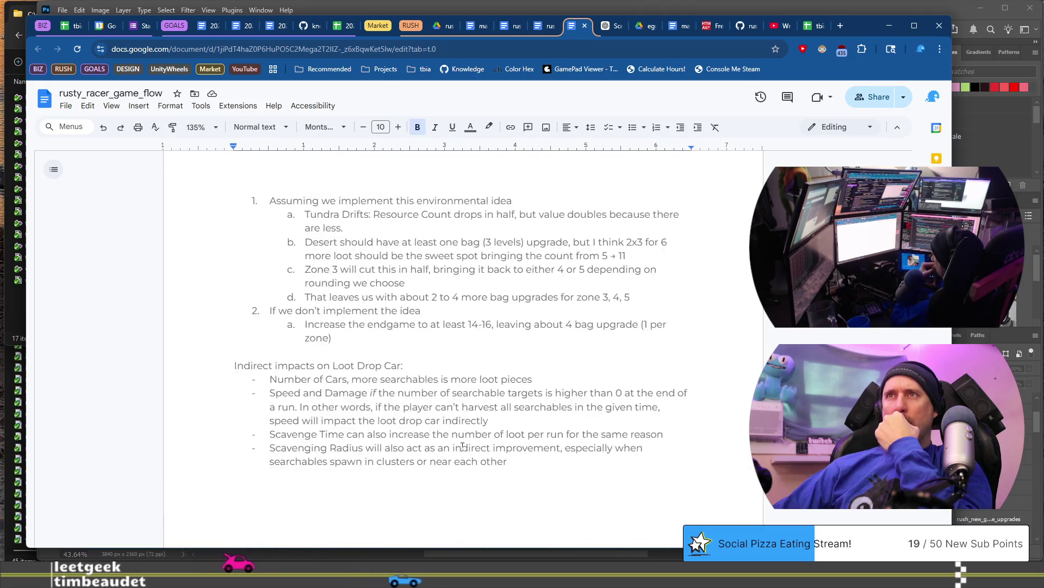
# Step: Rename the Races heading to 'Vehicle Upgrades' and start a new line beneath it
pyautogui.write('Racese')
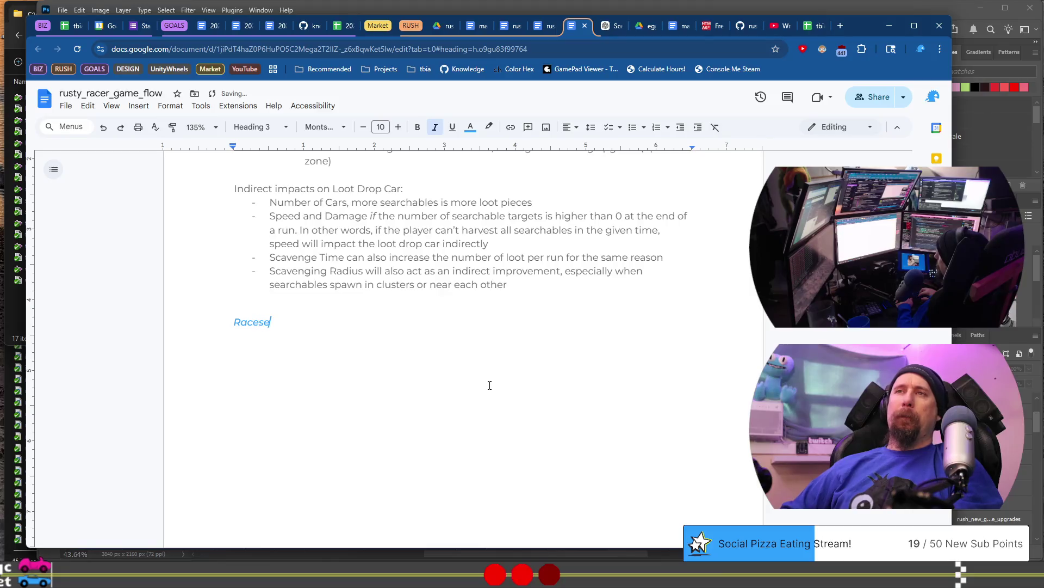
pyautogui.press('Home')
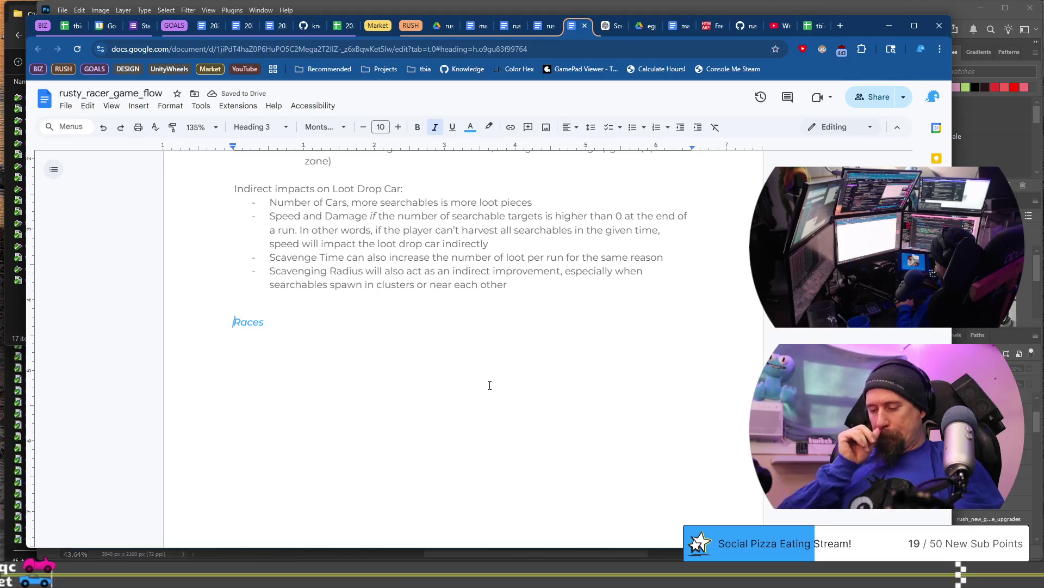
pyautogui.write('Veh')
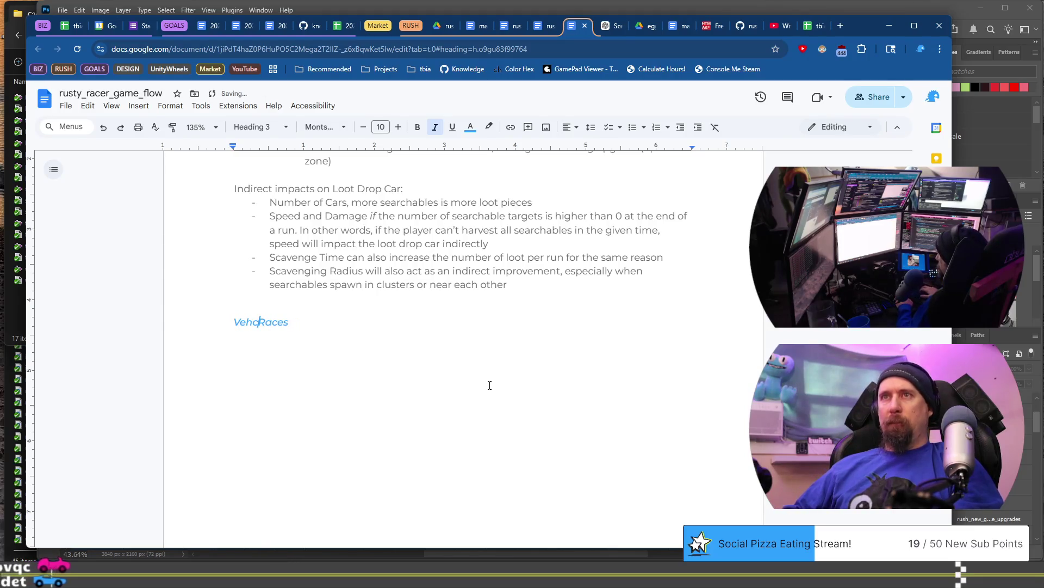
pyautogui.write('icle Upgra')
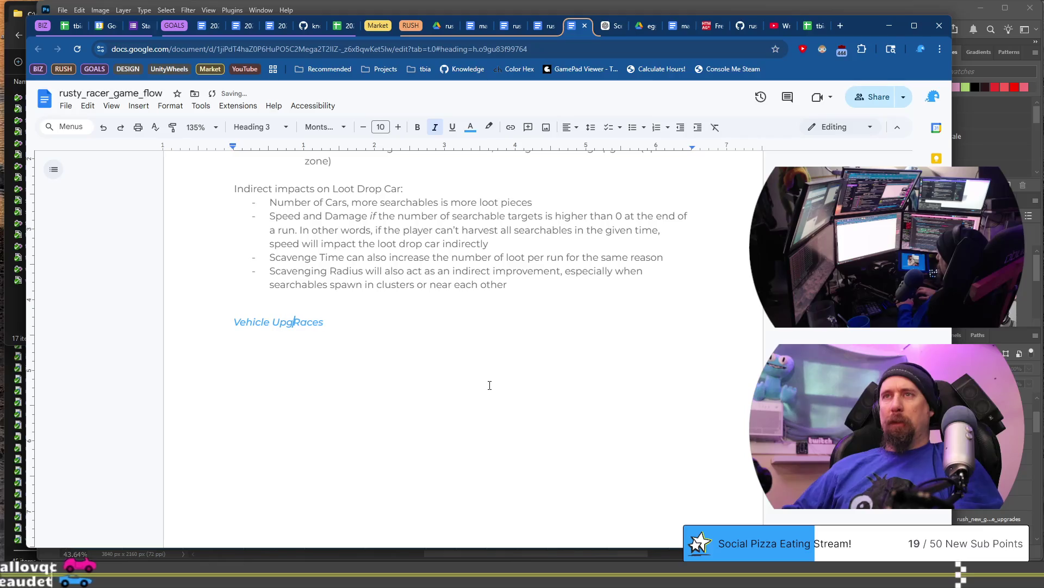
pyautogui.write('des')
pyautogui.hotkey('shift', 'End')
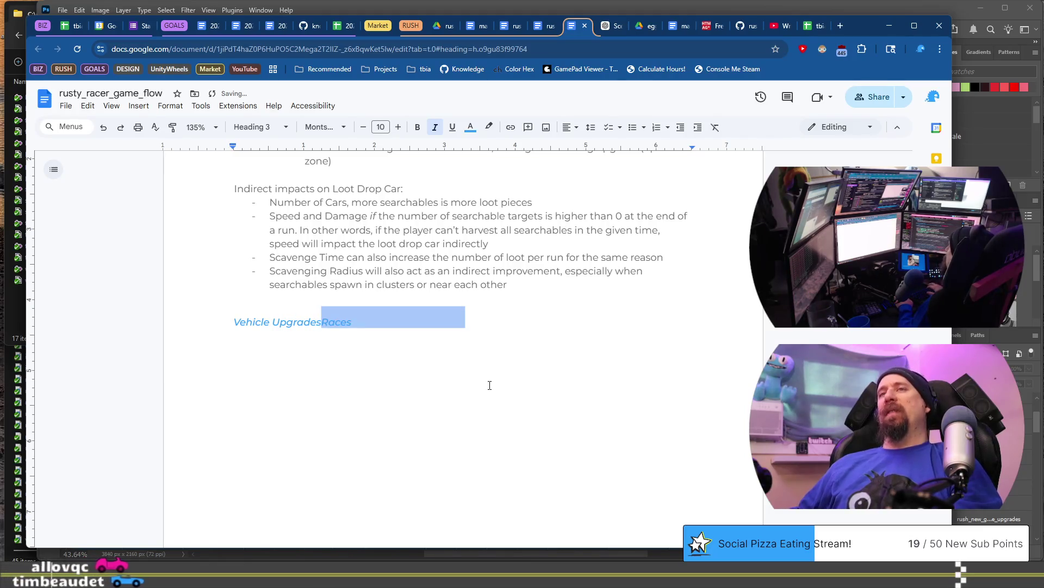
pyautogui.press('Delete')
pyautogui.press('Return')
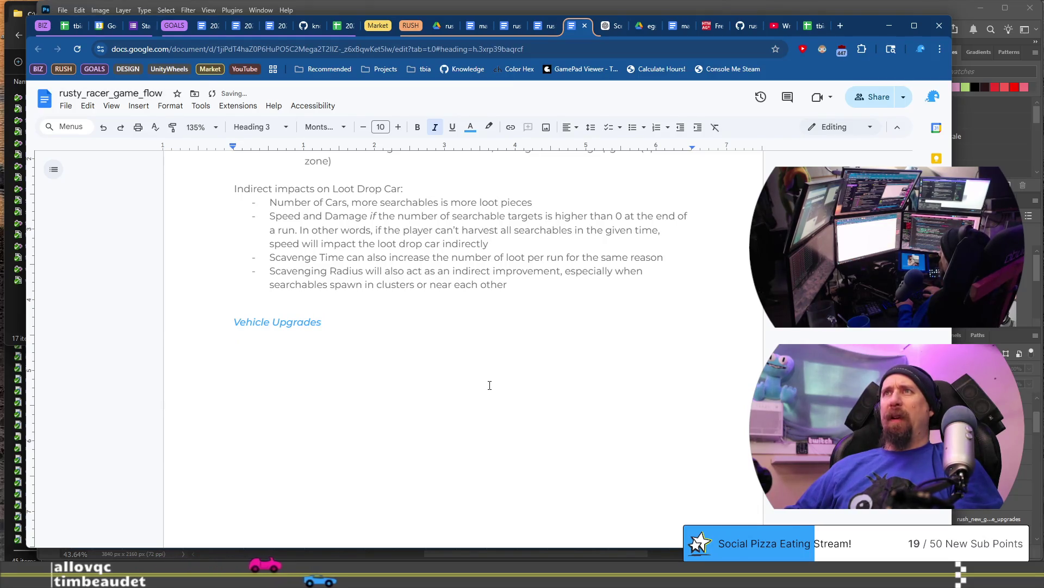
pyautogui.write('ff')
pyautogui.press('Return')
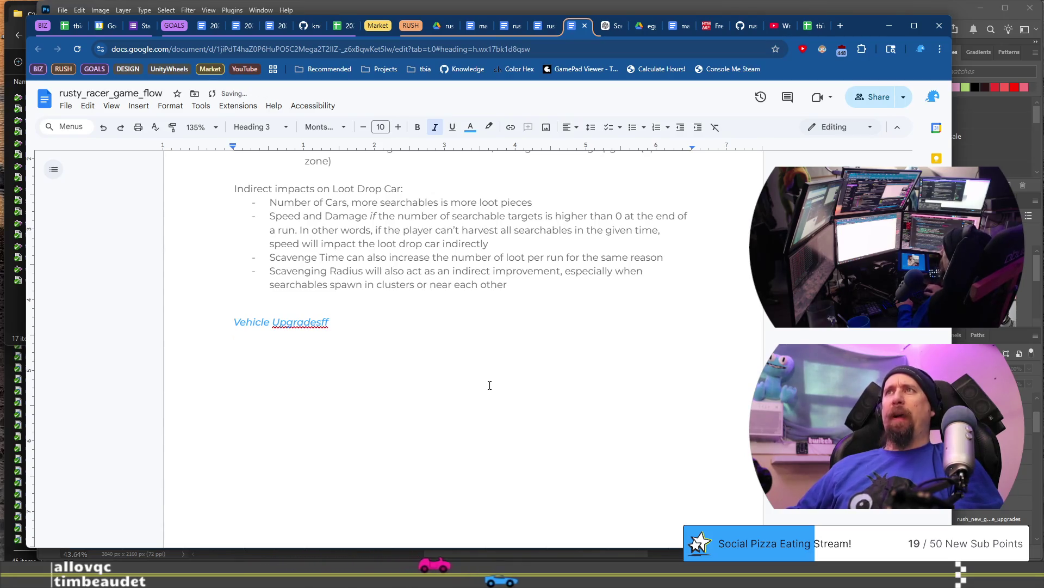
# Step: Set the line under Vehicle Upgrades to Normal text and remove the stray 'ff' from the heading
pyautogui.press('pagedown')
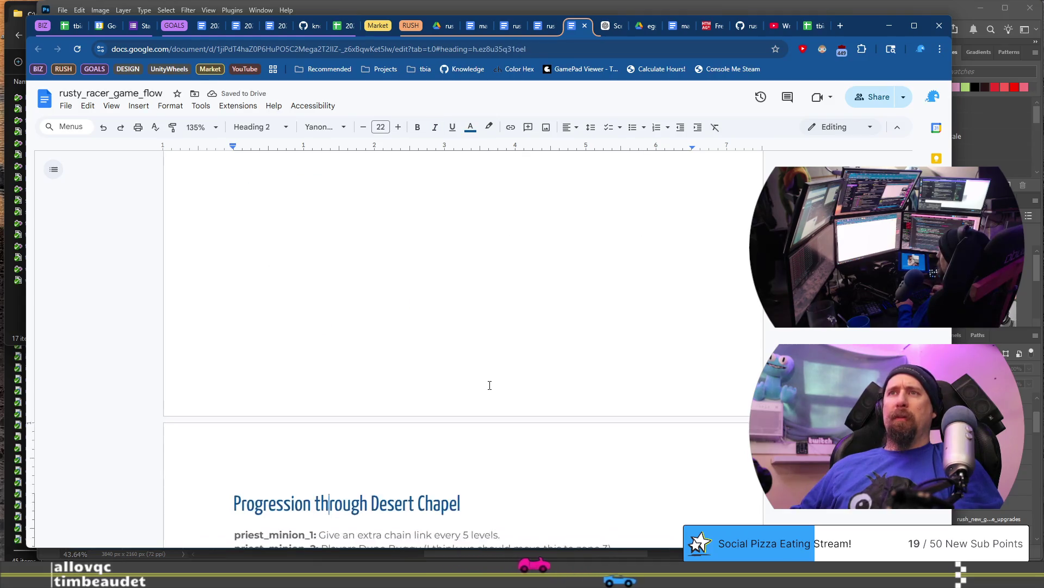
pyautogui.press('pageup')
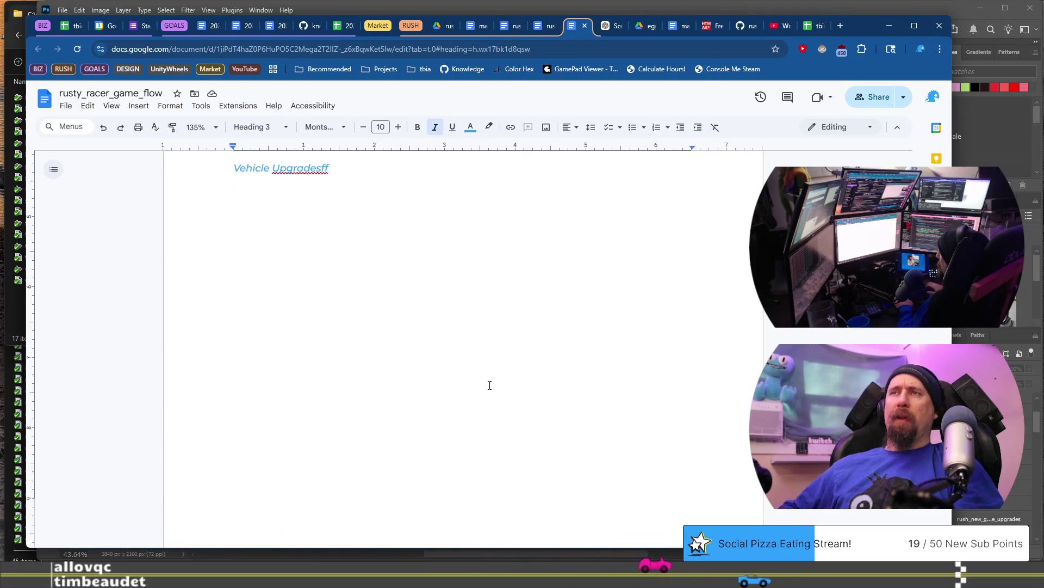
pyautogui.click(260, 127)
pyautogui.moveTo(283, 216)
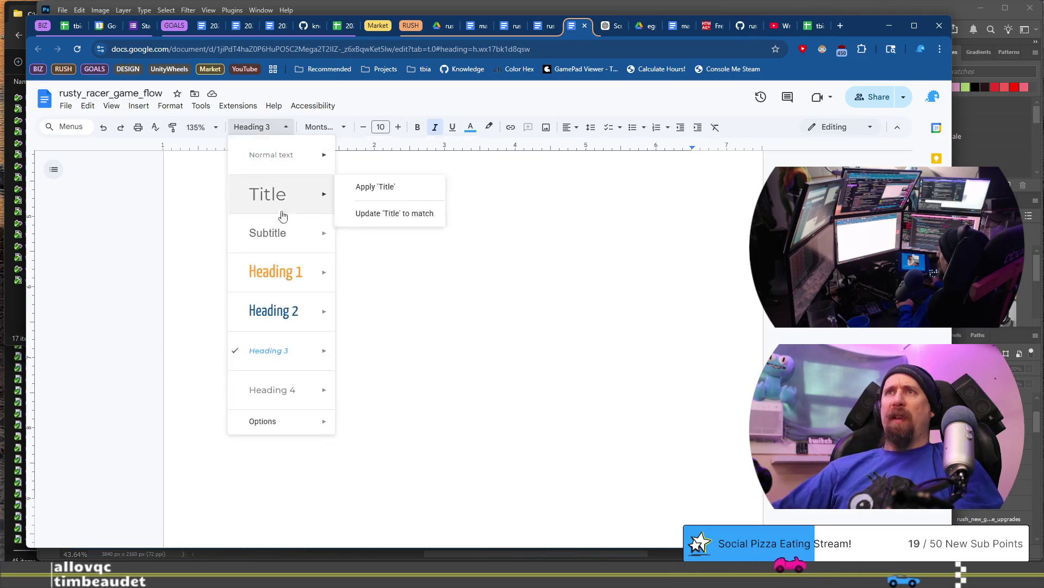
pyautogui.moveTo(286, 161)
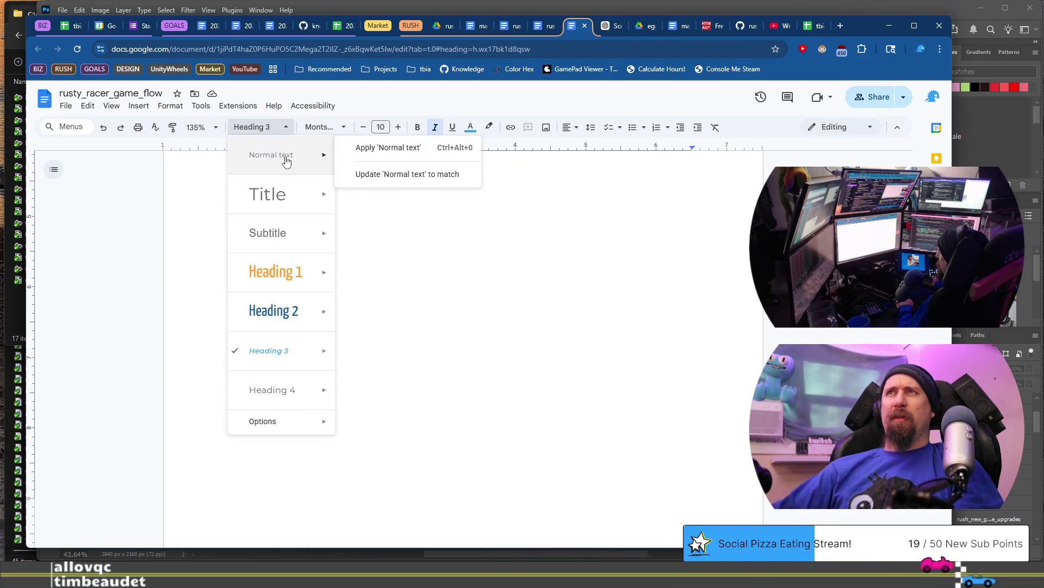
pyautogui.click(286, 159)
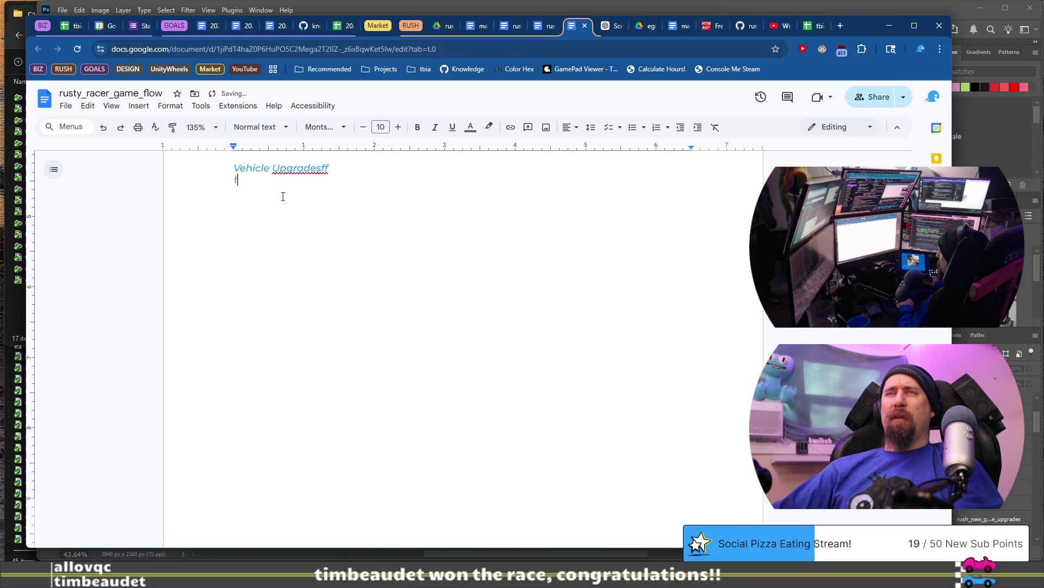
pyautogui.scroll(2, 282, 265)
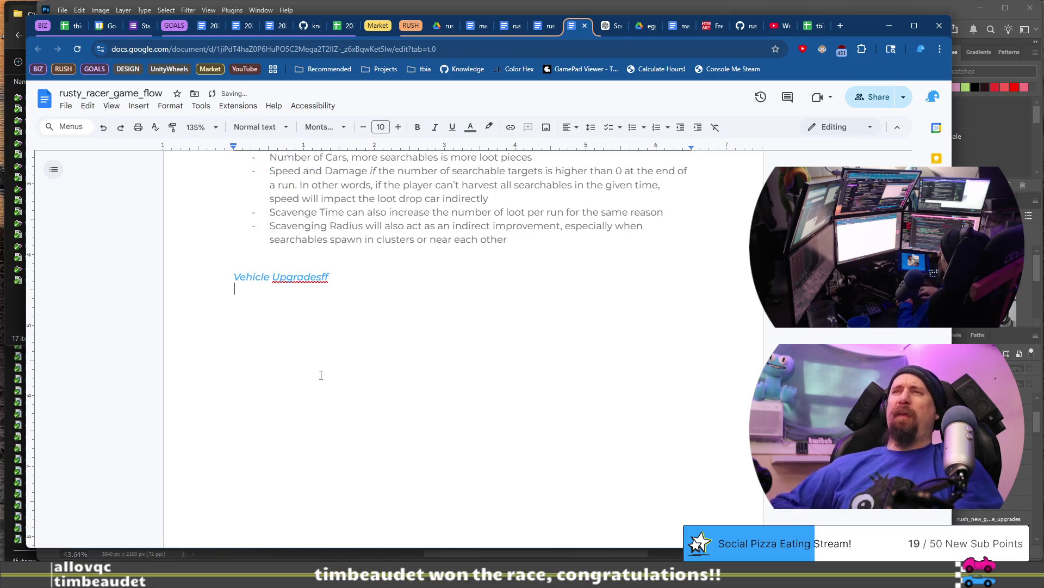
pyautogui.press('Up')
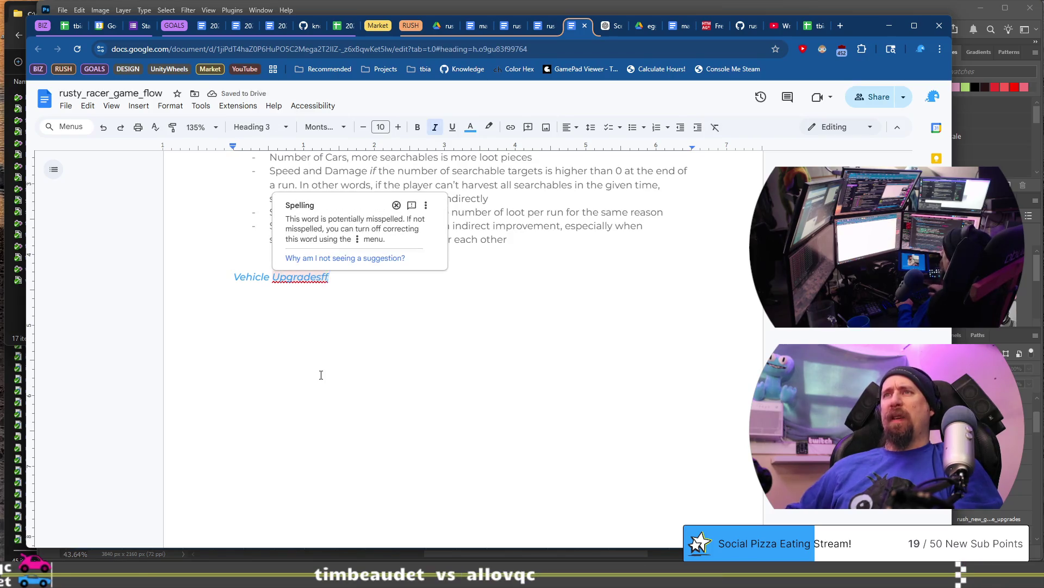
pyautogui.press('BackSpace')
pyautogui.press('BackSpace')
pyautogui.press('Down')
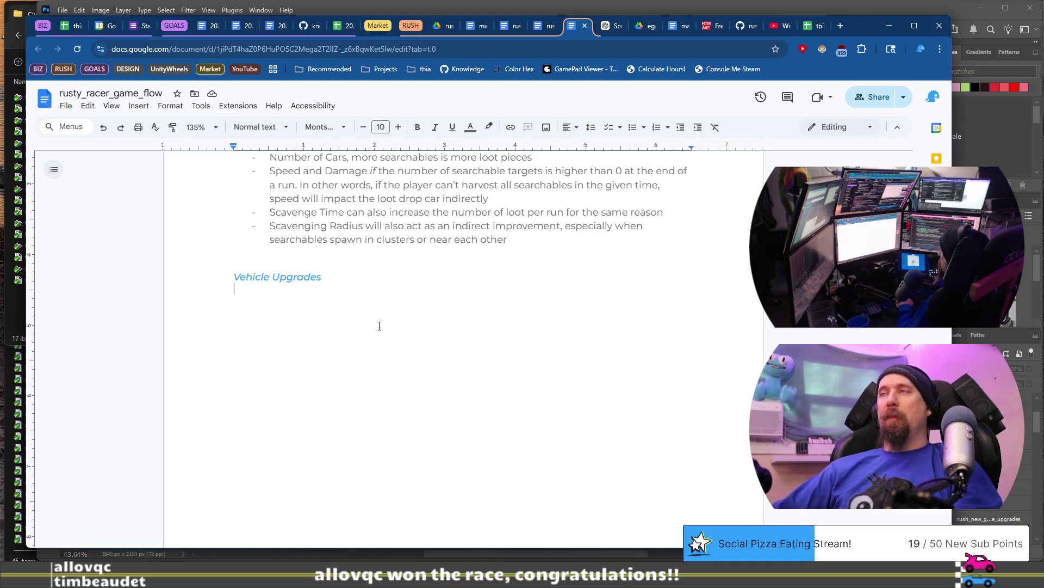
pyautogui.moveTo(865, 32)
pyautogui.mouseDown()
pyautogui.moveTo(866, 404)
pyautogui.moveTo(870, 29)
pyautogui.moveTo(893, 28)
pyautogui.mouseUp()
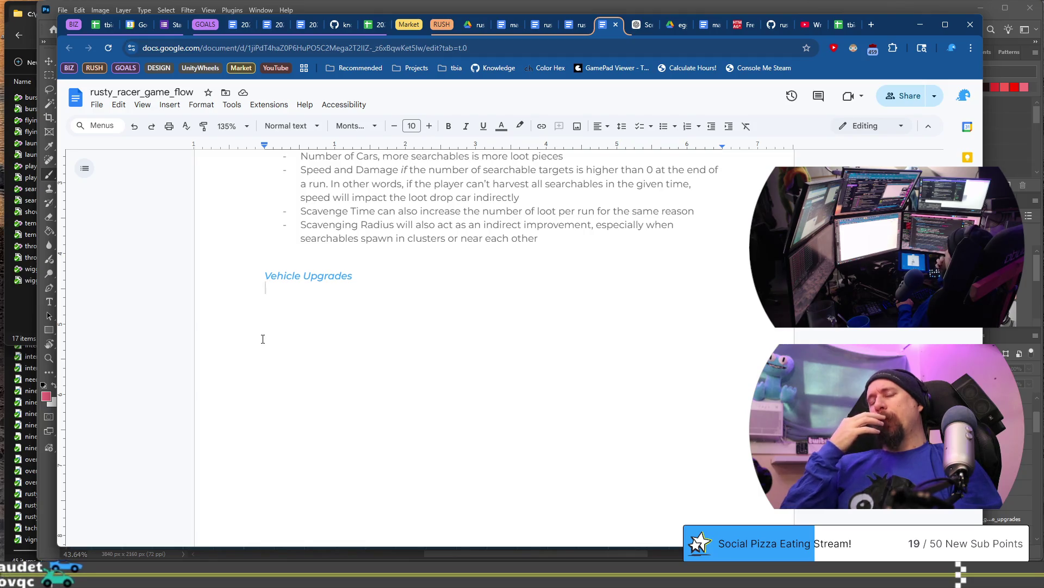
# Step: Write the Vehicle Upgrades paragraph arguing later vehicles should require the prior one fully upgraded
pyautogui.write('Due to some ')
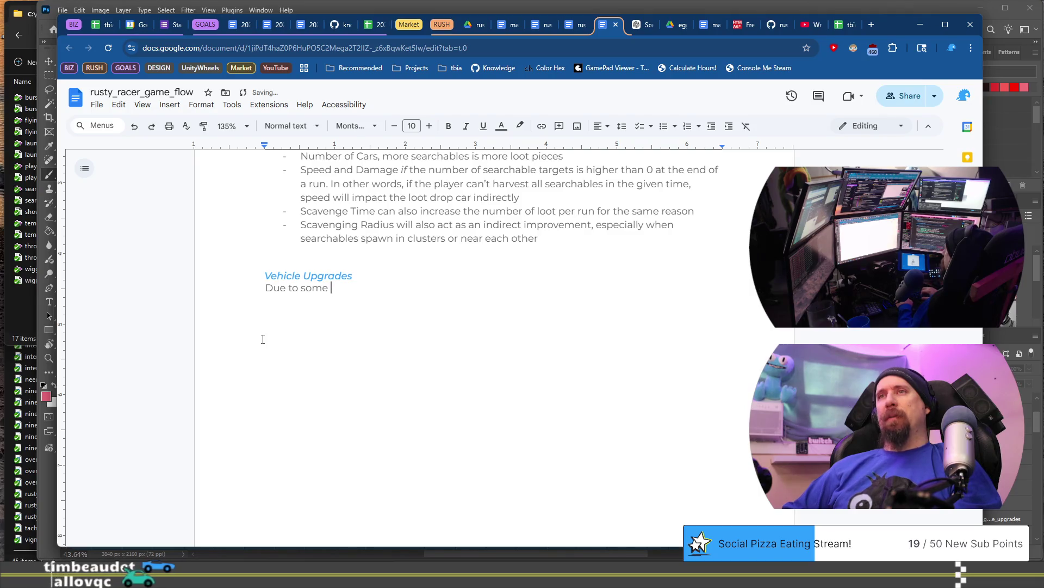
pyautogui.write('choices that I perha')
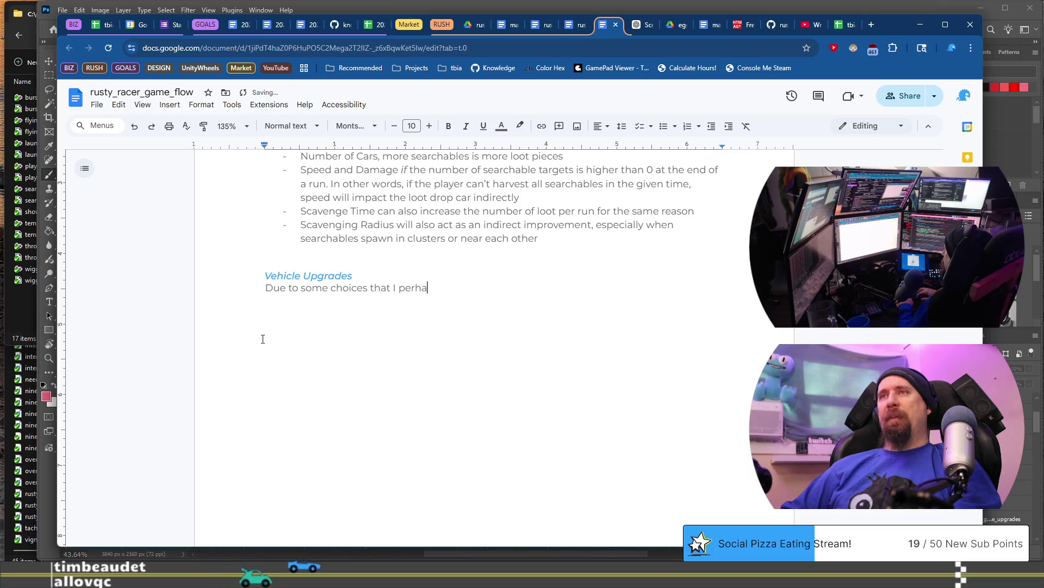
pyautogui.press('BackSpace')
pyautogui.press('BackSpace')
pyautogui.press('BackSpace')
pyautogui.press('BackSpace')
pyautogui.press('BackSpace')
pyautogui.press('BackSpace')
pyautogui.press('BackSpace')
pyautogui.write('would perhaps be')
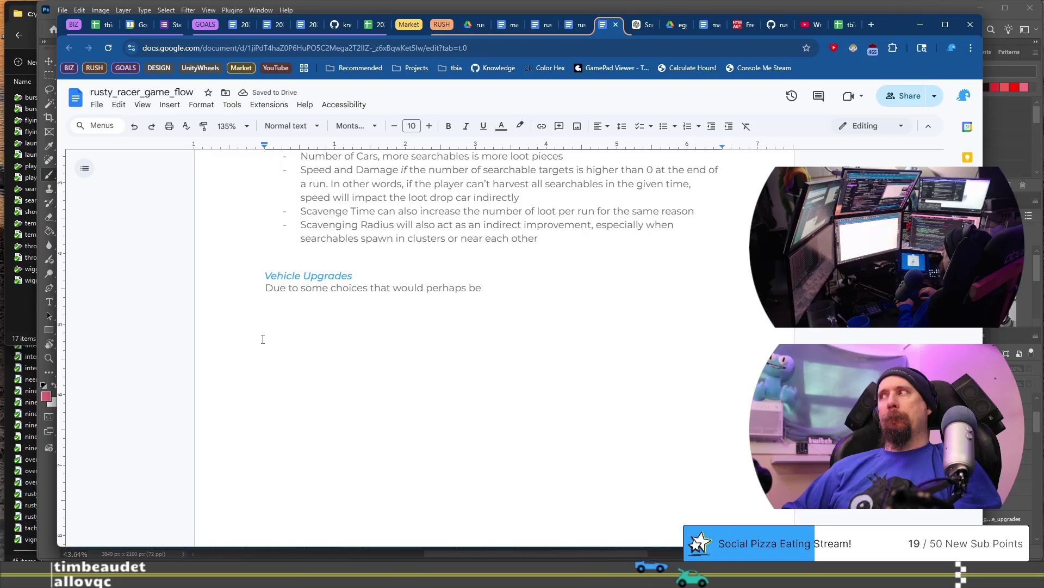
pyautogui.write(' regerts... the f')
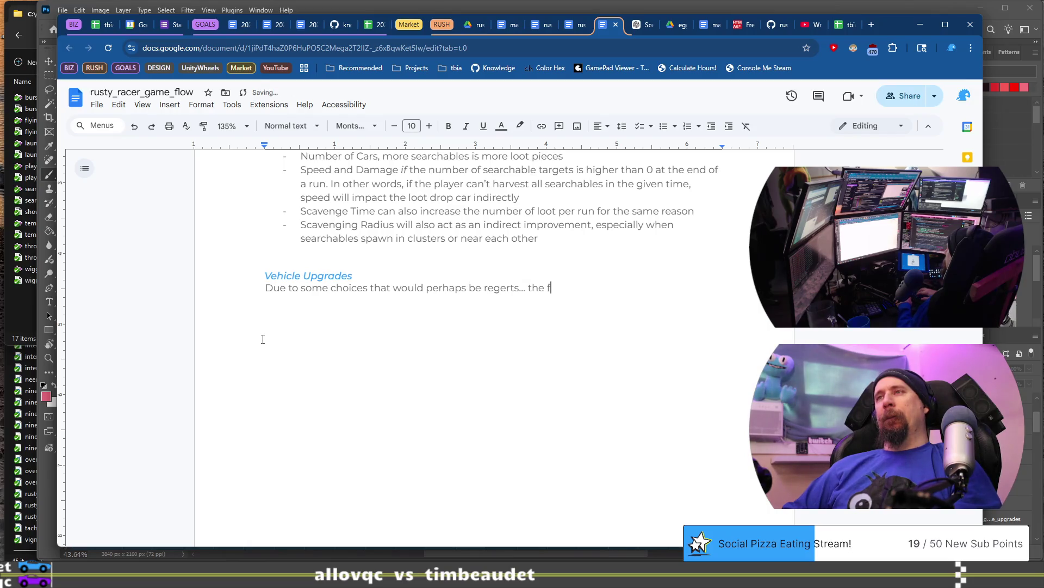
pyautogui.write('urther Player')
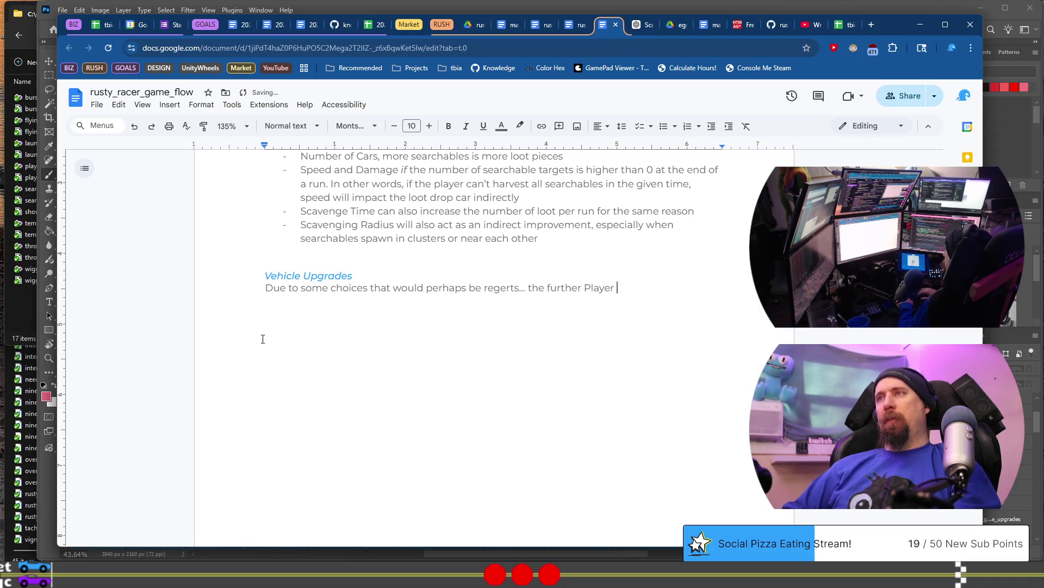
pyautogui.write('i')
pyautogui.write('s (')
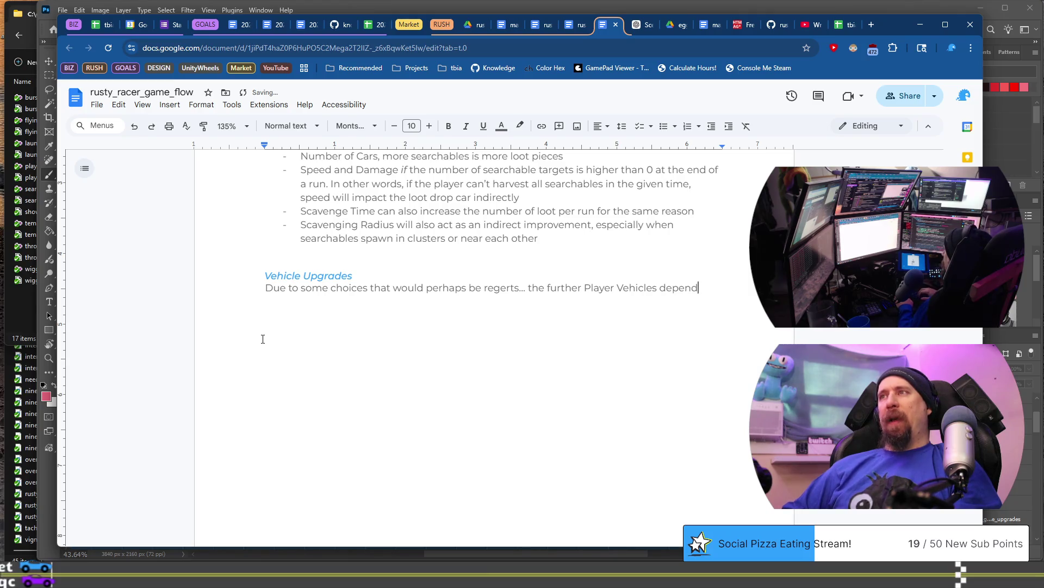
pyautogui.write('prio')
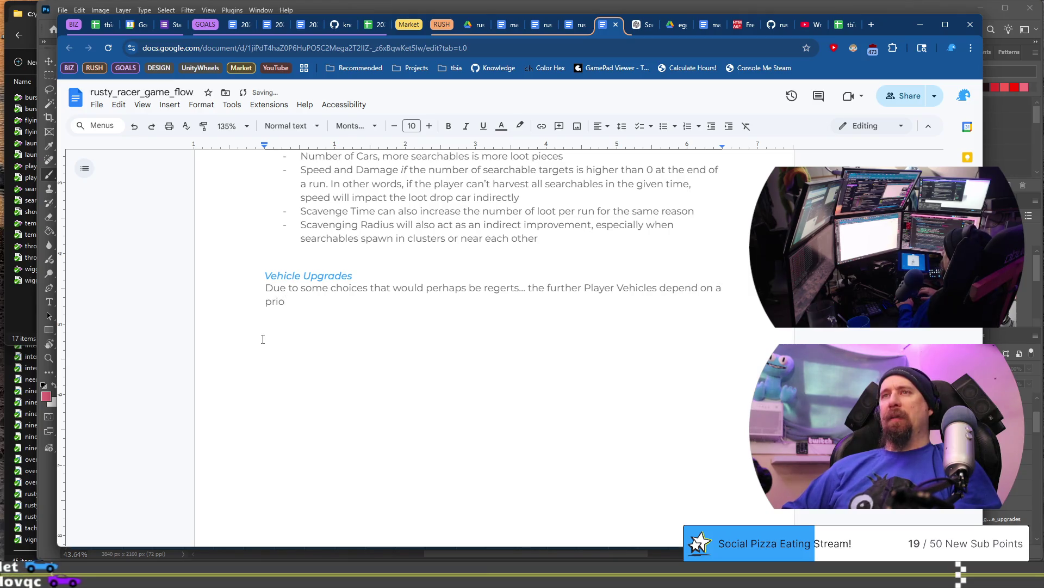
pyautogui.write('r vehicle be')
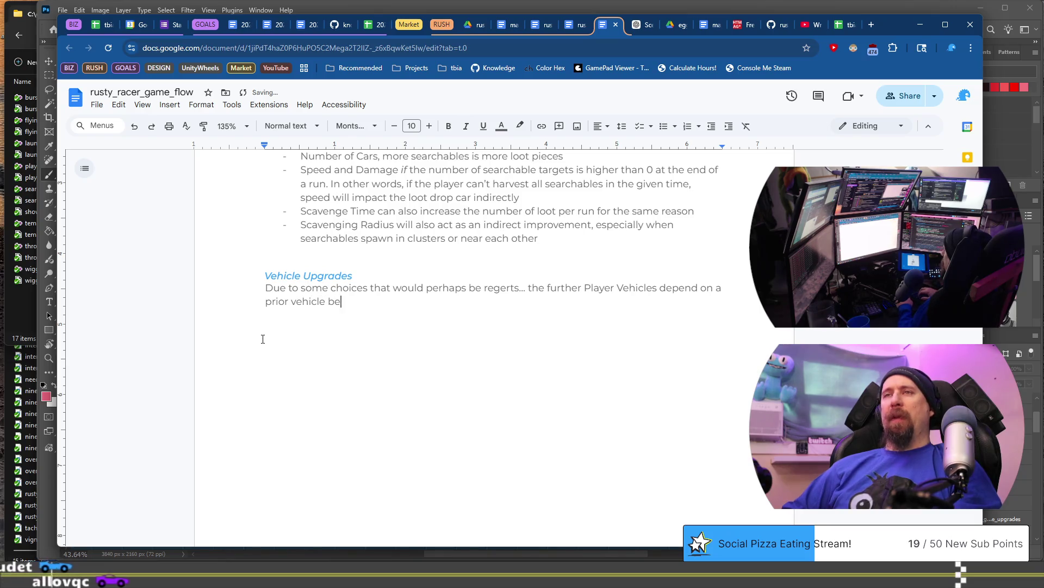
pyautogui.write('ing fully')
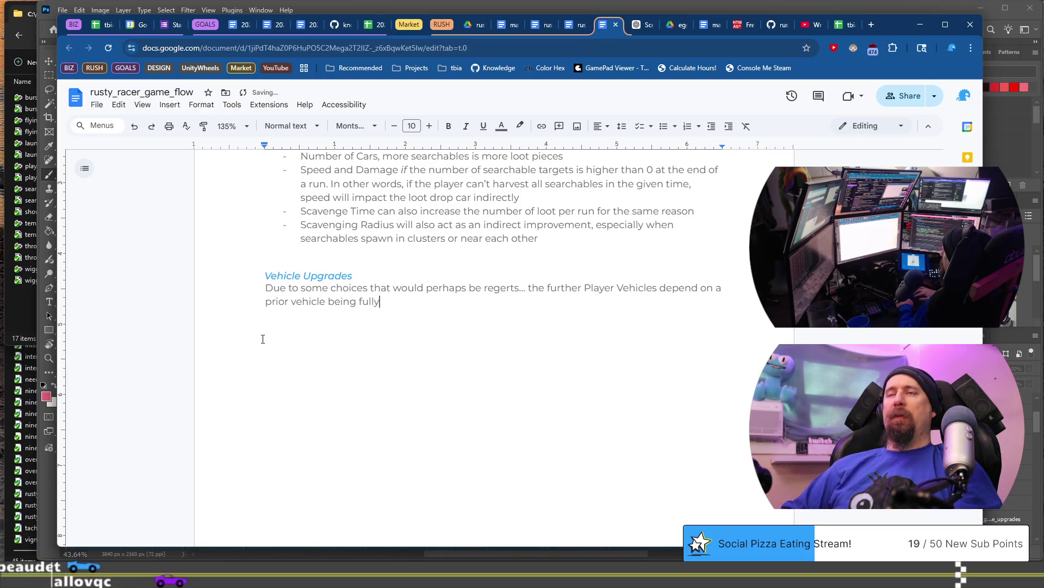
pyautogui.write(' upgrade')
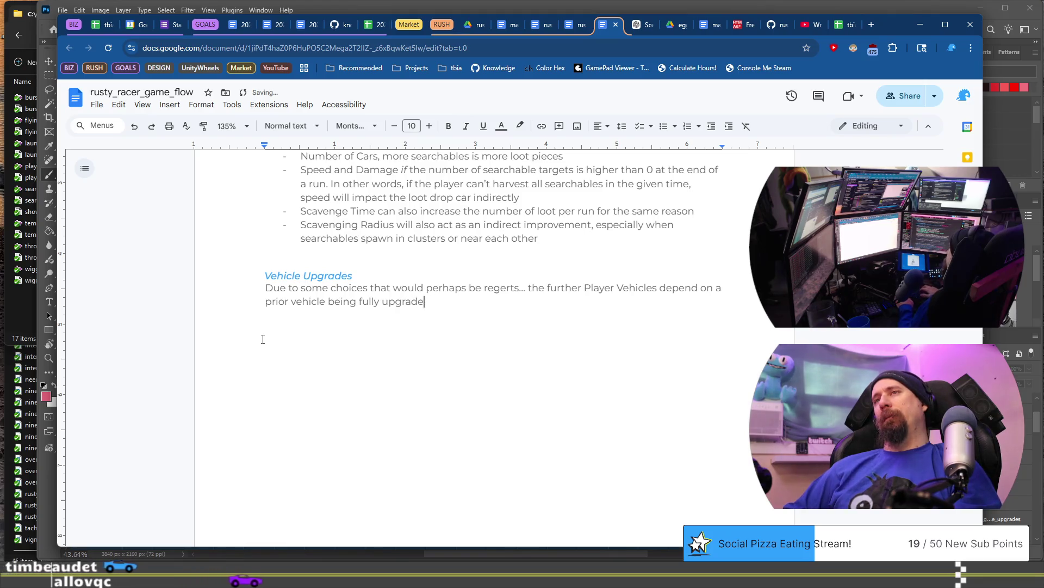
pyautogui.write('d. As in wh')
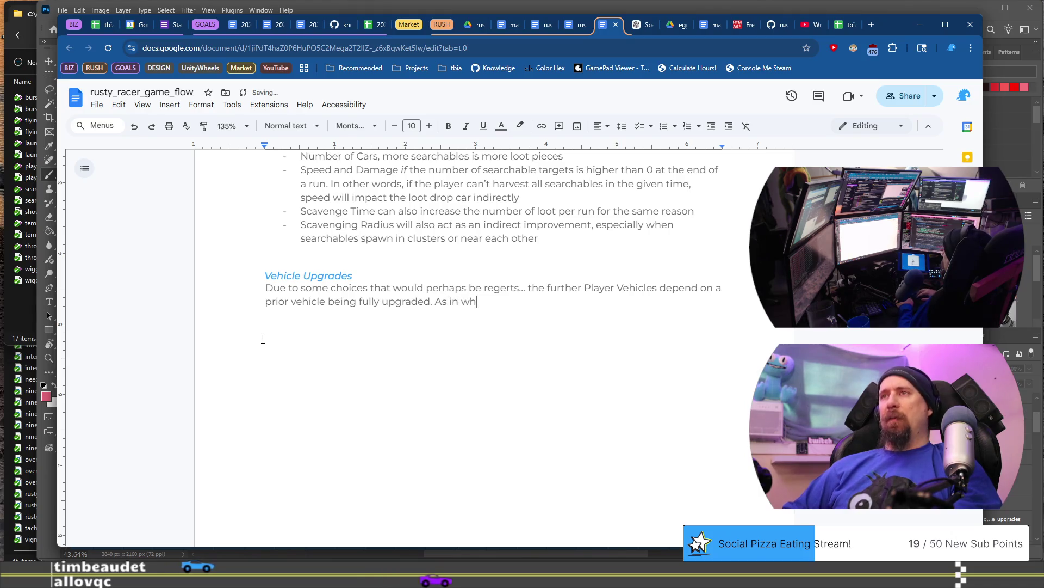
pyautogui.write('en the player ge')
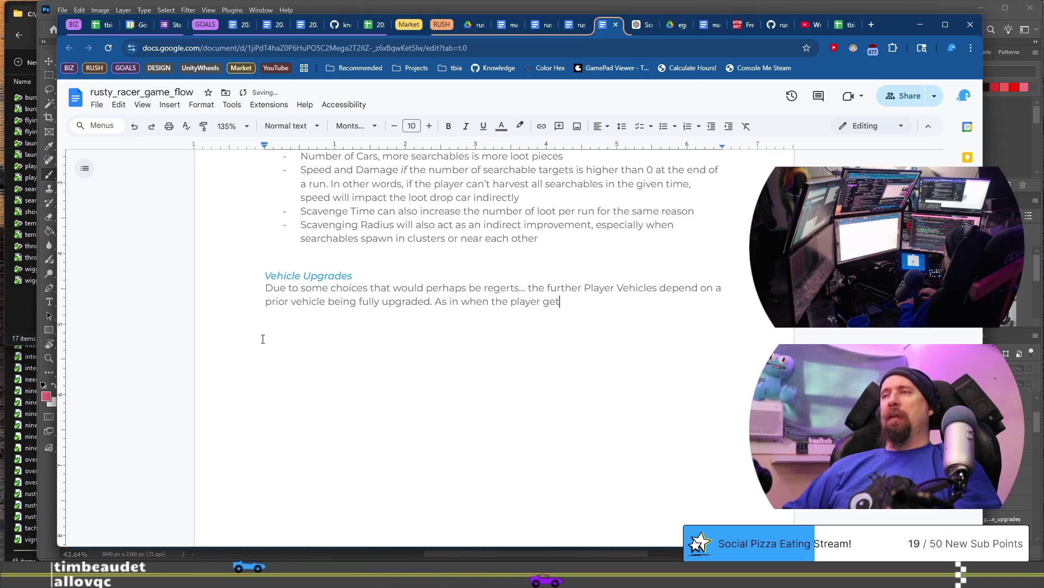
pyautogui.write(' the Bu')
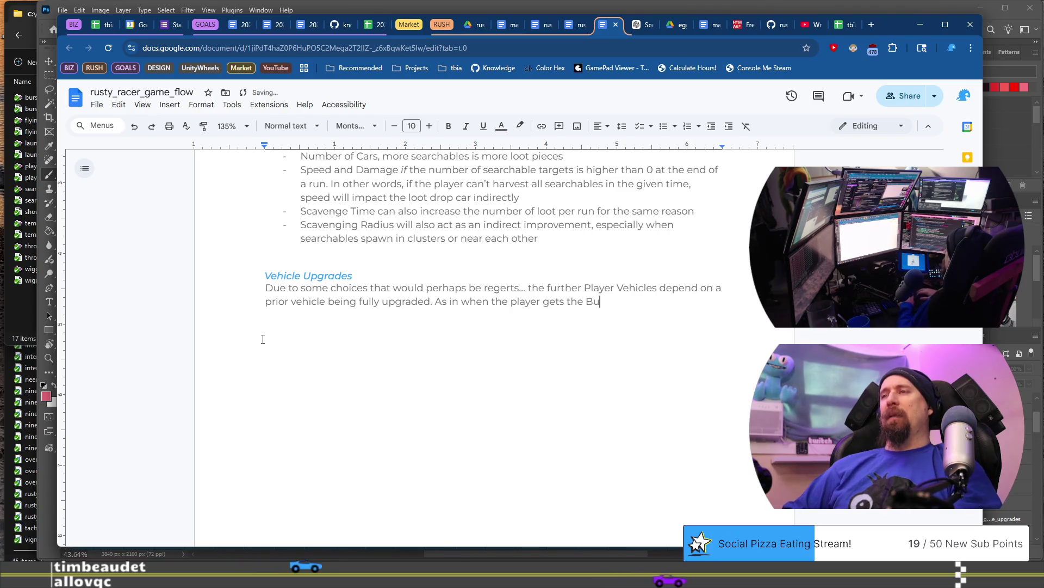
pyautogui.write('gg the')
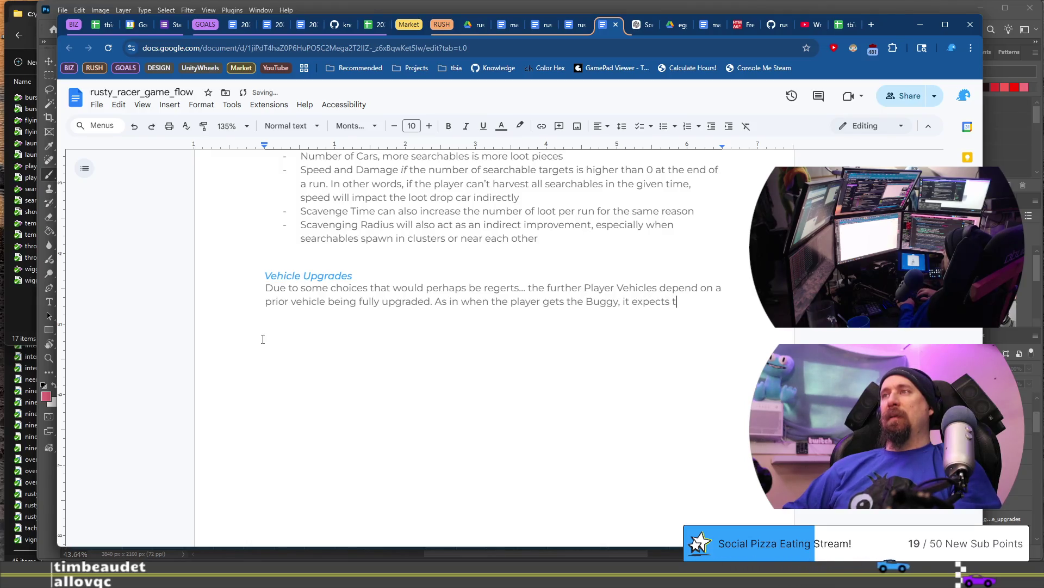
pyautogui.write('Hatc')
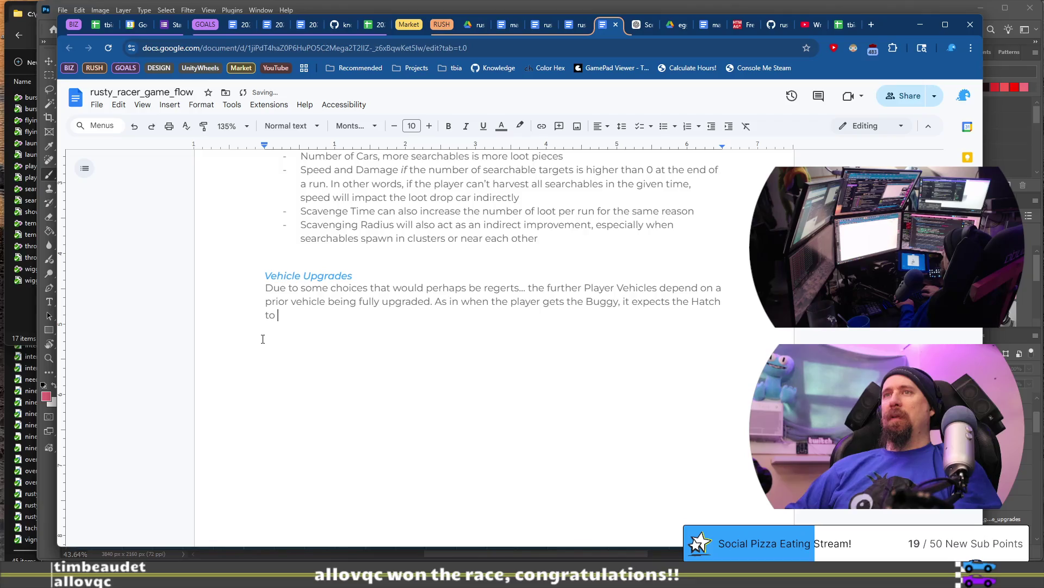
pyautogui.write('hav')
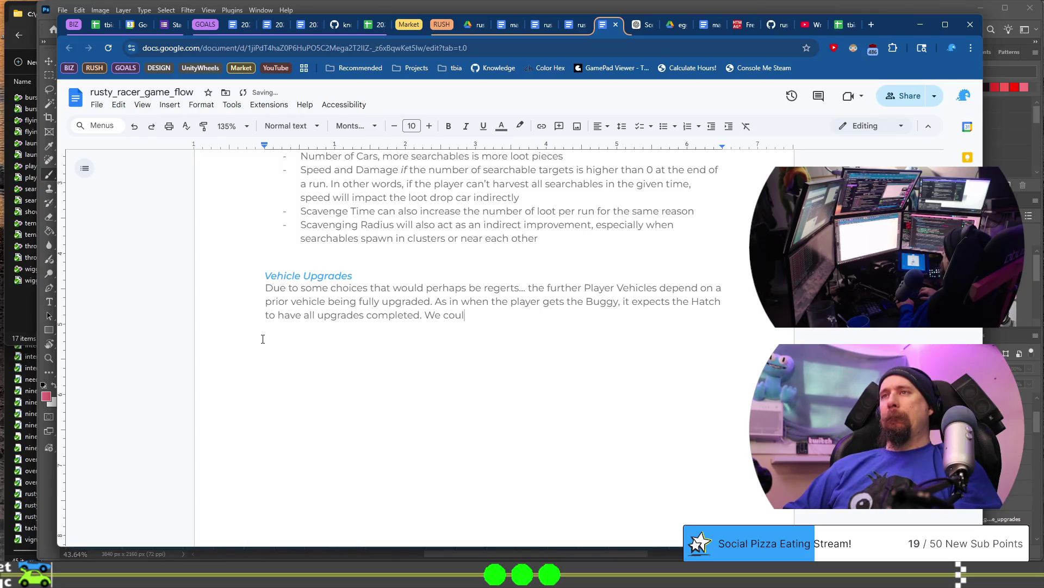
pyautogui.write('d c')
pyautogui.write('hanism that automatically does this..')
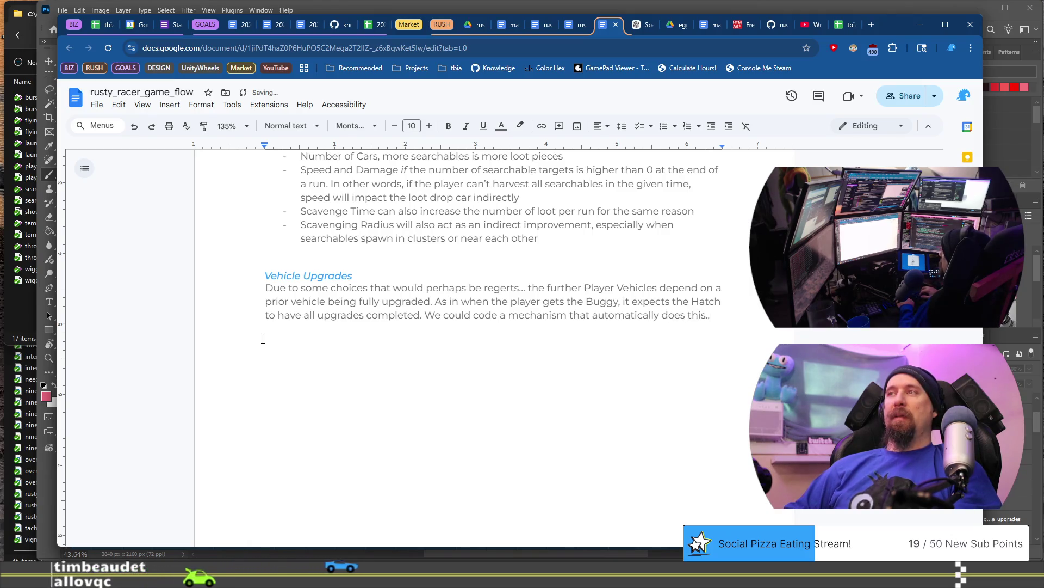
pyautogui.press('BackSpace')
pyautogui.press('BackSpace')
pyautogui.write('behind teh')
pyautogui.press('BackSpace')
pyautogui.press('BackSpace')
pyautogui.write('he scenes,')
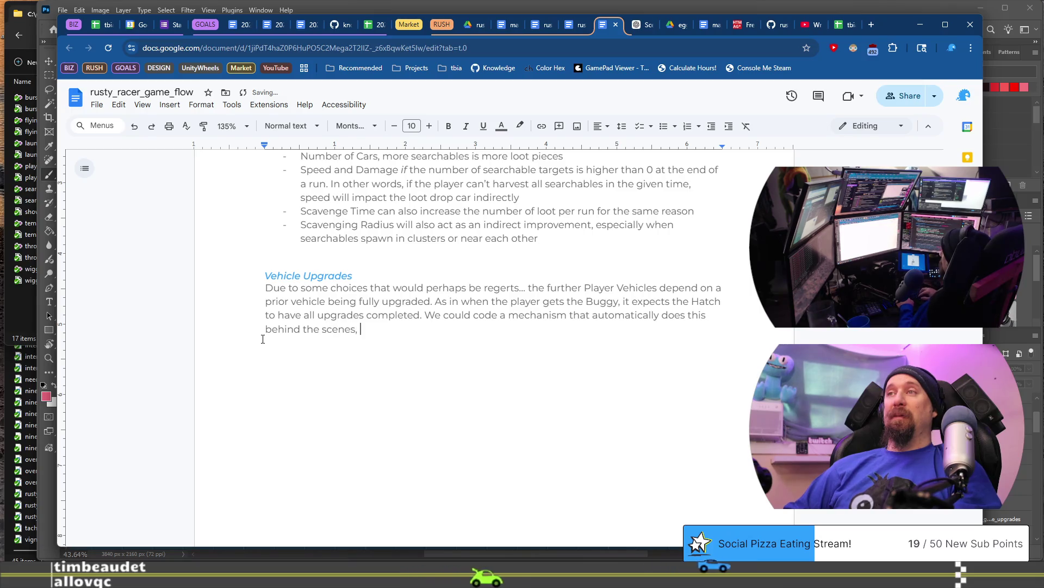
pyautogui.press('BackSpace')
pyautogui.press('BackSpace')
pyautogui.write('? ')
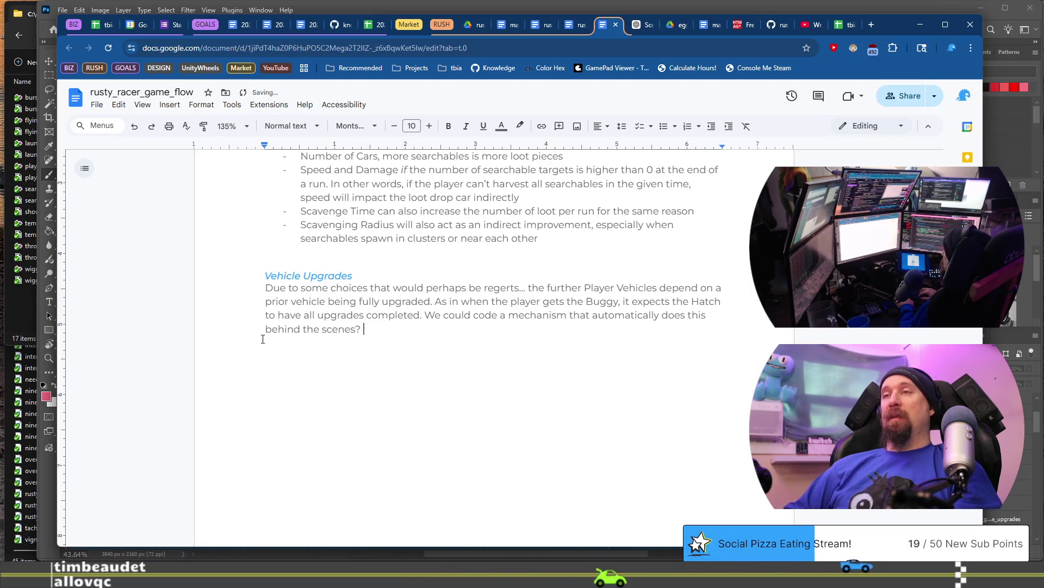
pyautogui.write('Or we should force the')
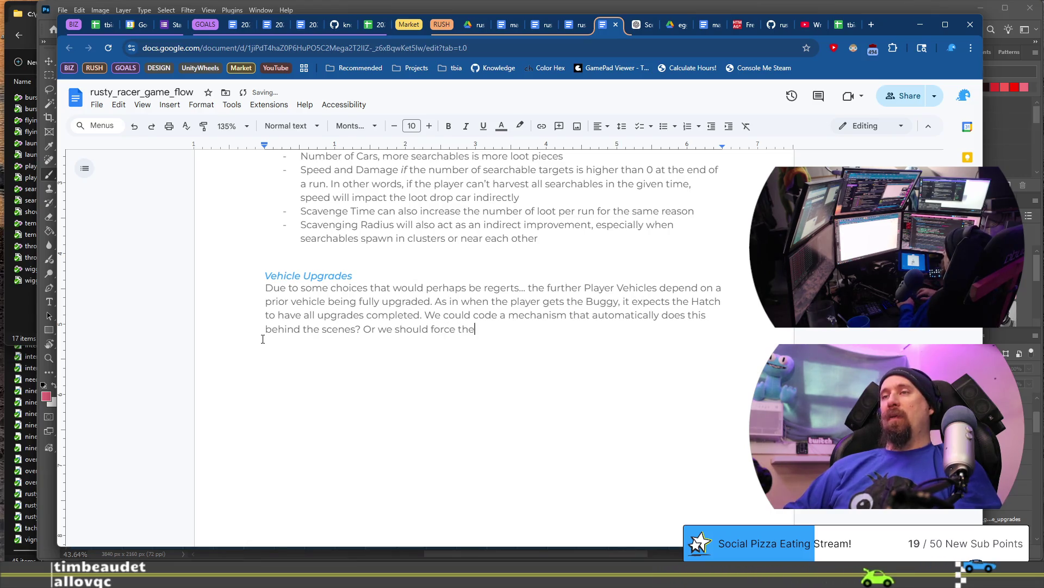
pyautogui.write(' player to buy all upgrades before they')
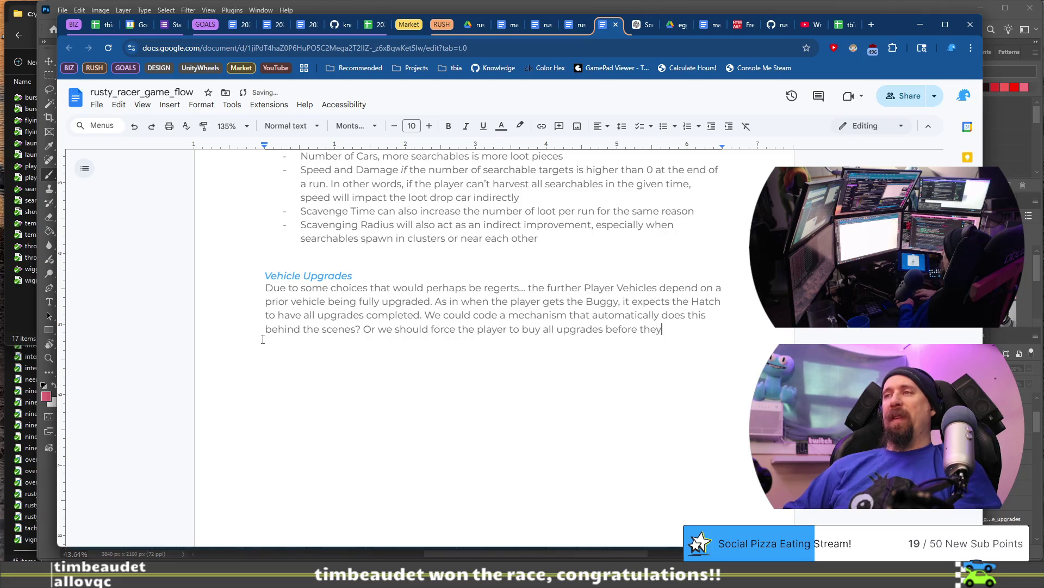
pyautogui.write(' can')
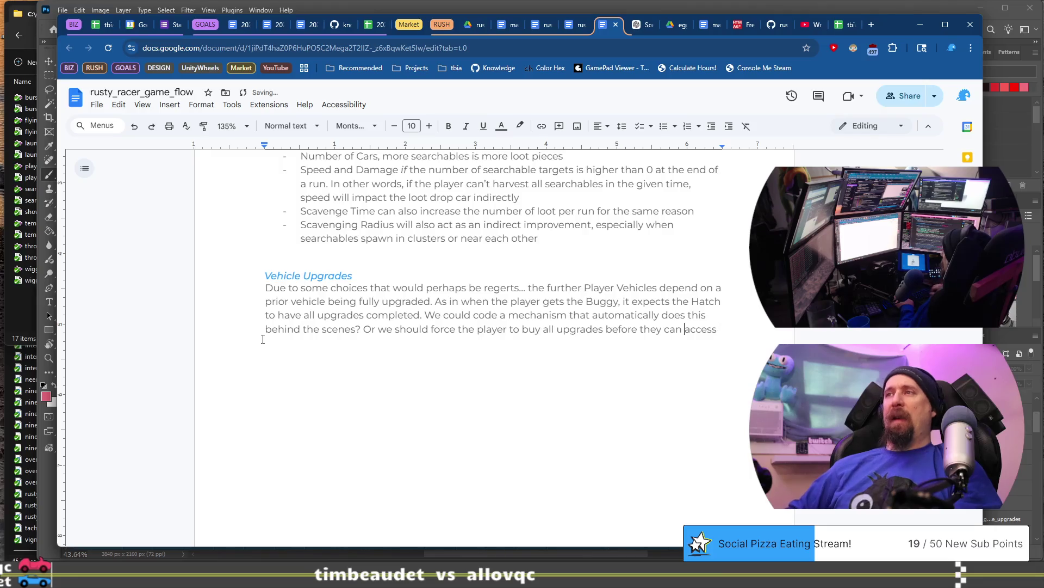
pyautogui.write('actually_ unl')
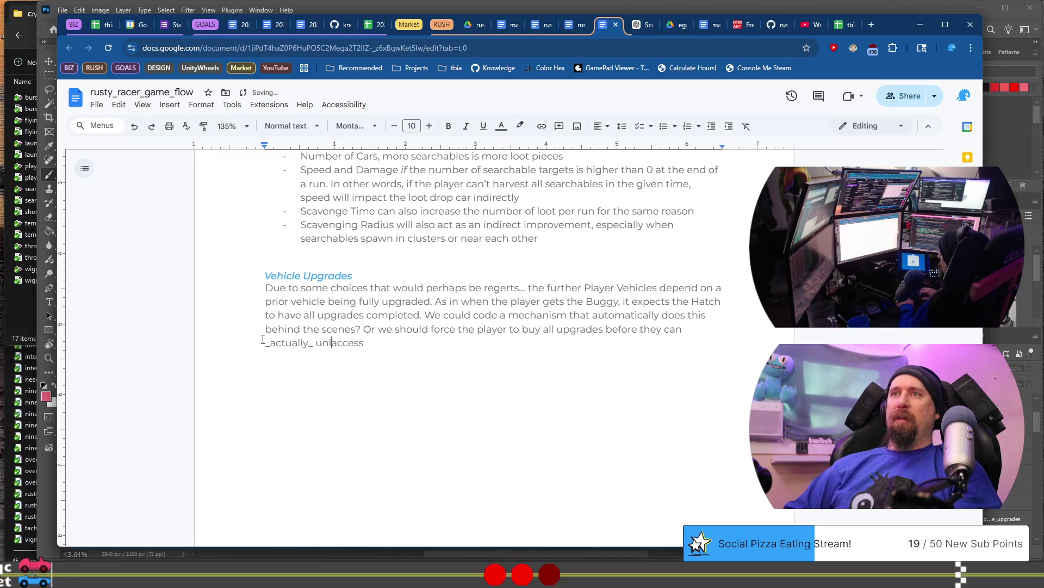
# Step: Remove the stray letter before 'access' and end the paragraph with 'to the car.'
pyautogui.press('BackSpace')
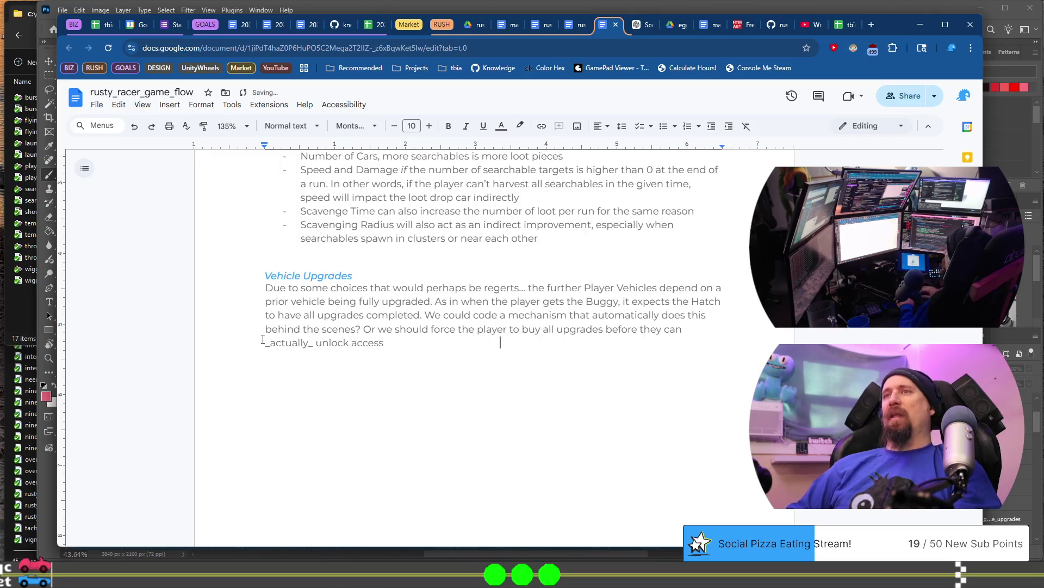
pyautogui.scroll(-5, 262, 338)
pyautogui.scroll(2, 262, 338)
pyautogui.write('to the car.')
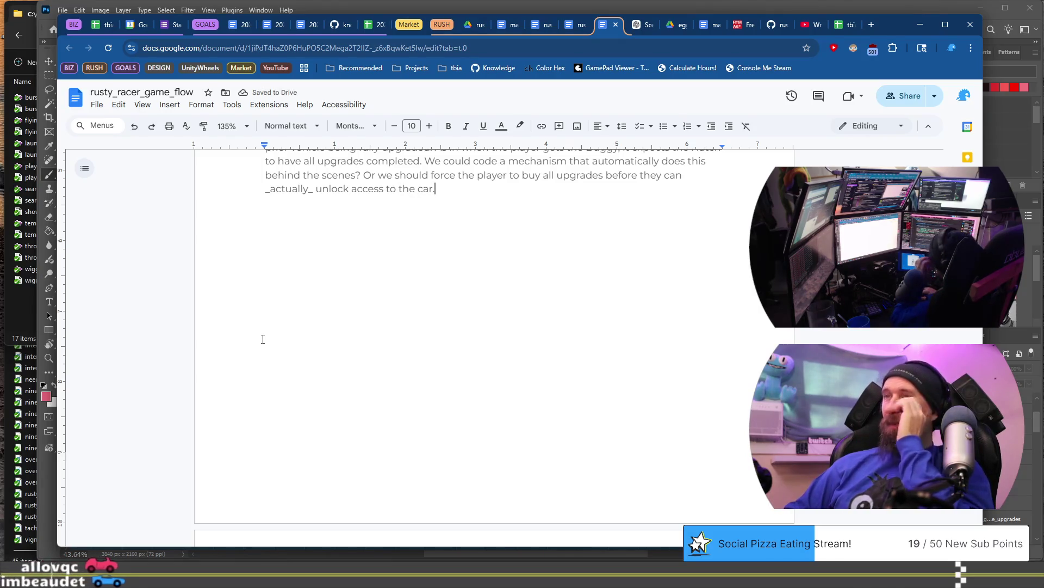
# Step: Start a new paragraph: 'That would mean buying the 5th upgrade for…' jumping directly into a car
pyautogui.write('This would mean buy')
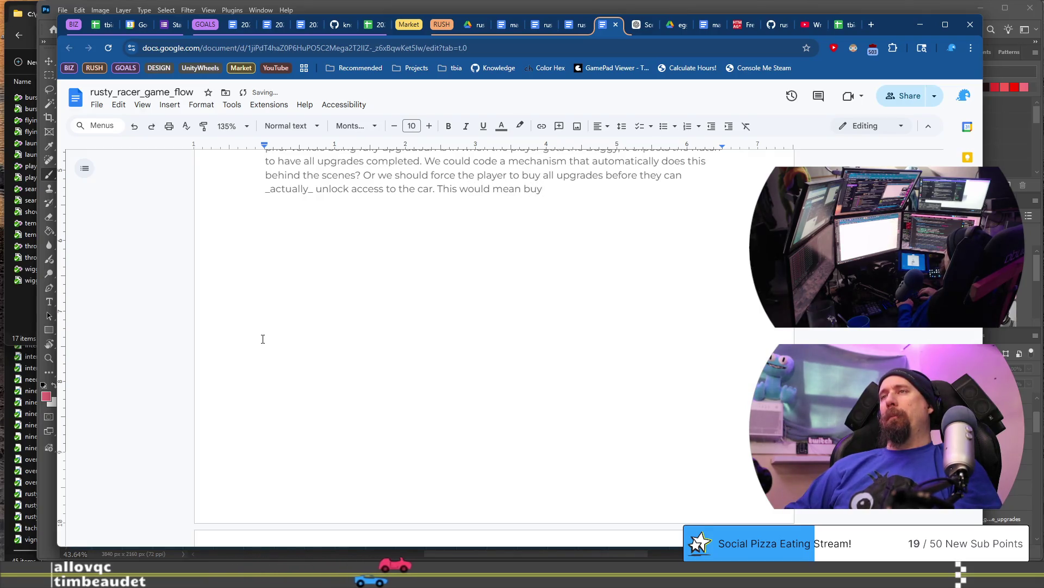
pyautogui.hotkey('ctrl', 'Left')
pyautogui.hotkey('ctrl', 'Left')
pyautogui.hotkey('ctrl', 'Left')
pyautogui.press('Return')
pyautogui.press('Return')
pyautogui.hotkey('ctrl', 'shift', 'Right')
pyautogui.write('That')
pyautogui.press('End')
pyautogui.write('ing the ')
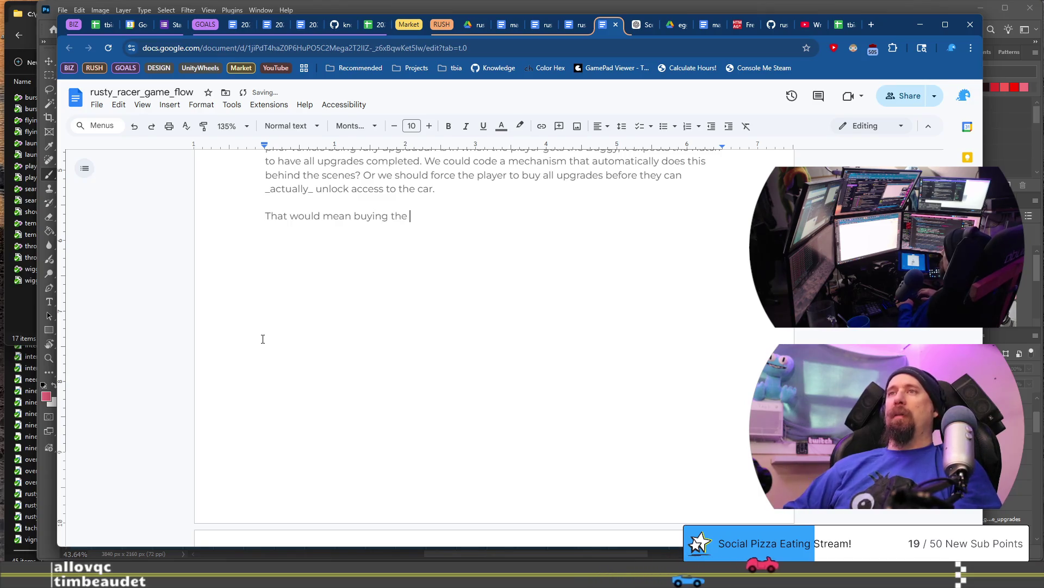
pyautogui.write('5th upgrade')
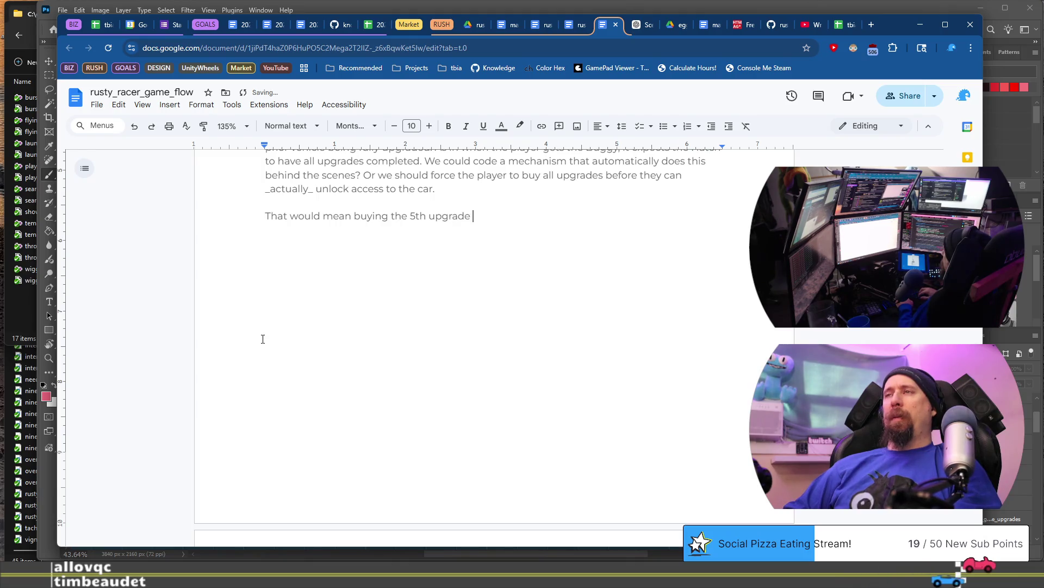
pyautogui.write('for Buggy has a potent')
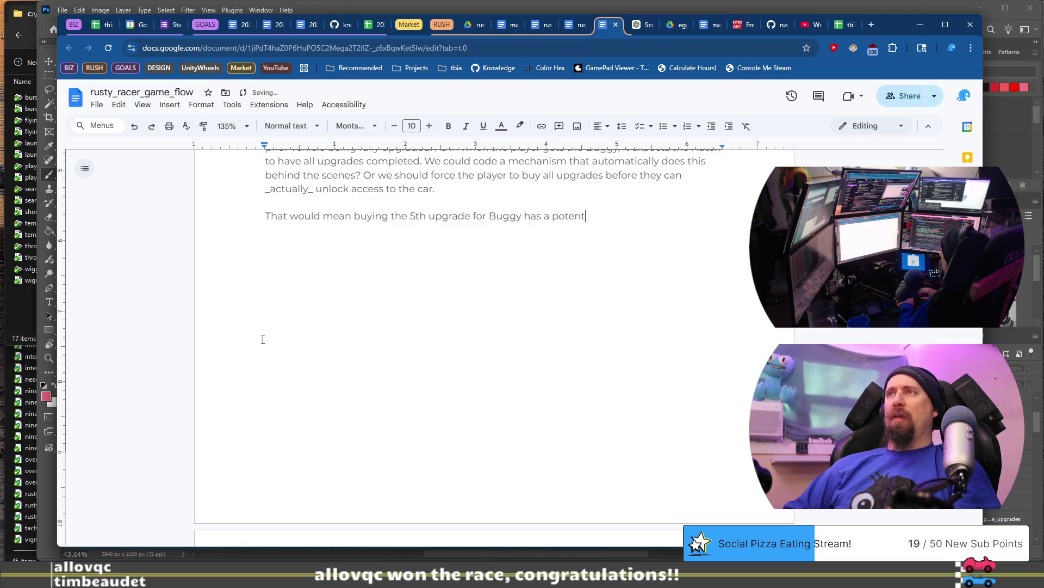
pyautogui.write('ial to jump directly into a')
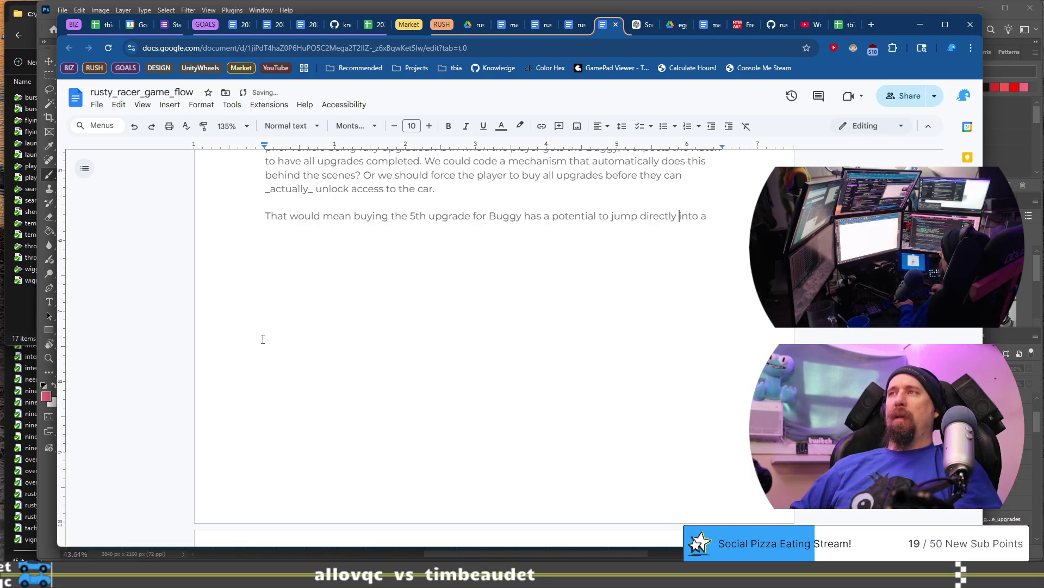
pyautogui.hotkey('ctrl', 'Left')
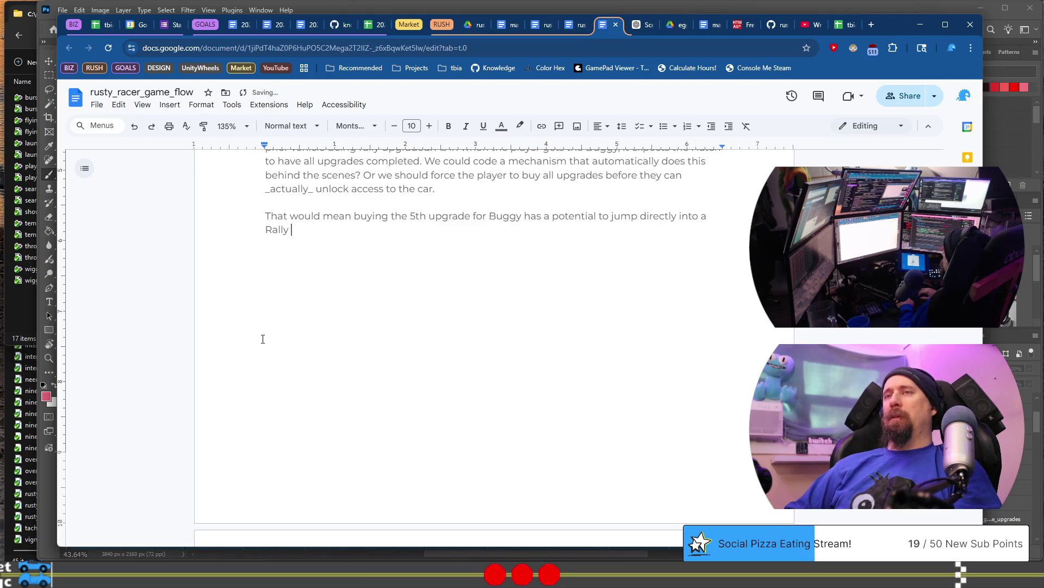
pyautogui.write('car ')
pyautogui.write('(')
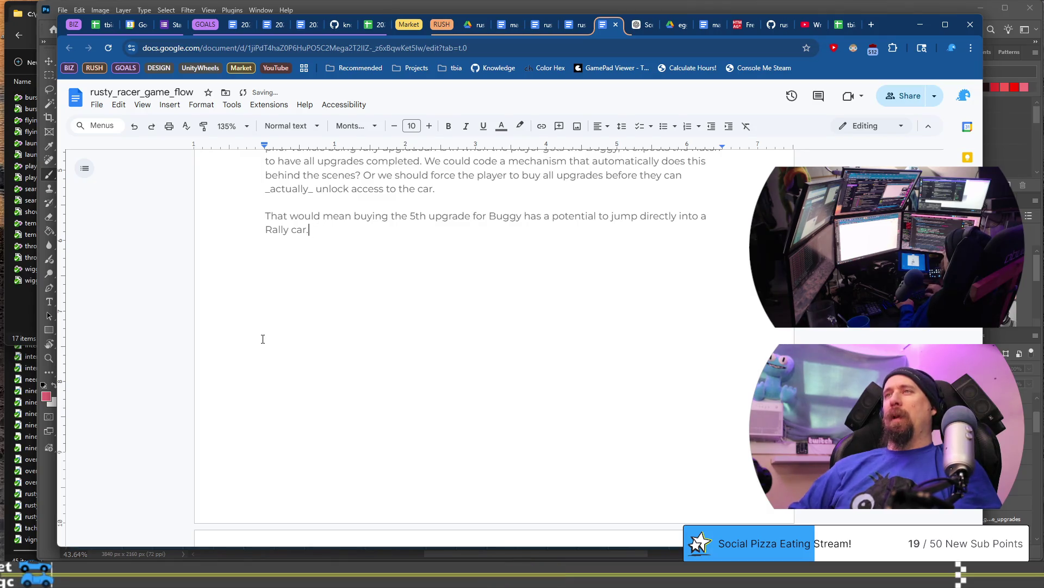
# Step: Change Buggy to Hatch, Rally car to Buggy, and 'a' to 'the', tidying the final period
pyautogui.hotkey('ctrl', 'Right')
pyautogui.hotkey('ctrl', 'shift', 'Right')
pyautogui.write('Hatch')
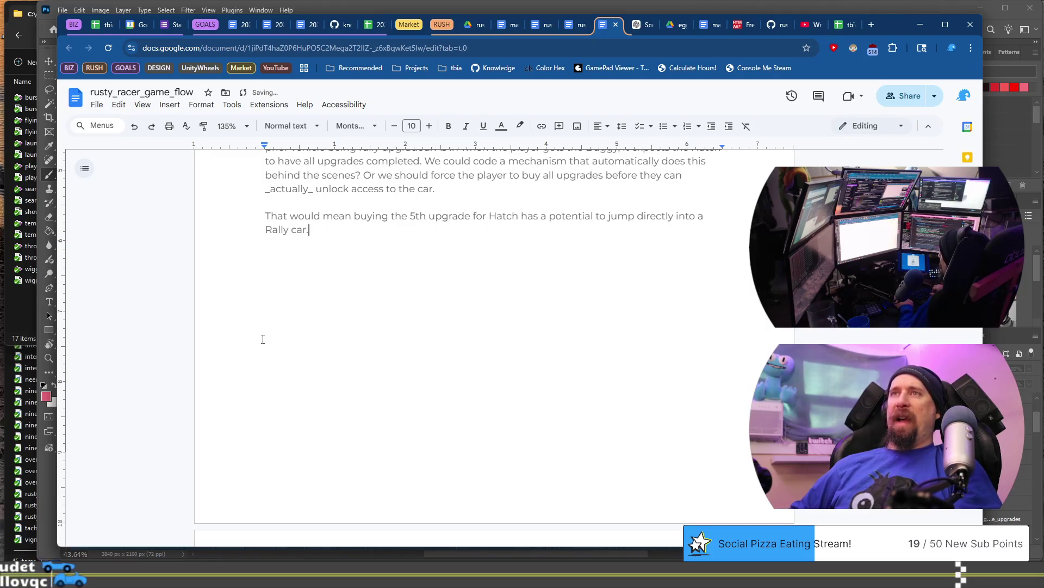
pyautogui.press('Down')
pyautogui.press('Home')
pyautogui.hotkey('ctrl', 'shift', 'Right')
pyautogui.write('Buggy')
pyautogui.press('End')
pyautogui.press('BackSpace')
pyautogui.press('BackSpace')
pyautogui.press('BackSpace')
pyautogui.write('.')
pyautogui.press('Home')
pyautogui.press('Left')
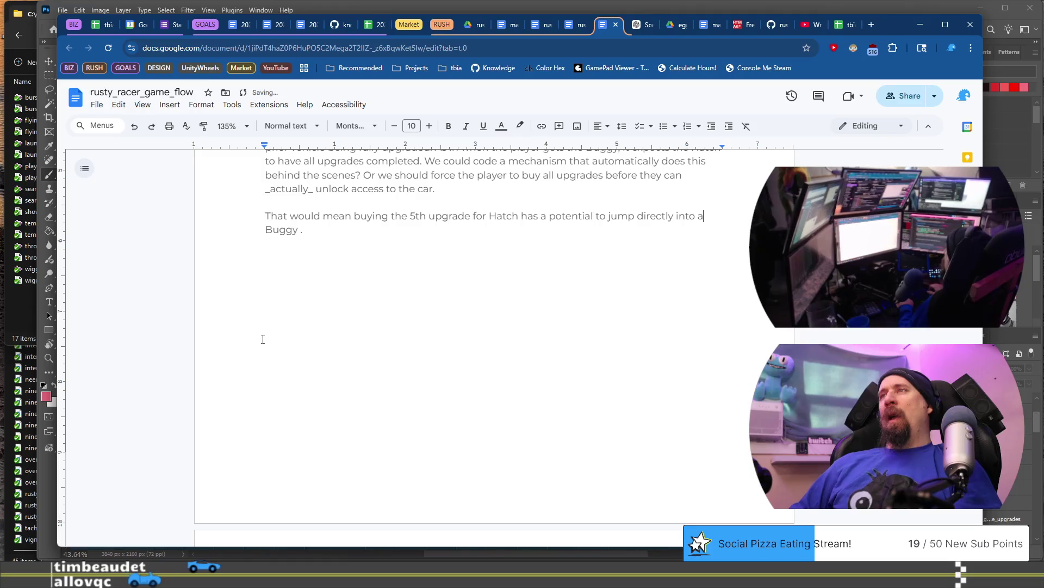
pyautogui.press('BackSpace')
pyautogui.write('the')
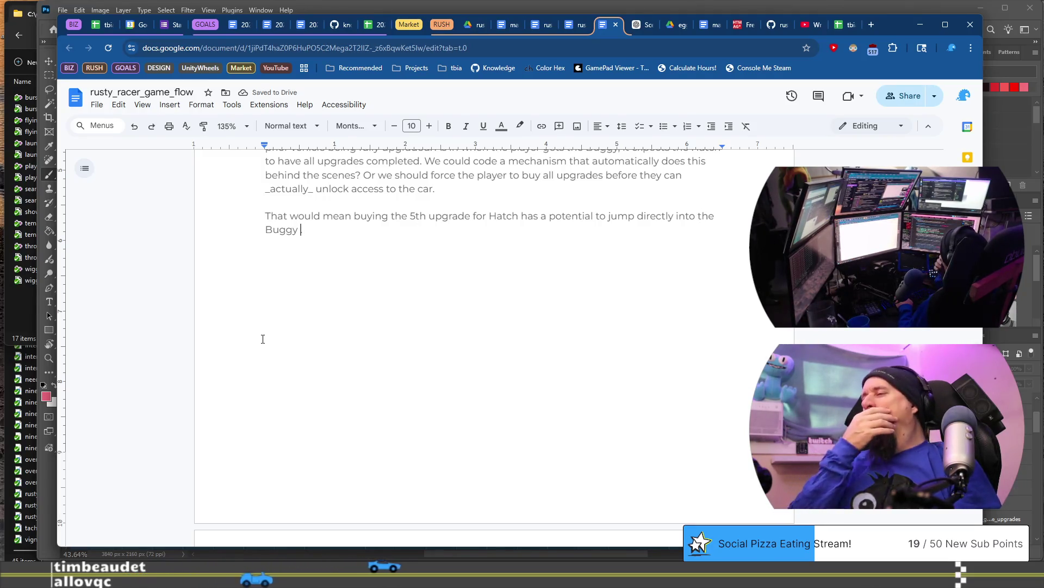
pyautogui.press('BackSpace')
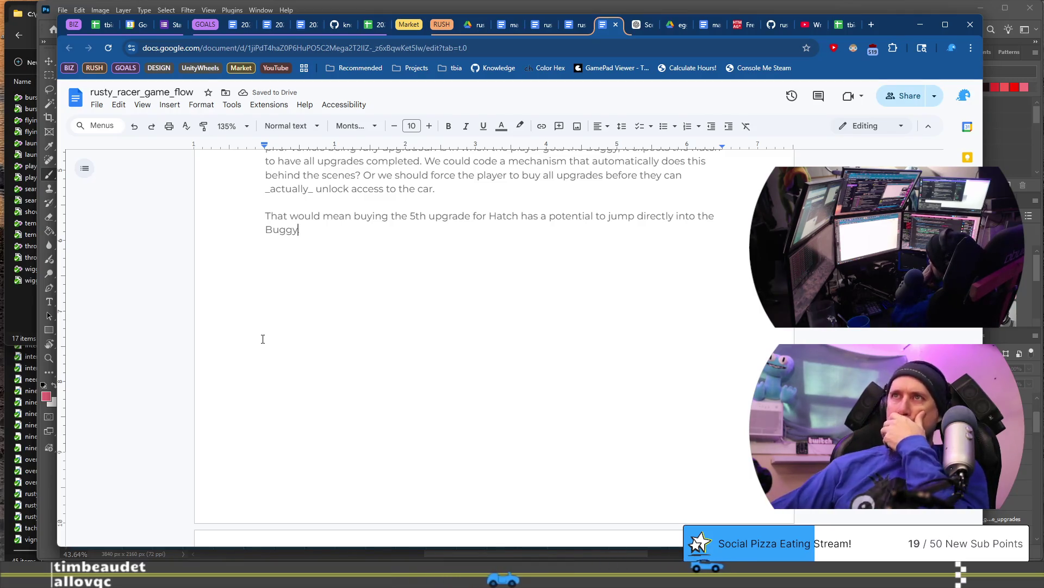
pyautogui.scroll(3, 263, 339)
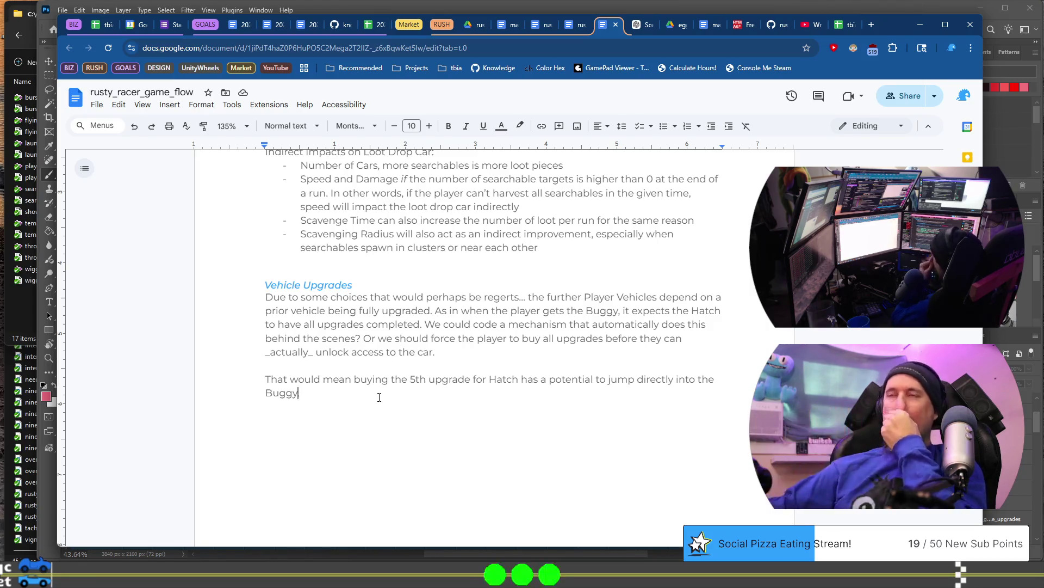
# Step: Scroll back from the Charms section to the demo checklist with the jax_minion_3 and spitfire_jax items
pyautogui.scroll(10, 379, 397)
pyautogui.scroll(-20, 379, 397)
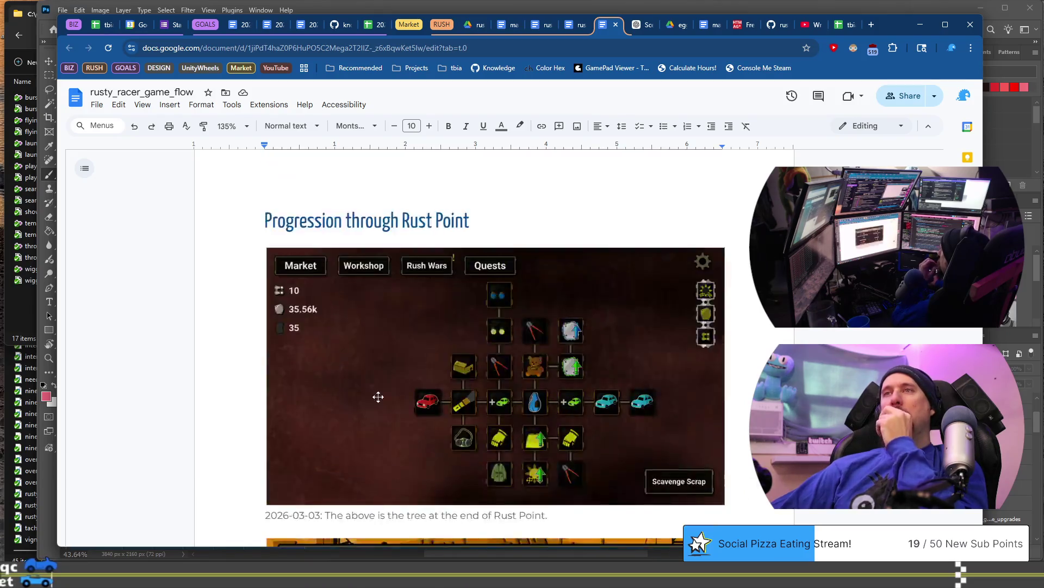
pyautogui.scroll(4, 379, 397)
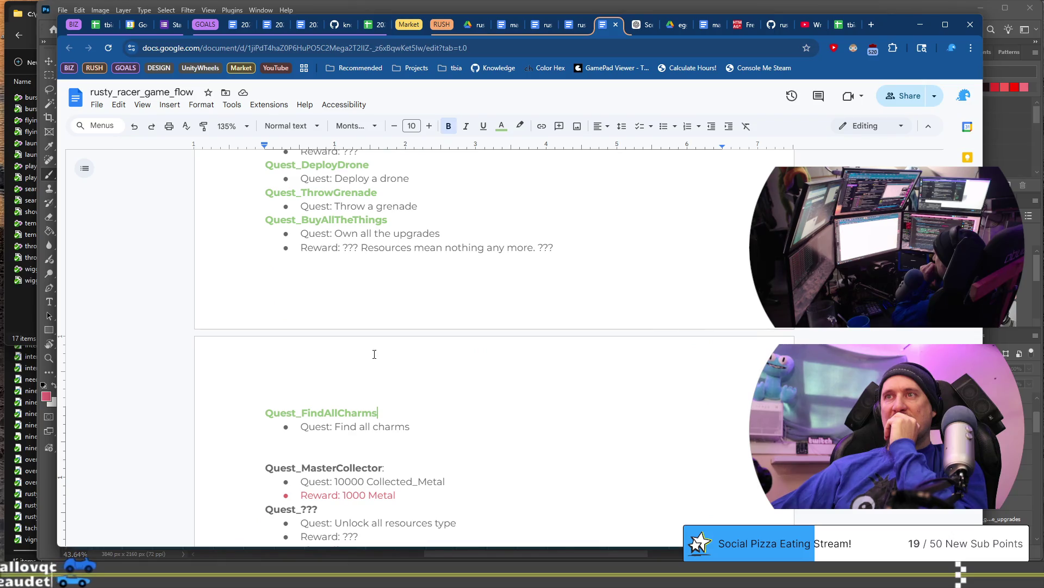
pyautogui.scroll(8, 385, 438)
pyautogui.scroll(-10, 384, 438)
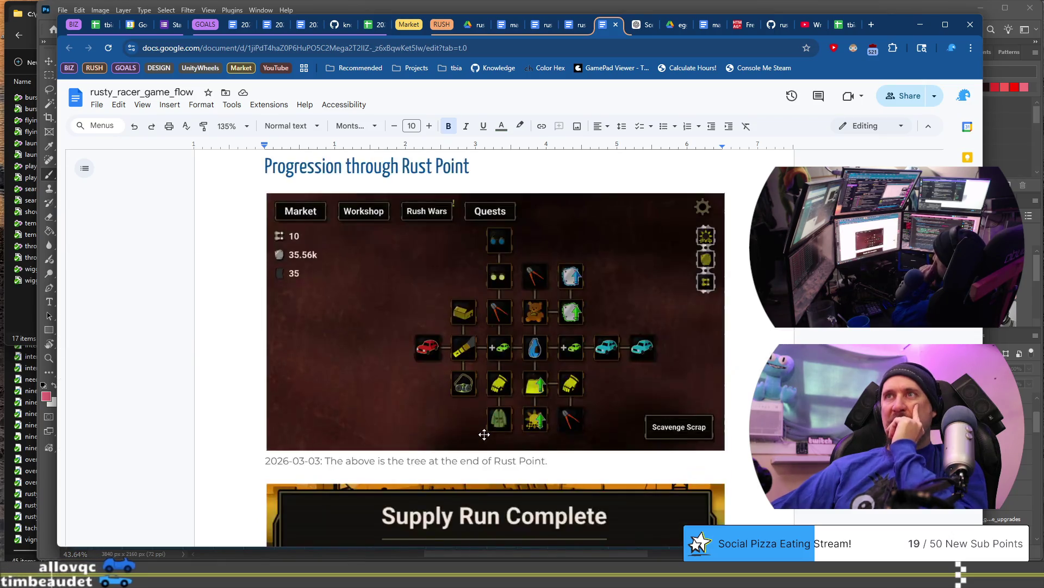
pyautogui.scroll(-6, 485, 433)
pyautogui.scroll(-5, 484, 433)
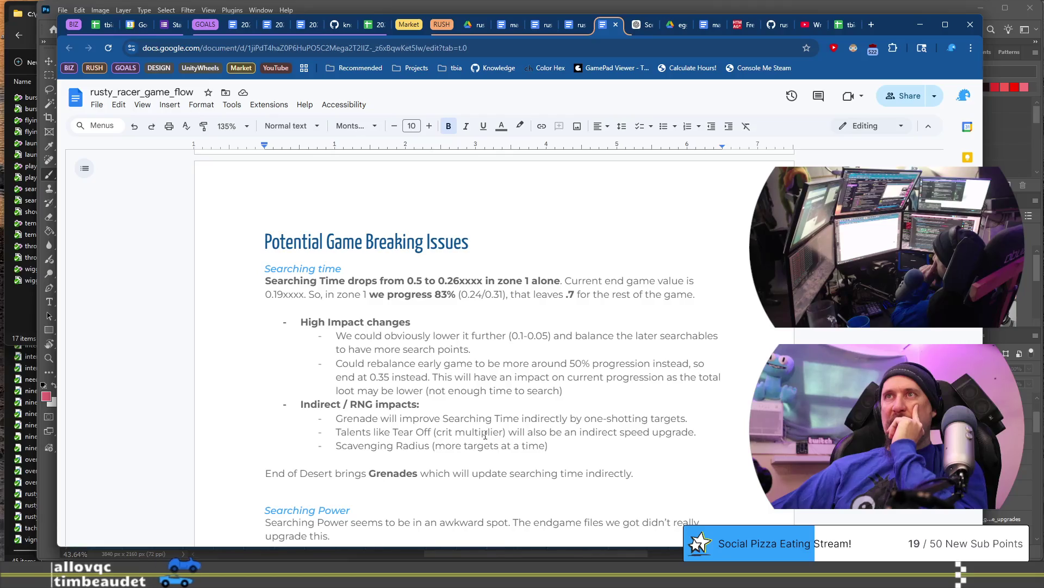
pyautogui.scroll(-5, 485, 435)
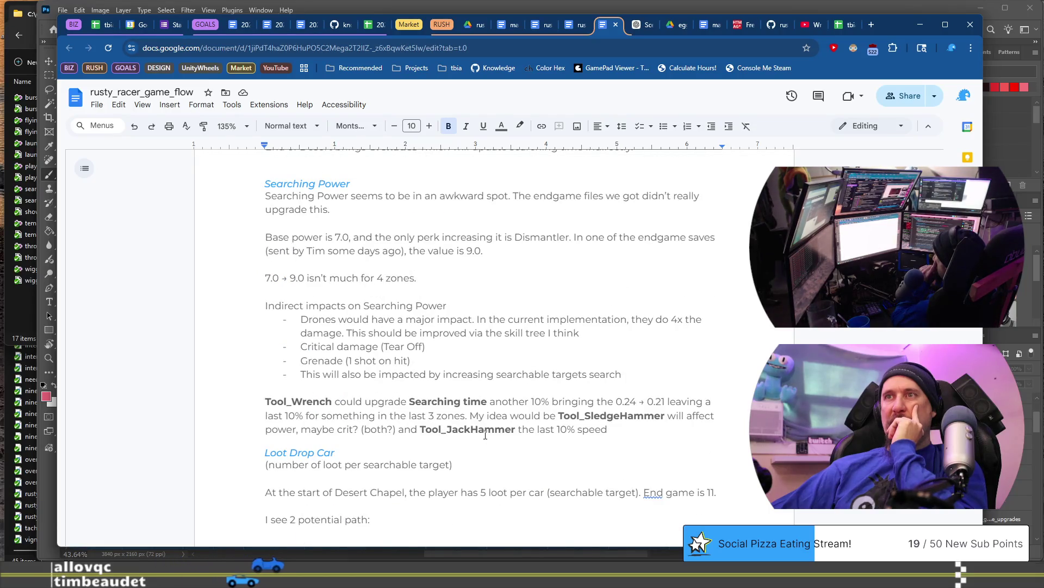
pyautogui.scroll(-14, 485, 435)
pyautogui.scroll(-15, 485, 435)
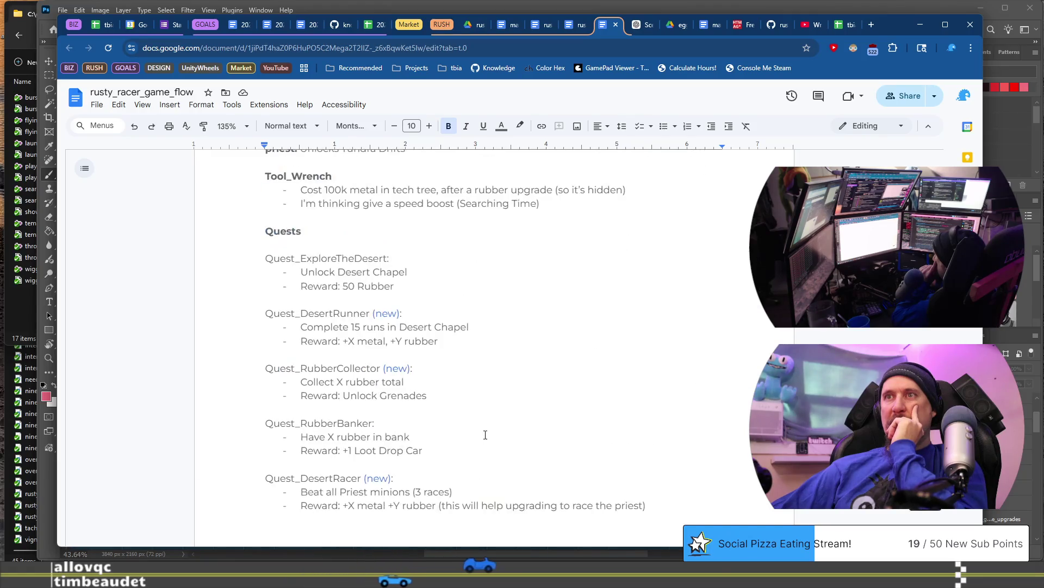
pyautogui.scroll(-5, 485, 434)
pyautogui.scroll(-13, 485, 434)
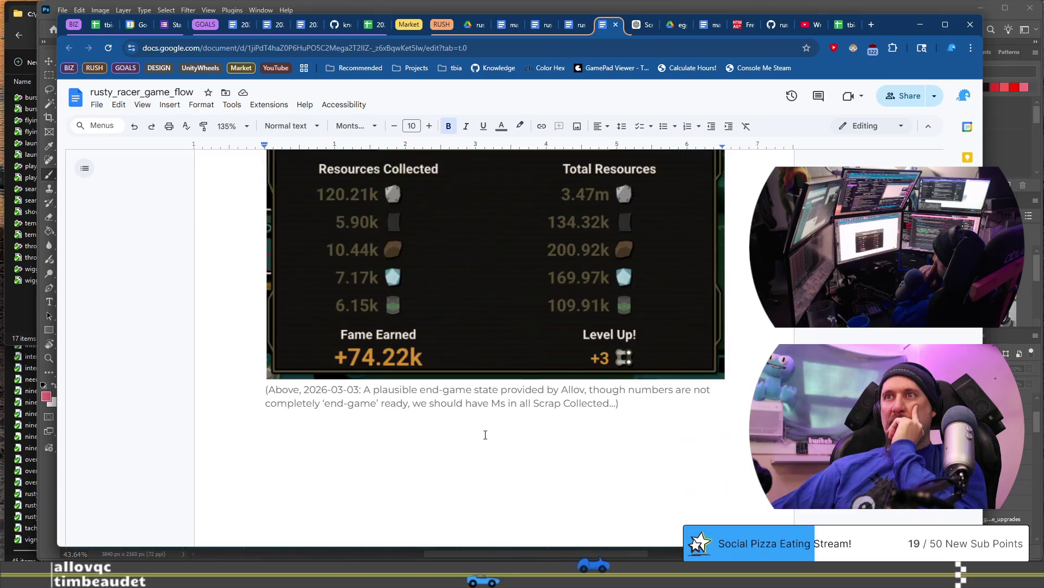
pyautogui.scroll(5, 486, 434)
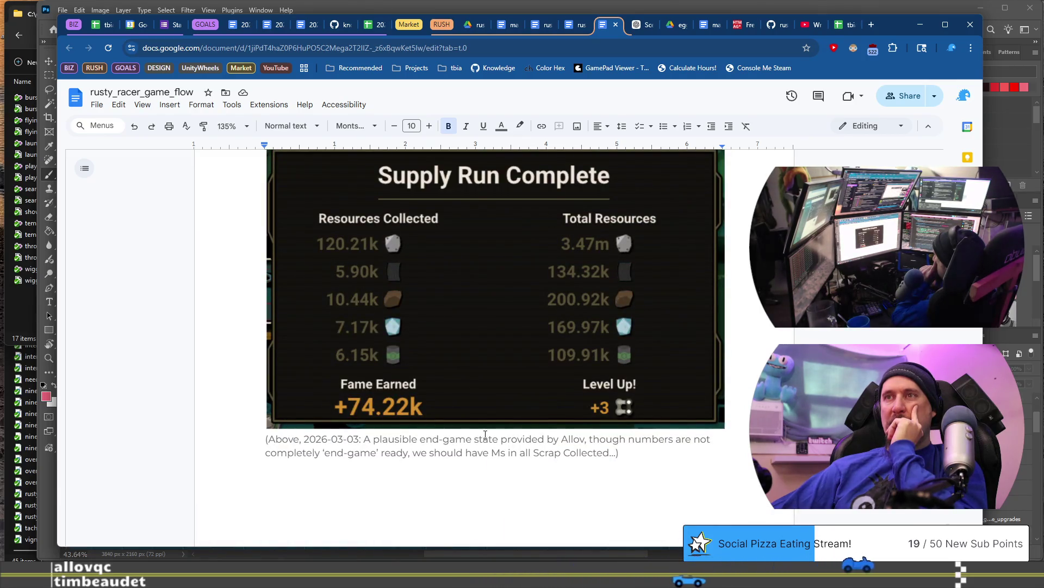
pyautogui.scroll(-10, 486, 435)
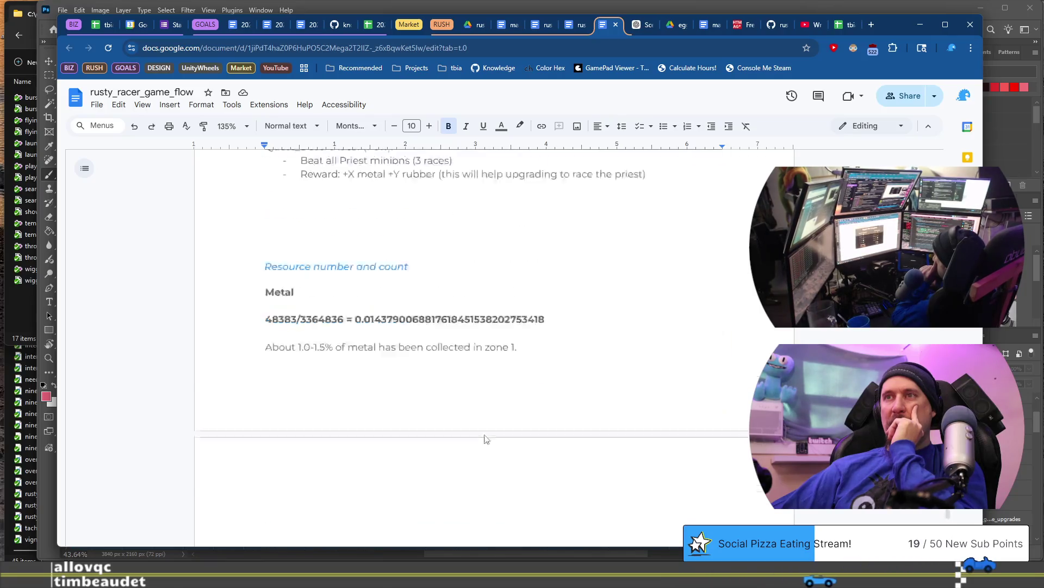
pyautogui.scroll(15, 485, 435)
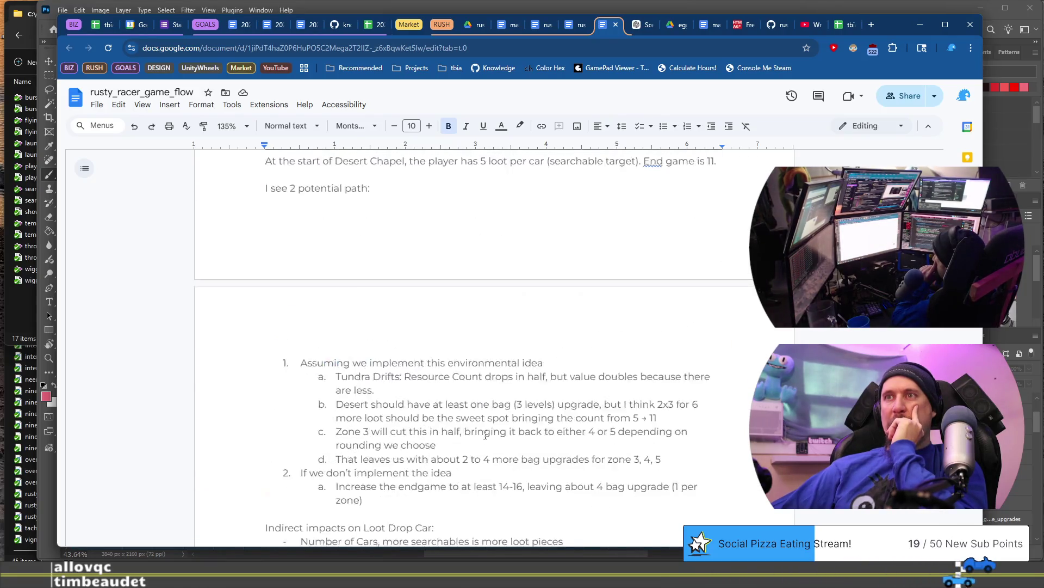
pyautogui.scroll(7, 485, 434)
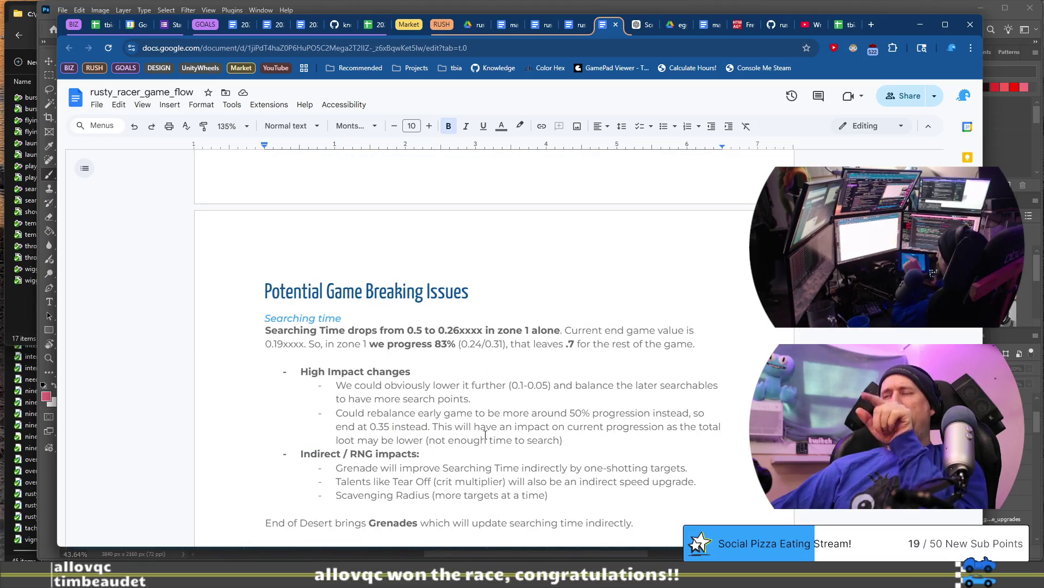
pyautogui.scroll(15, 486, 435)
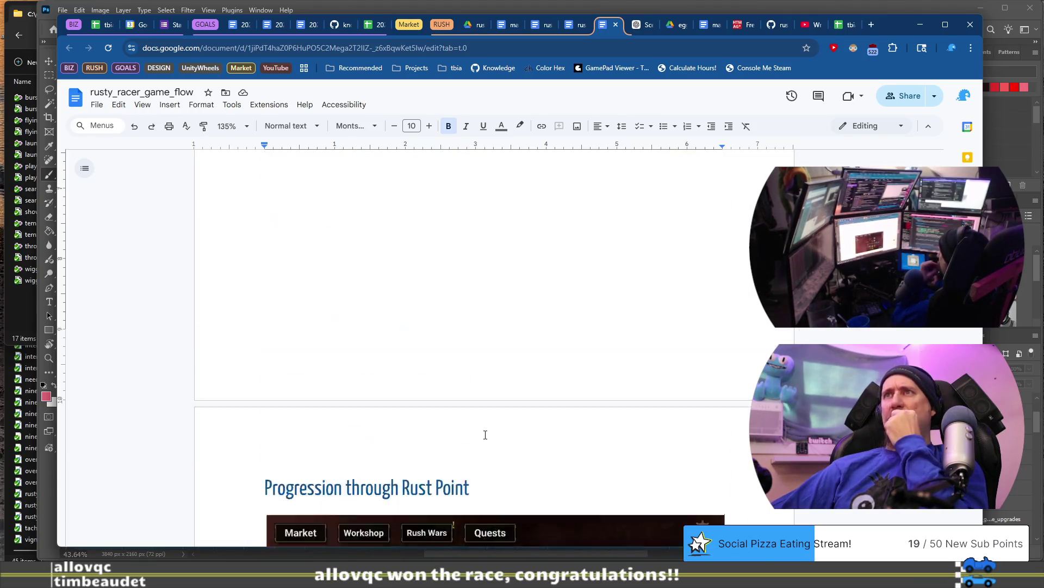
pyautogui.scroll(15, 486, 435)
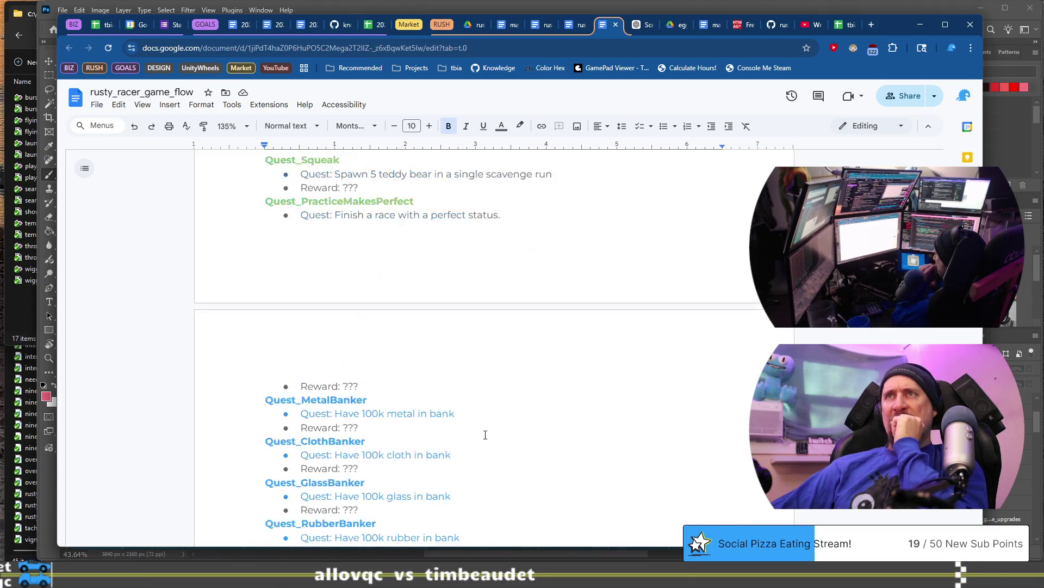
pyautogui.scroll(15, 486, 434)
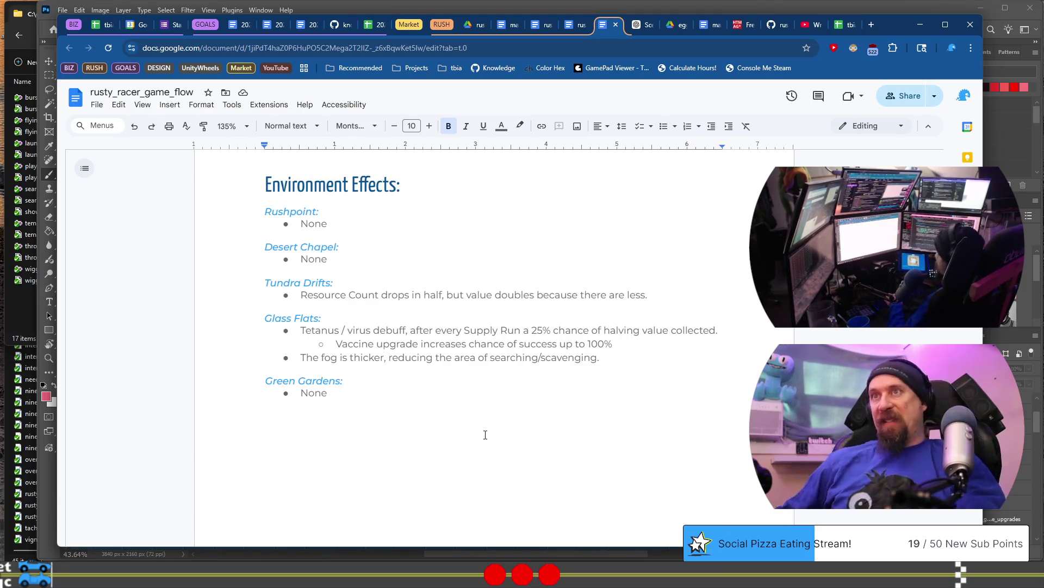
pyautogui.scroll(20, 485, 435)
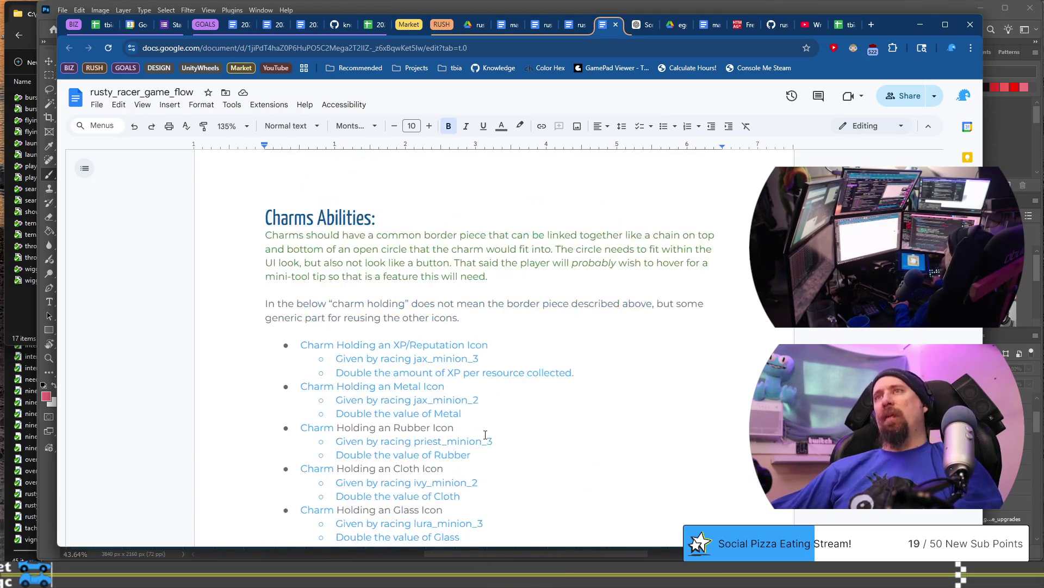
pyautogui.scroll(20, 485, 434)
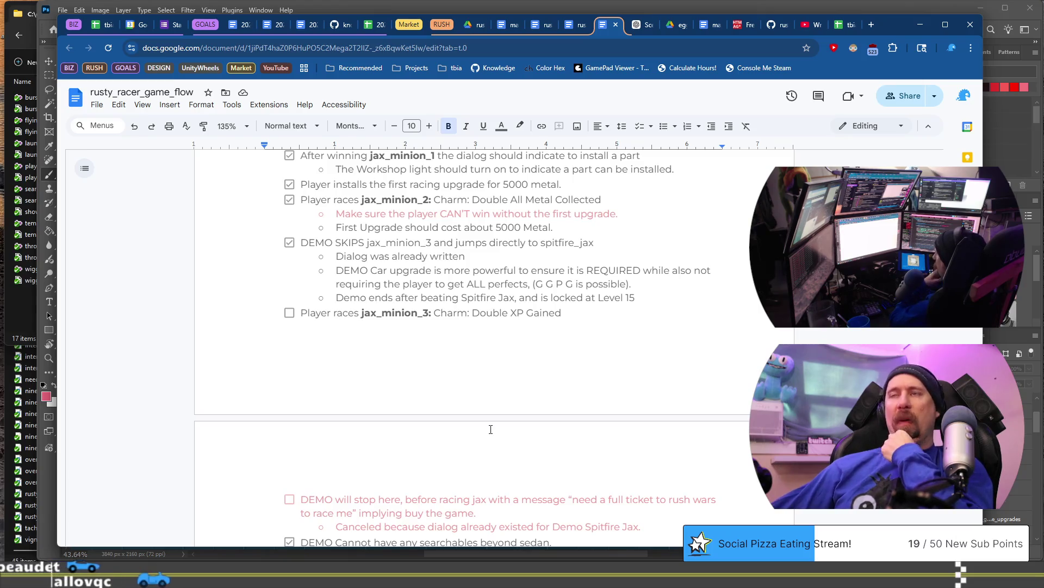
pyautogui.scroll(4, 499, 388)
pyautogui.scroll(-4, 500, 388)
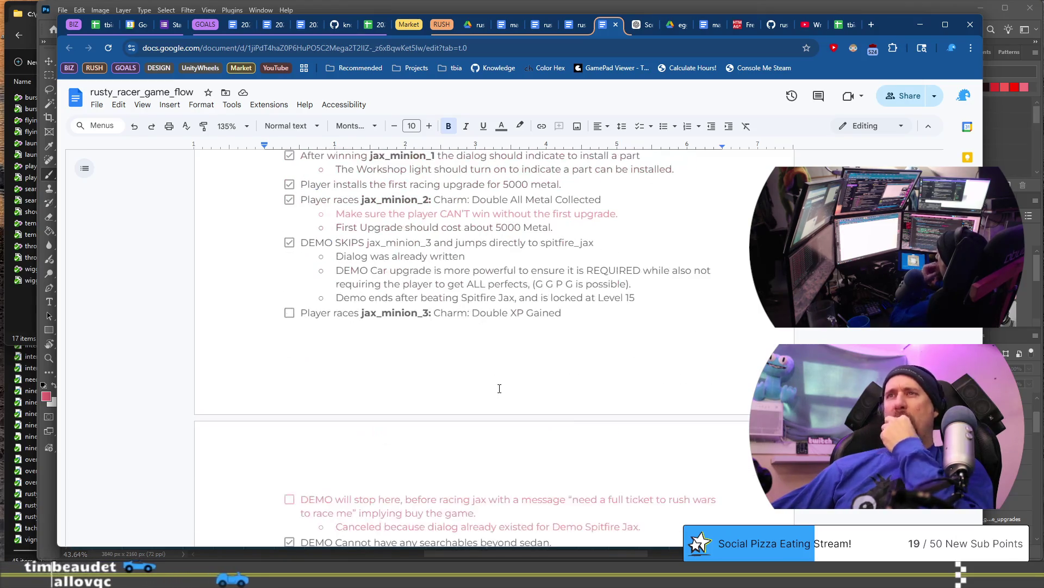
pyautogui.scroll(-2, 588, 291)
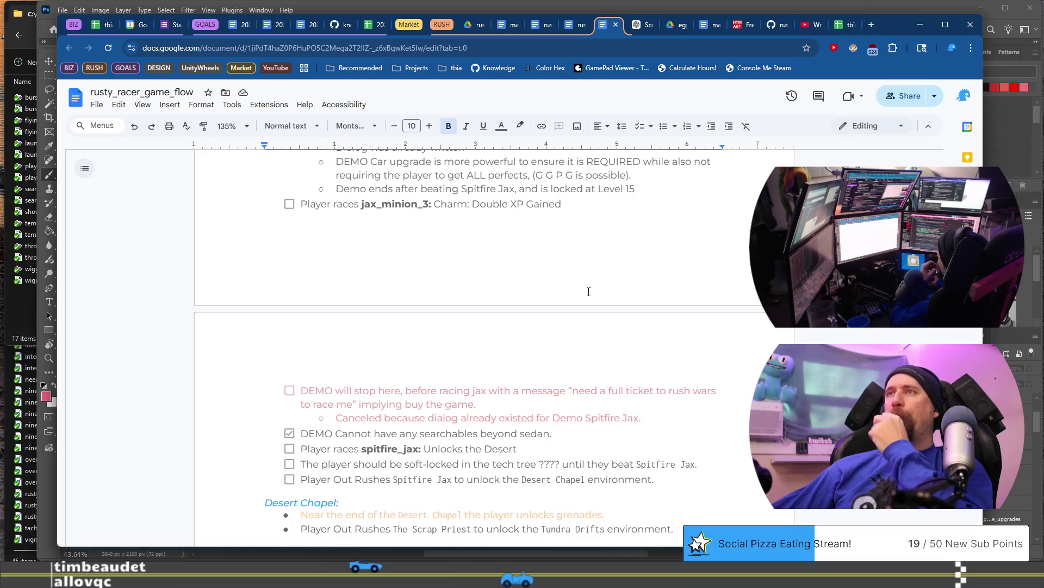
pyautogui.scroll(4, 588, 291)
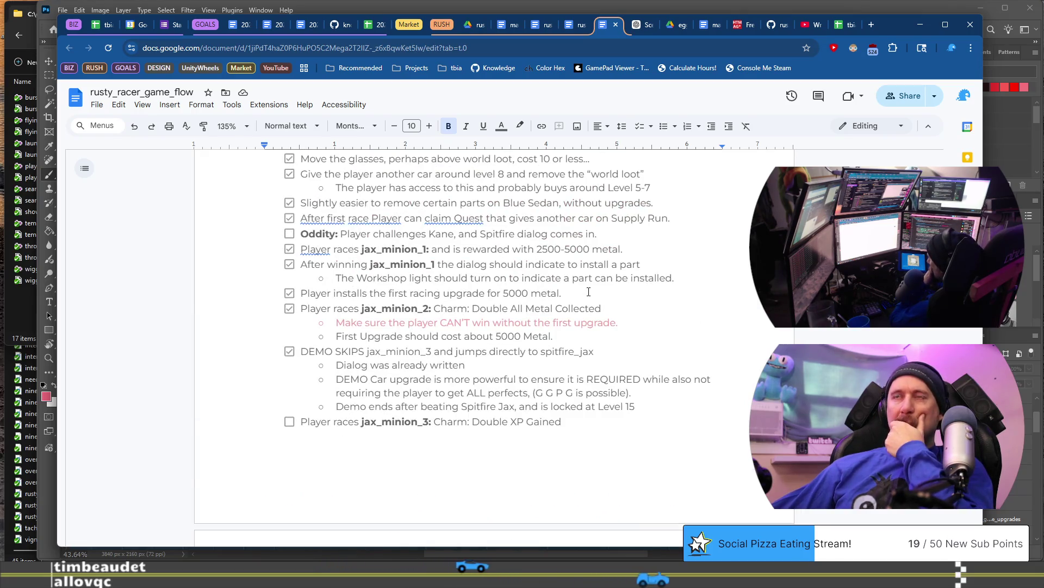
pyautogui.scroll(-1, 589, 291)
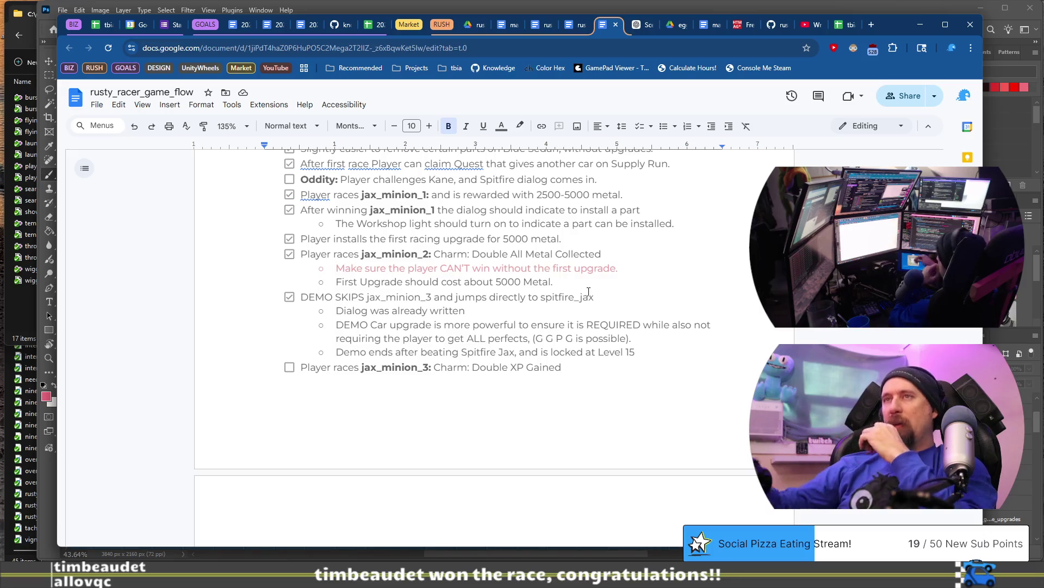
pyautogui.scroll(-4, 588, 291)
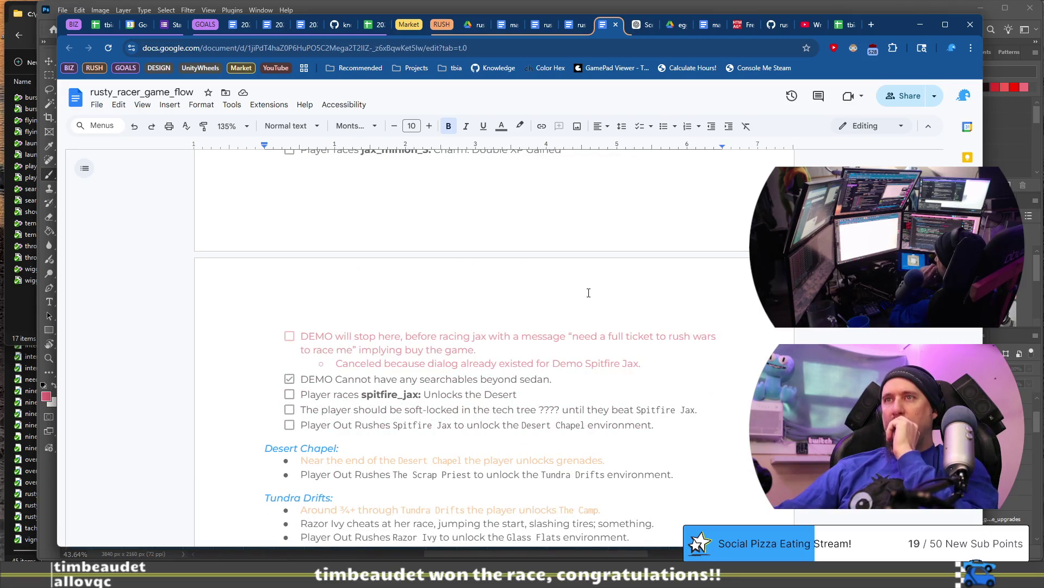
pyautogui.scroll(1, 589, 292)
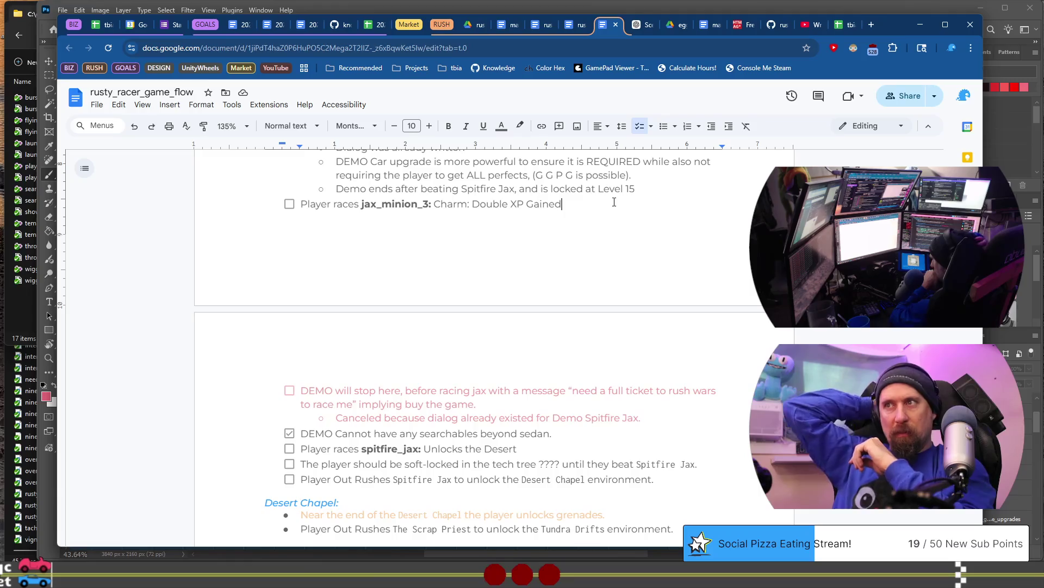
pyautogui.click(585, 452)
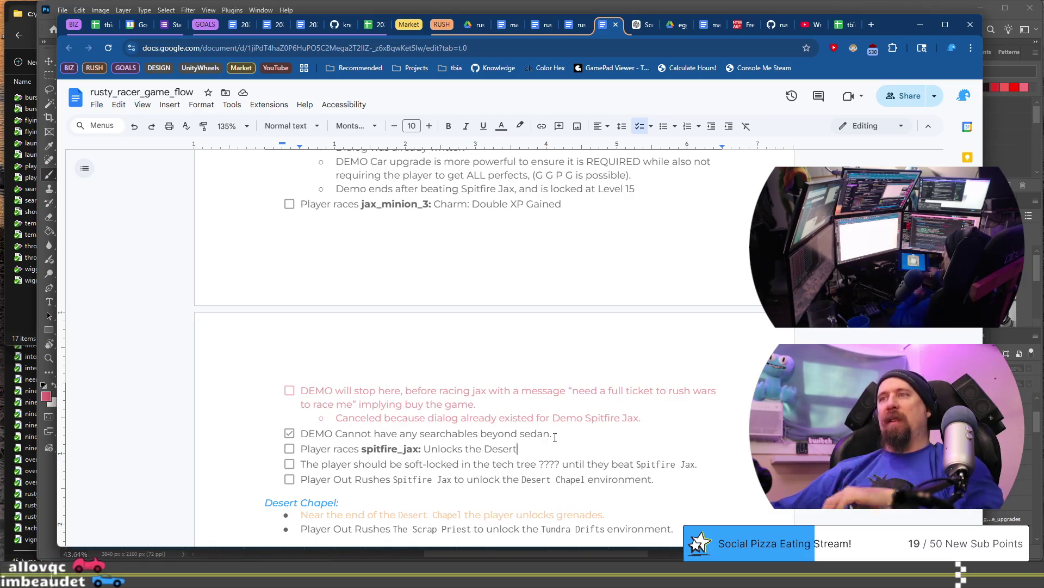
# Step: Delete the spitfire_jax race item and tick the Spitfire Jax out-rush checklist item
pyautogui.hotkey('shift', 'Home')
pyautogui.press('BackSpace')
pyautogui.press('BackSpace')
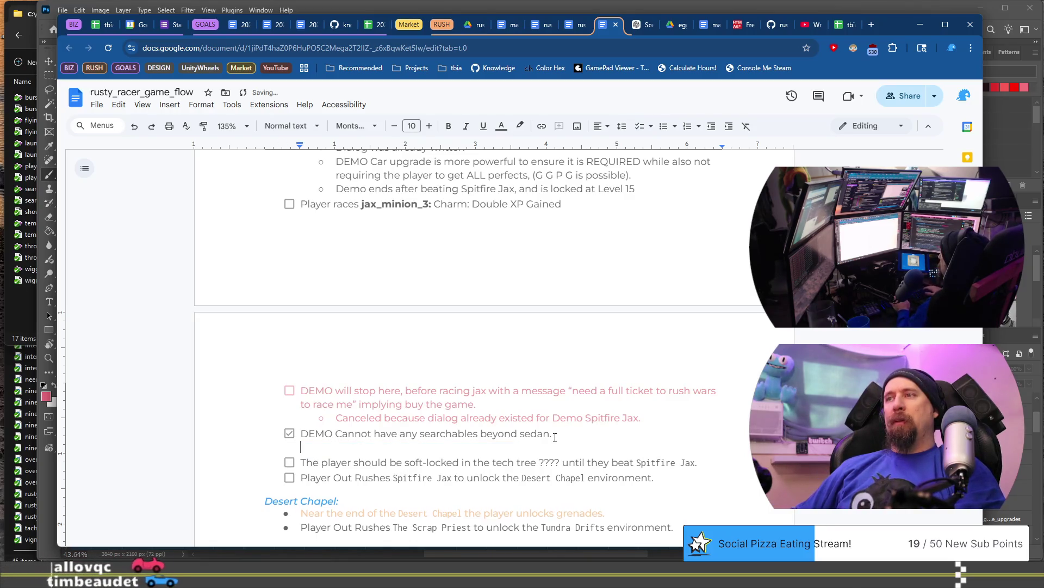
pyautogui.press('BackSpace')
pyautogui.press('Down')
pyautogui.press('Home')
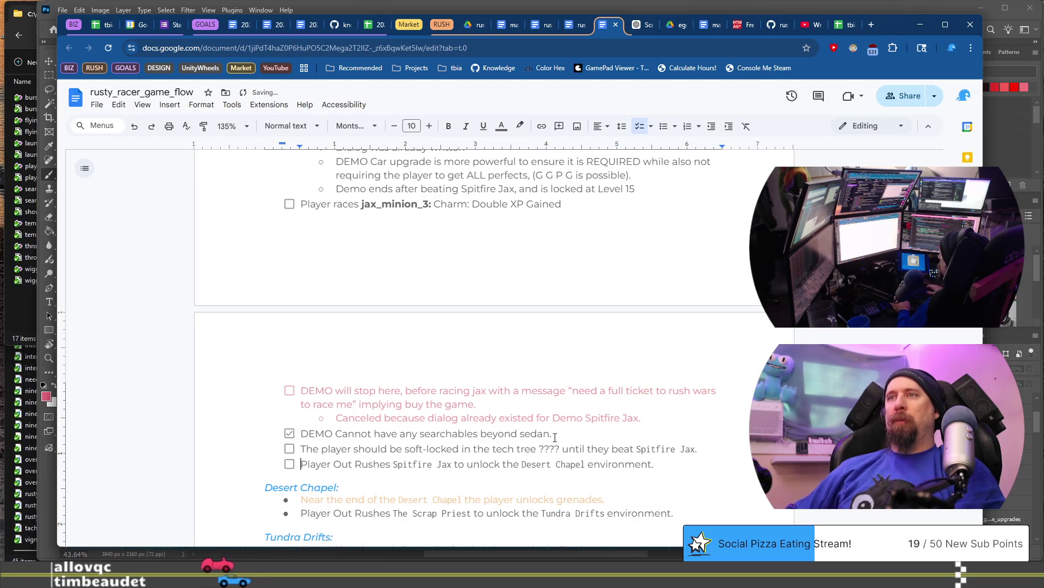
pyautogui.click(290, 463)
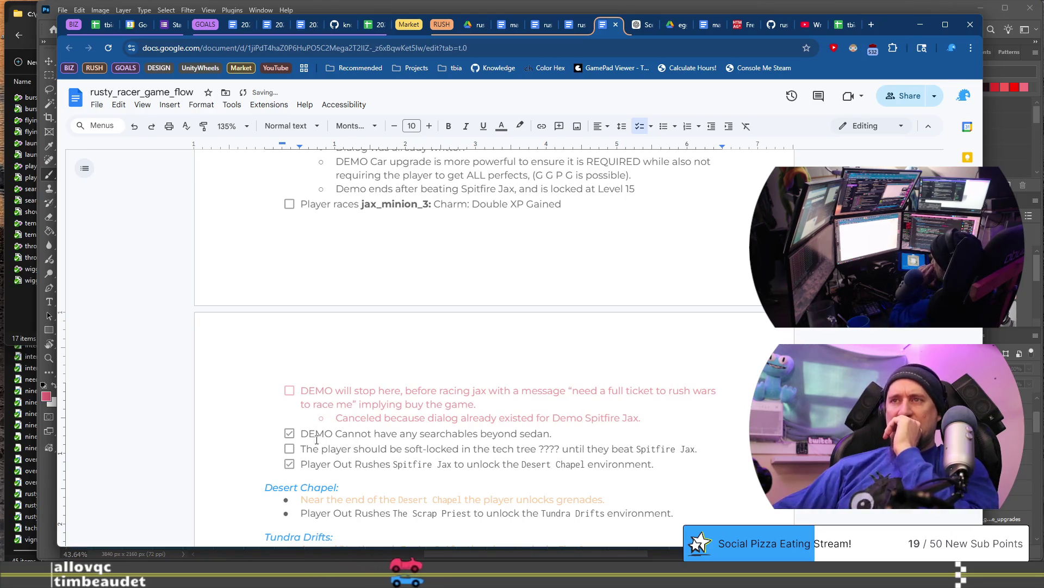
# Step: On the soft-lock line, add '(by rubber)', make the subject 'The Market upgrades' and drop 'in'
pyautogui.moveTo(321, 448); pyautogui.dragTo(514, 448)
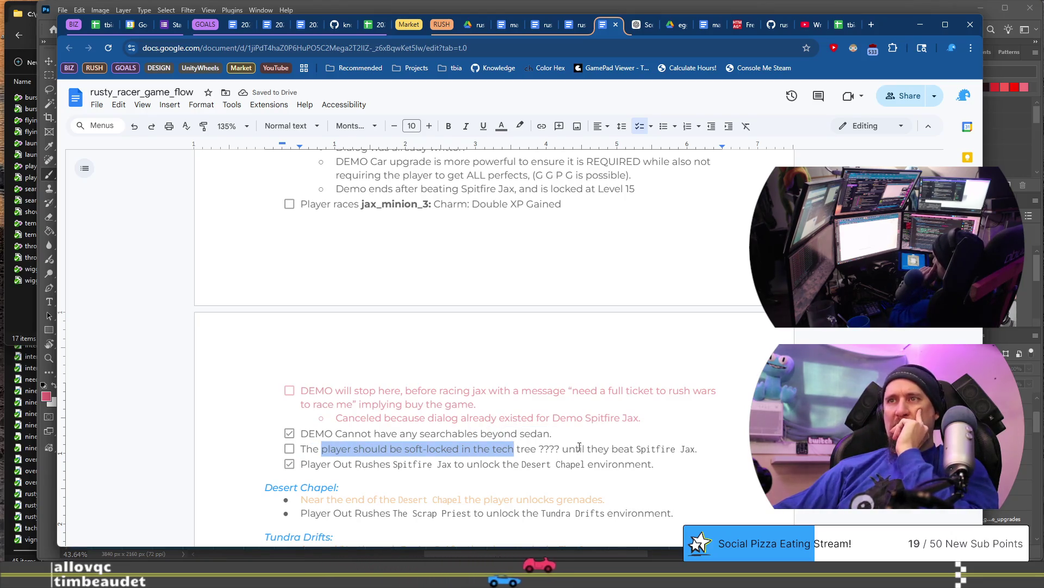
pyautogui.click(580, 446)
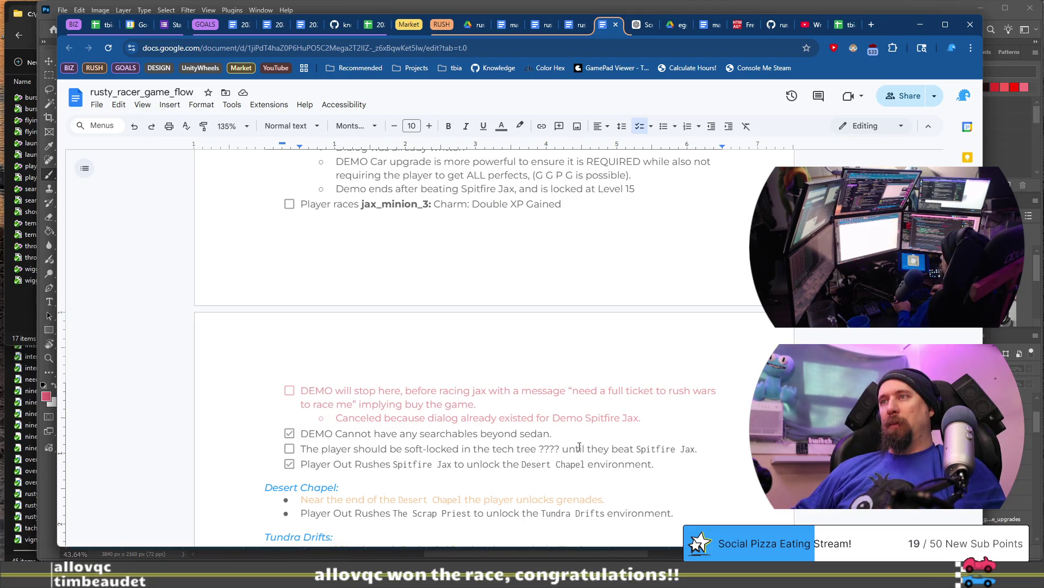
pyautogui.write('(rubber')
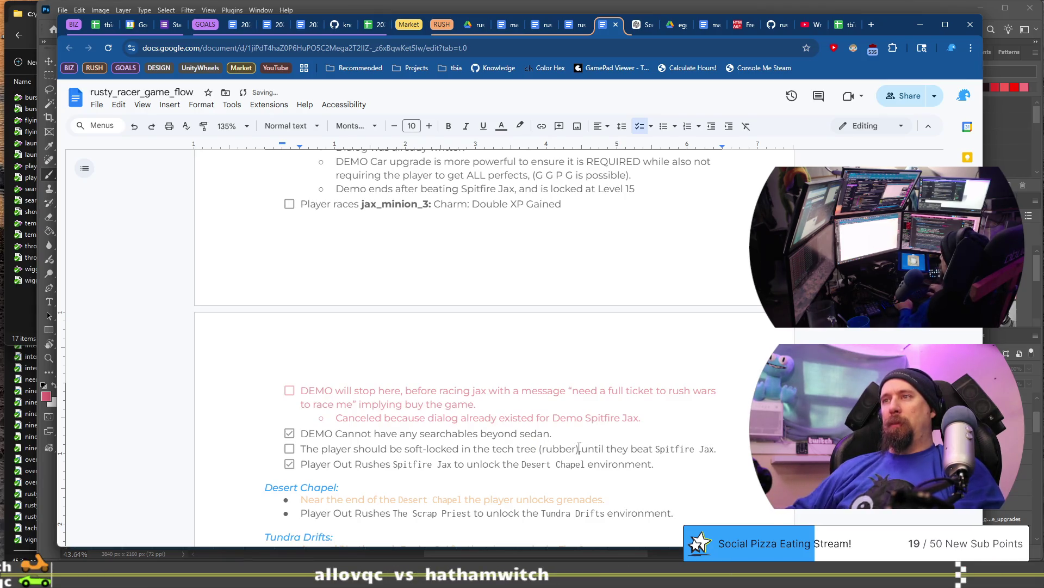
pyautogui.write(')')
pyautogui.hotkey('ctrl', 'Left')
pyautogui.write('by')
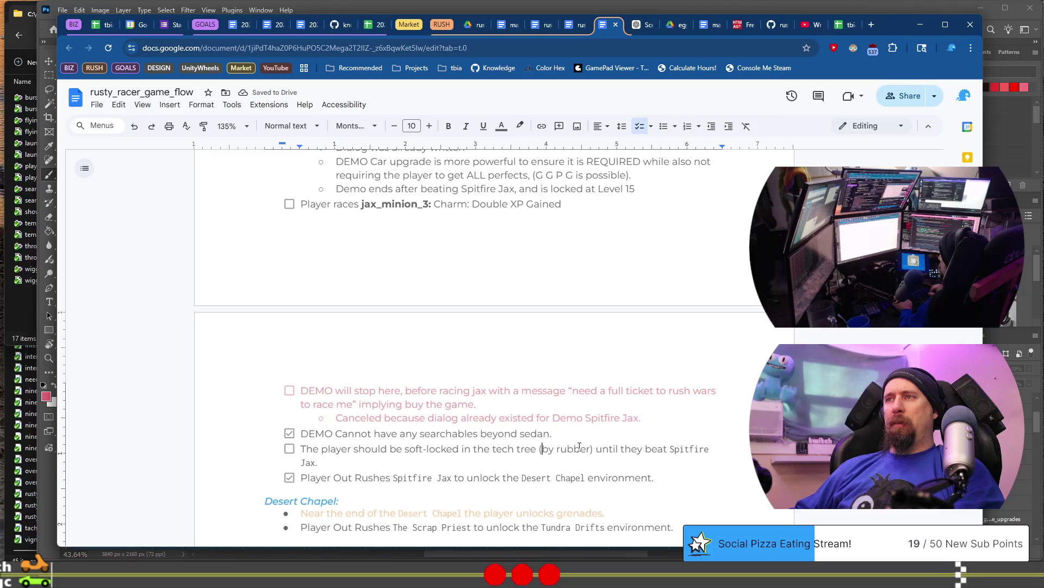
pyautogui.hotkey('ctrl', 'shift', 'Left')
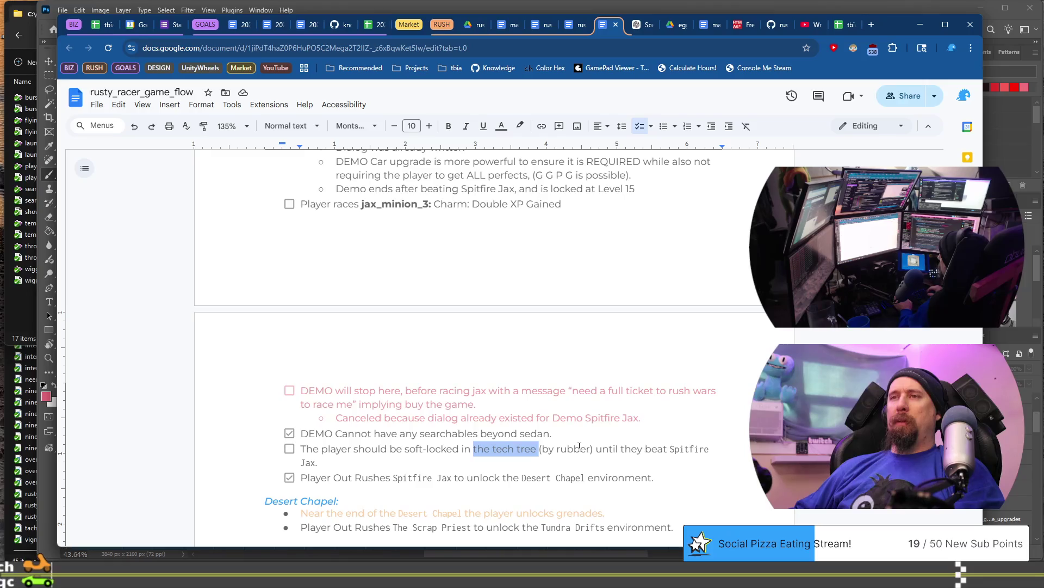
pyautogui.press('BackSpace')
pyautogui.hotkey('ctrl', 'Right')
pyautogui.hotkey('ctrl', 'shift', 'Right')
pyautogui.write('Mark')
pyautogui.write('et upgrades')
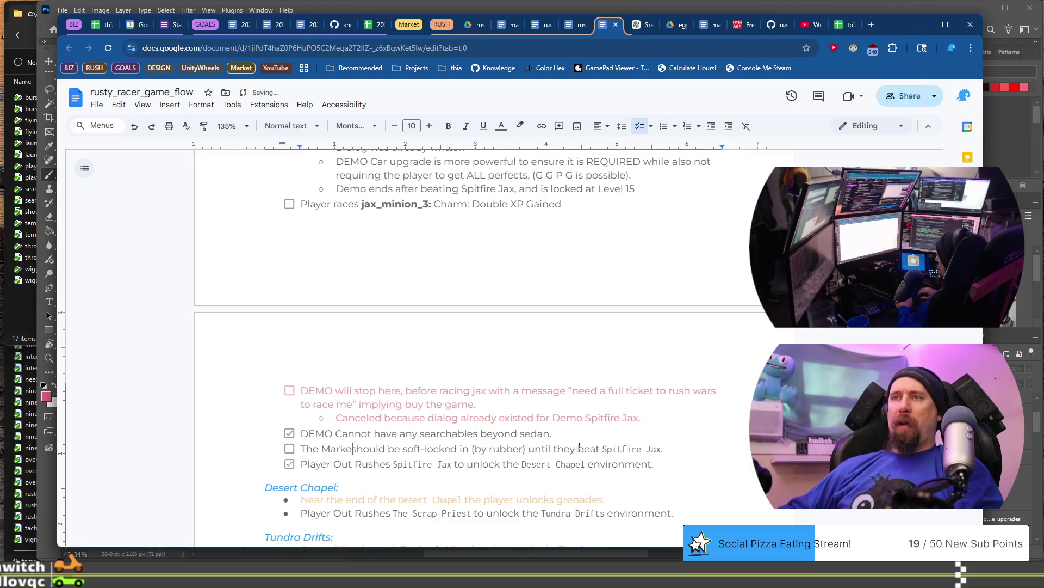
pyautogui.hotkey('ctrl', 'Right')
pyautogui.hotkey('ctrl', 'Right')
pyautogui.hotkey('ctrl', 'Right')
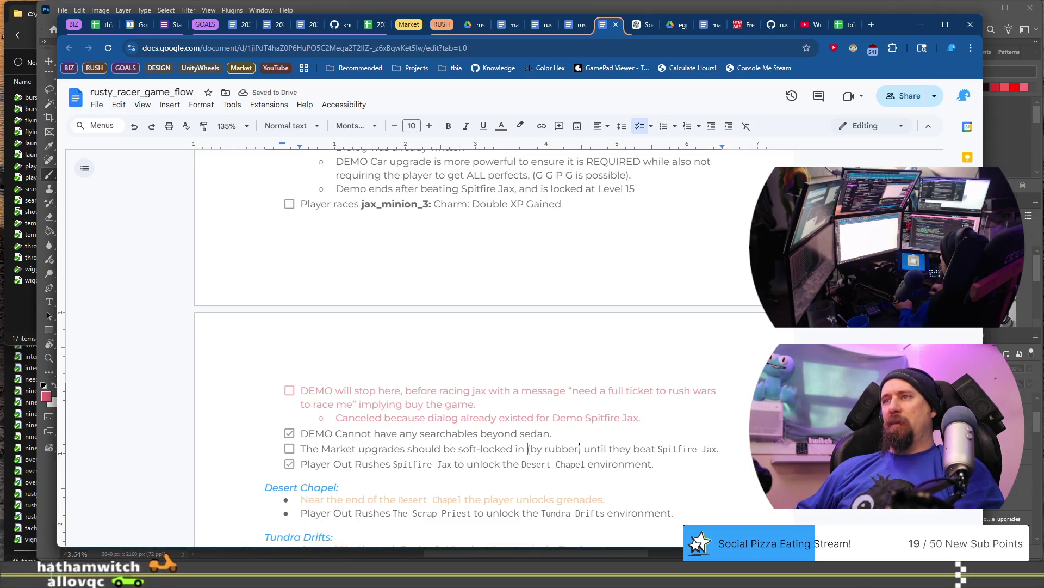
pyautogui.hotkey('ctrl', 'Right')
pyautogui.hotkey('ctrl', 'Delete')
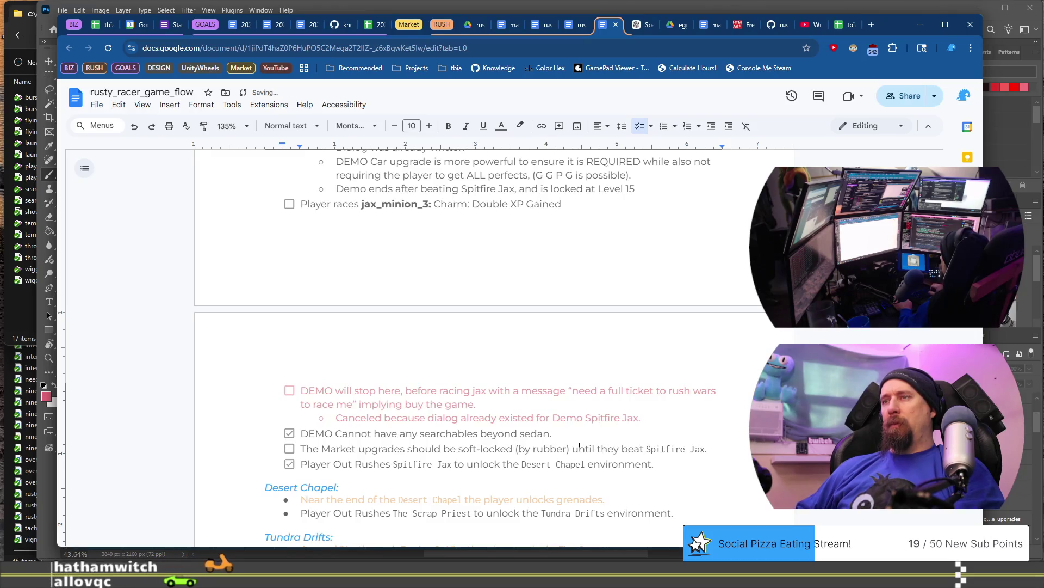
# Step: Replace 'they beat' with 'beyond' so the line ends 'until beyond Spitfire Jax'
pyautogui.press('Right')
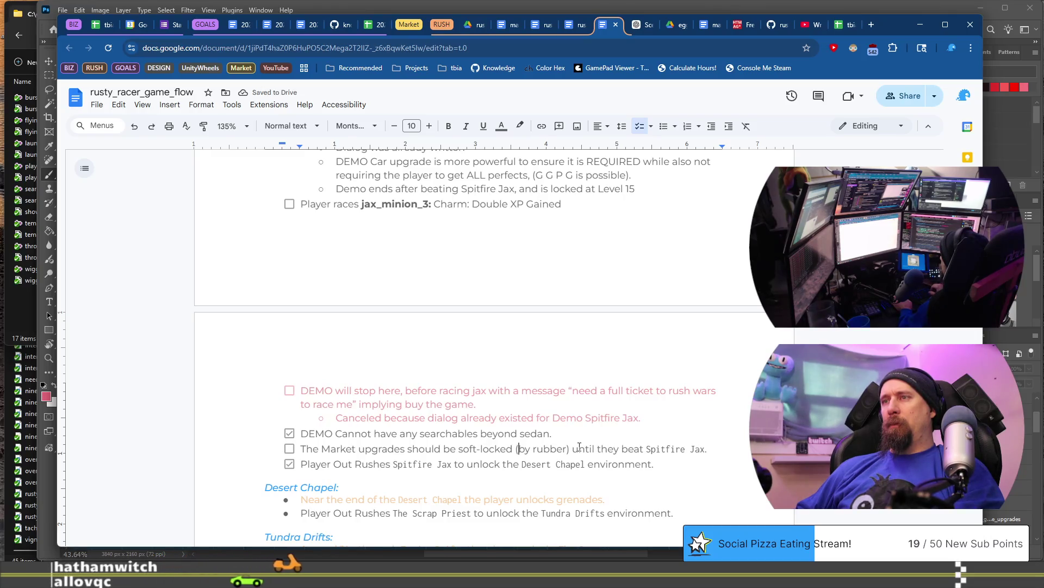
pyautogui.doubleClick(584, 448)
pyautogui.scroll(-1, 591, 435)
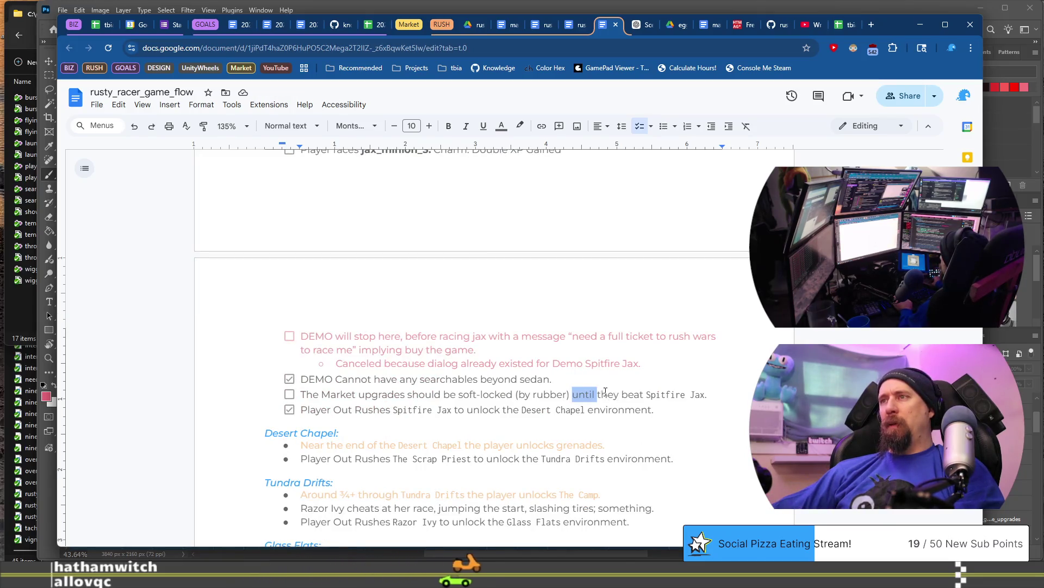
pyautogui.doubleClick(609, 394)
pyautogui.press('Delete')
pyautogui.hotkey('ctrl', 'shift', 'Right')
pyautogui.write('beyond')
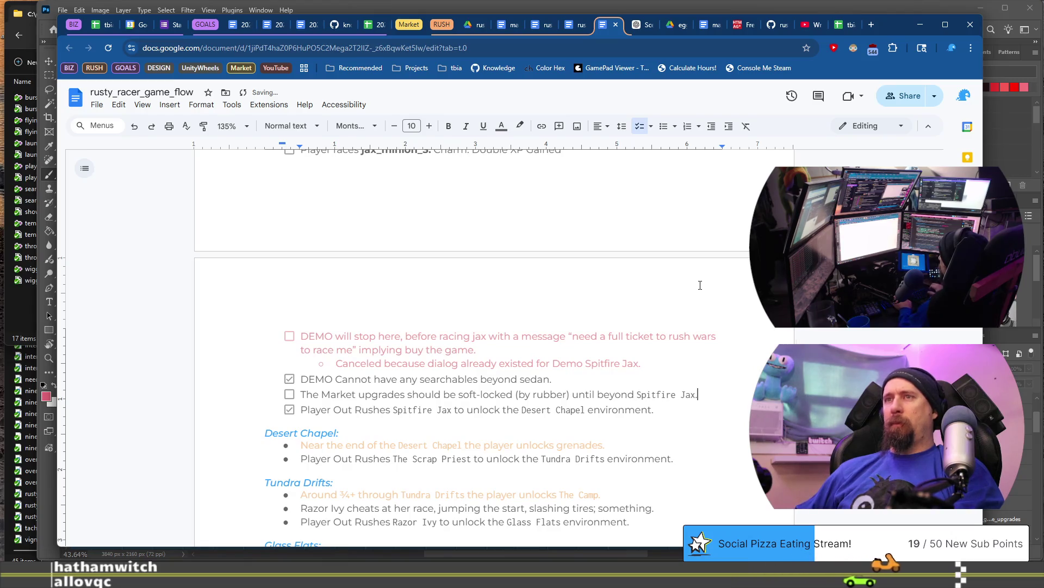
pyautogui.press('Home')
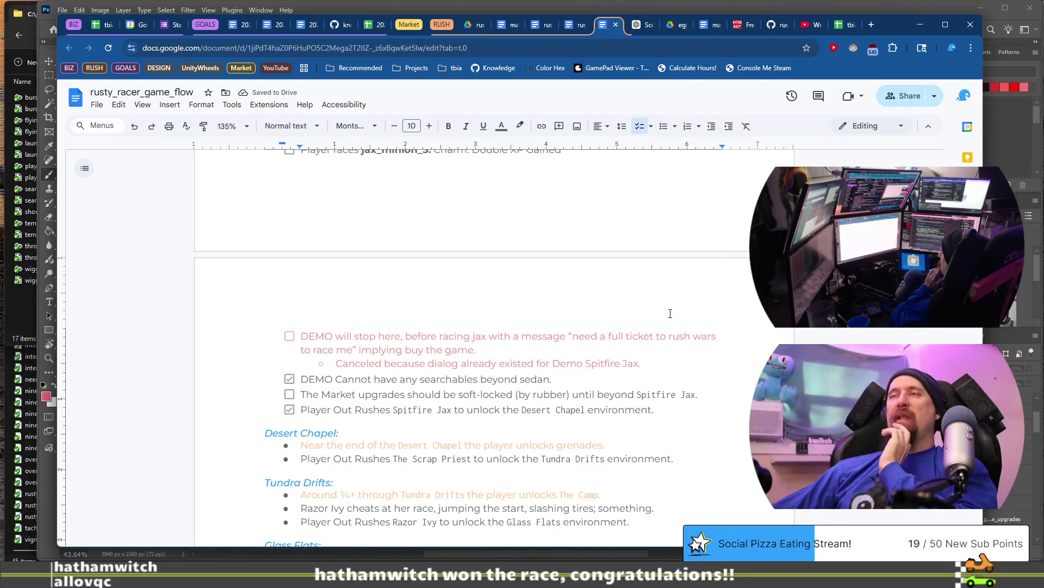
# Step: Duplicate the 'Player races jax_minion_3' line as a new checklist item below it
pyautogui.scroll(-1, 650, 363)
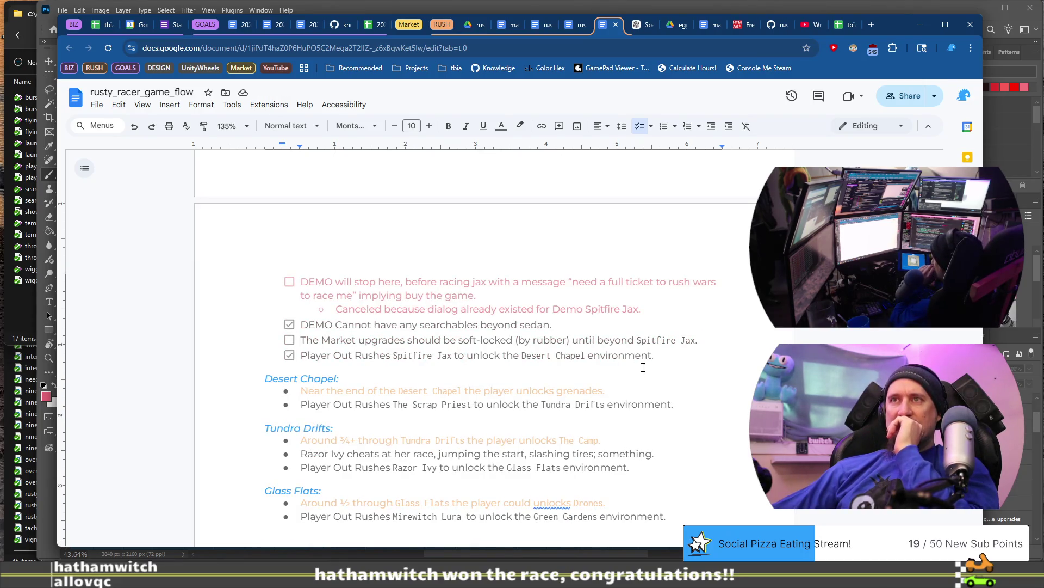
pyautogui.scroll(4, 577, 416)
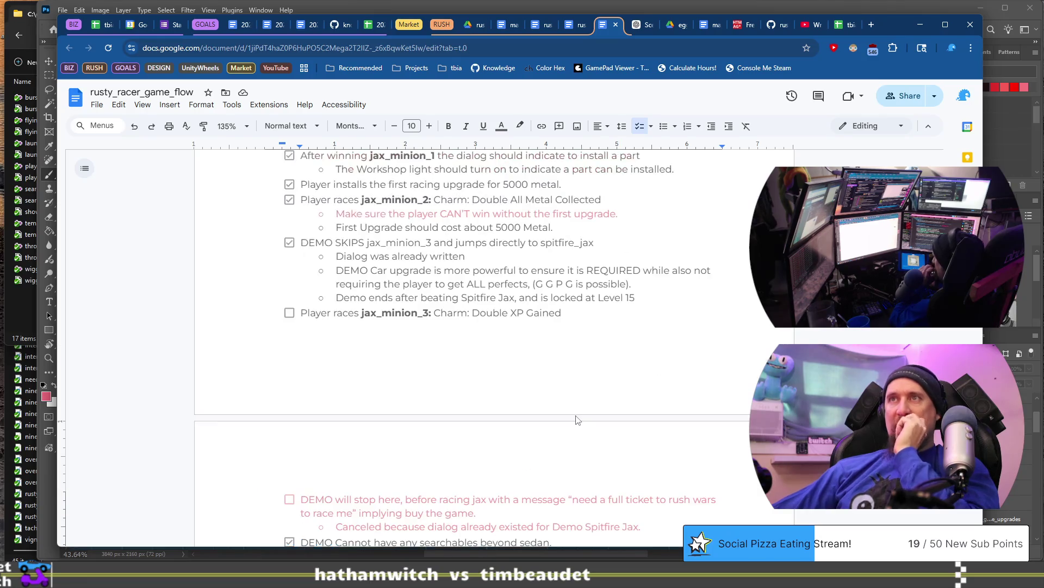
pyautogui.moveTo(305, 312); pyautogui.dragTo(623, 311)
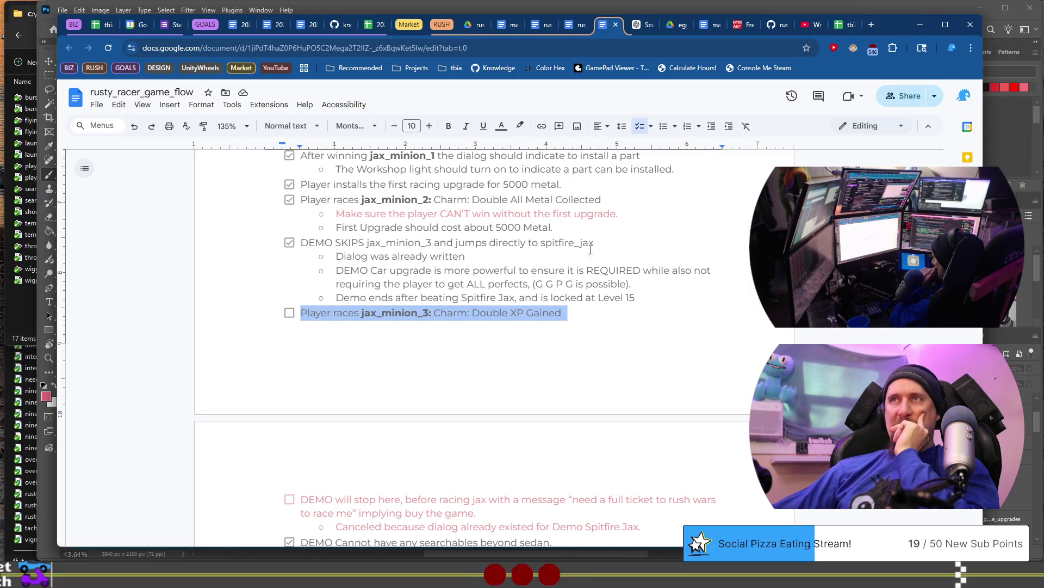
pyautogui.scroll(-1, 502, 373)
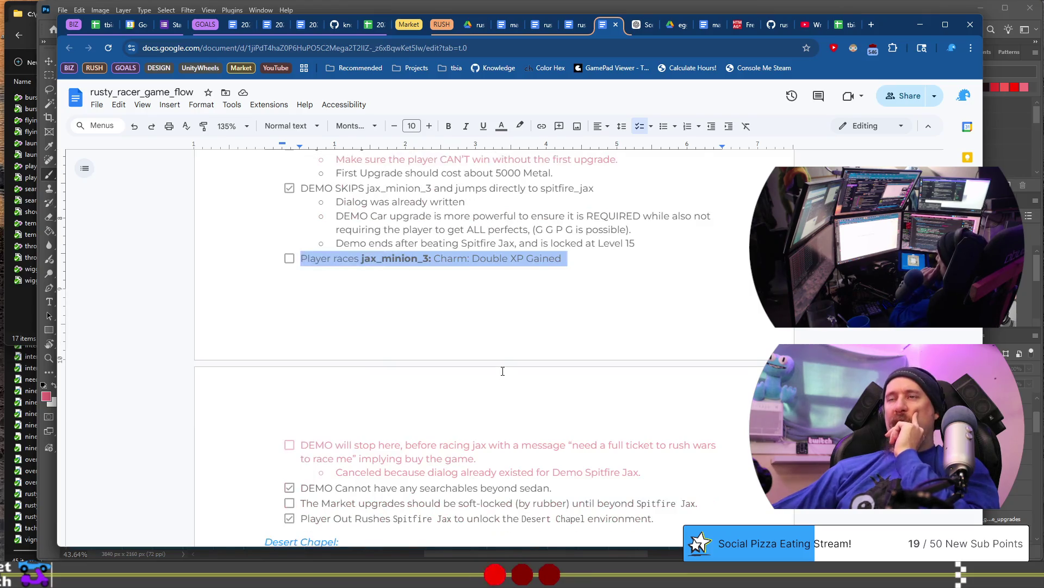
pyautogui.click(598, 259)
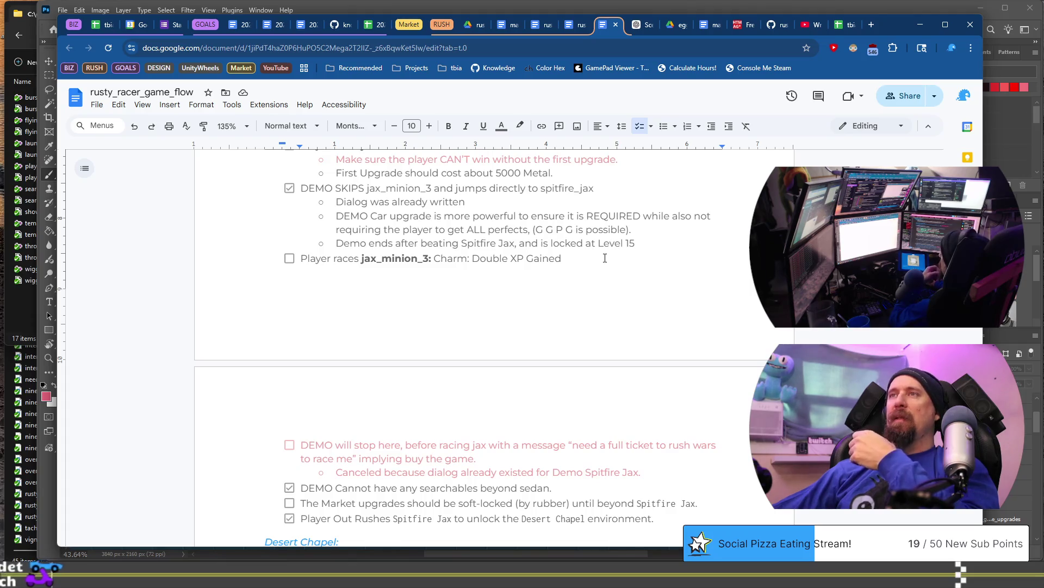
pyautogui.tripleClick(604, 258)
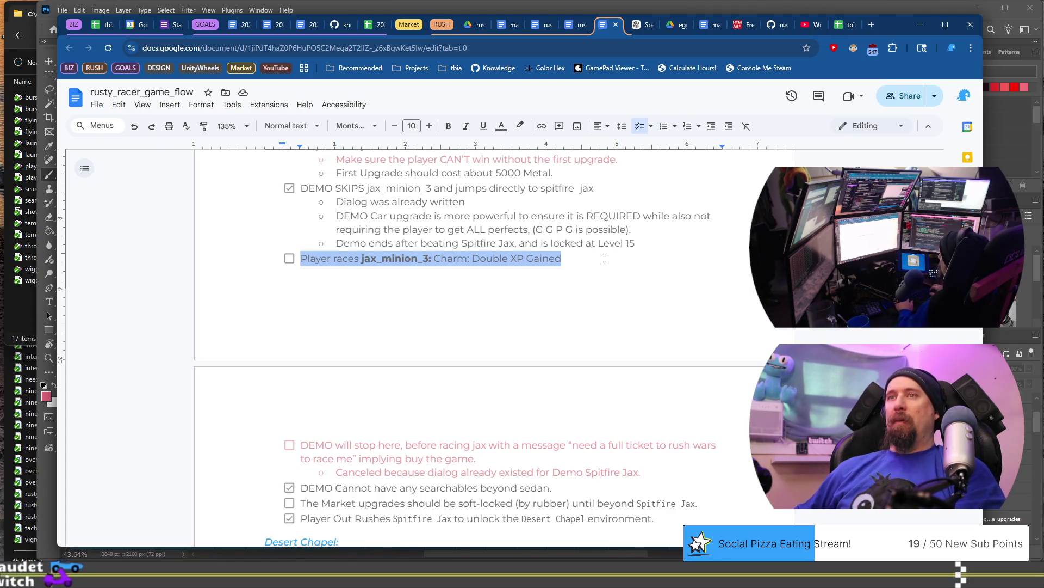
pyautogui.hotkey('ctrl', 'c')
pyautogui.press('End')
pyautogui.press('Return')
pyautogui.hotkey('ctrl', 'v')
# Step: Edit the copy to read 'jax_minion_3: Requires Dialog' in place of the race and charm text
pyautogui.press('Home')
pyautogui.hotkey('ctrl', 'Right')
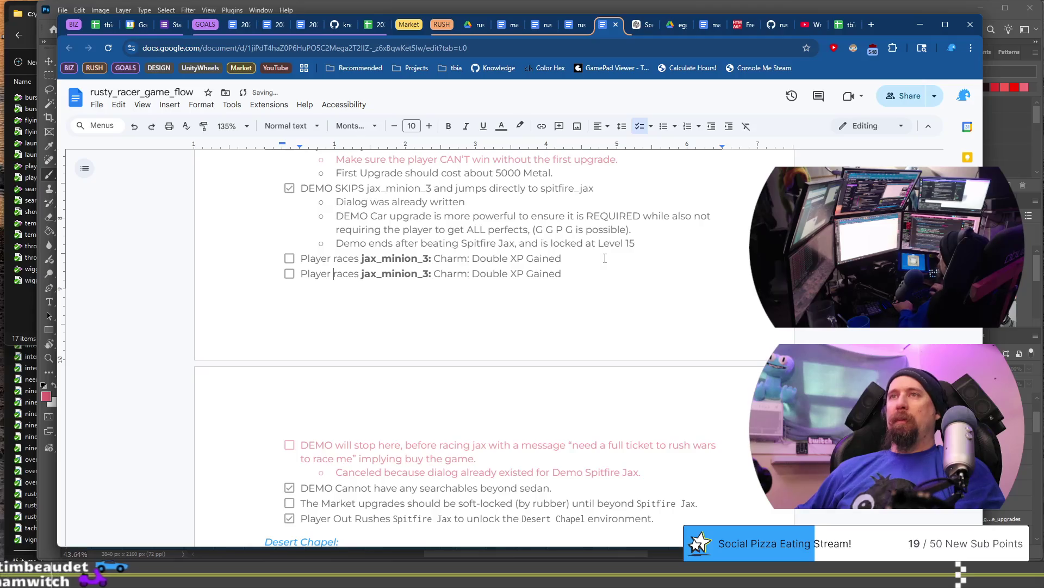
pyautogui.press('Home')
pyautogui.hotkey('ctrl', 'shift', 'Right')
pyautogui.hotkey('ctrl', 'shift', 'Right')
pyautogui.press('BackSpace')
pyautogui.hotkey('ctrl', 'Right')
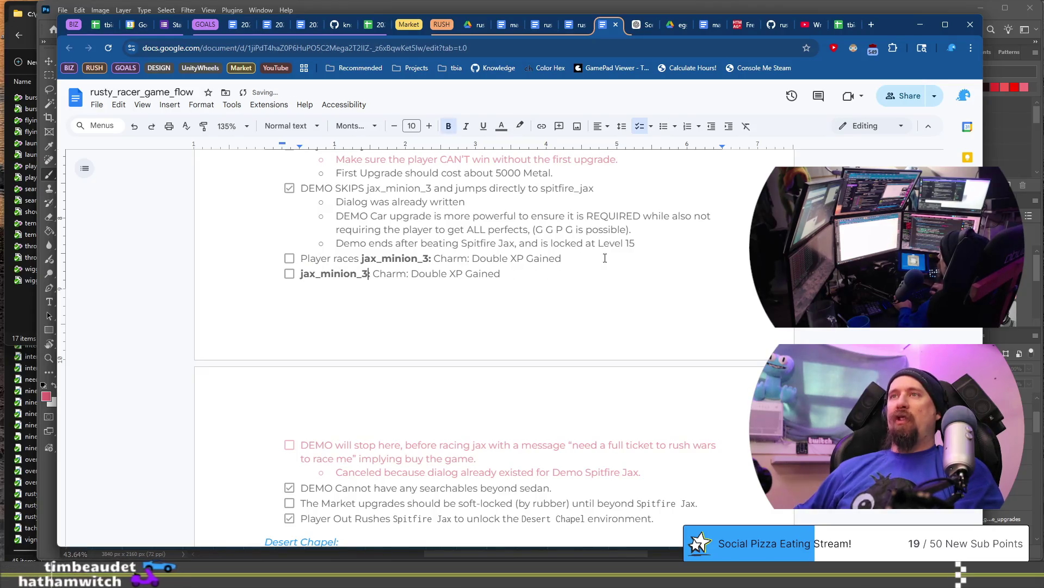
pyautogui.press('Right')
pyautogui.press('Right')
pyautogui.hotkey('shift', 'End')
pyautogui.write('Dial')
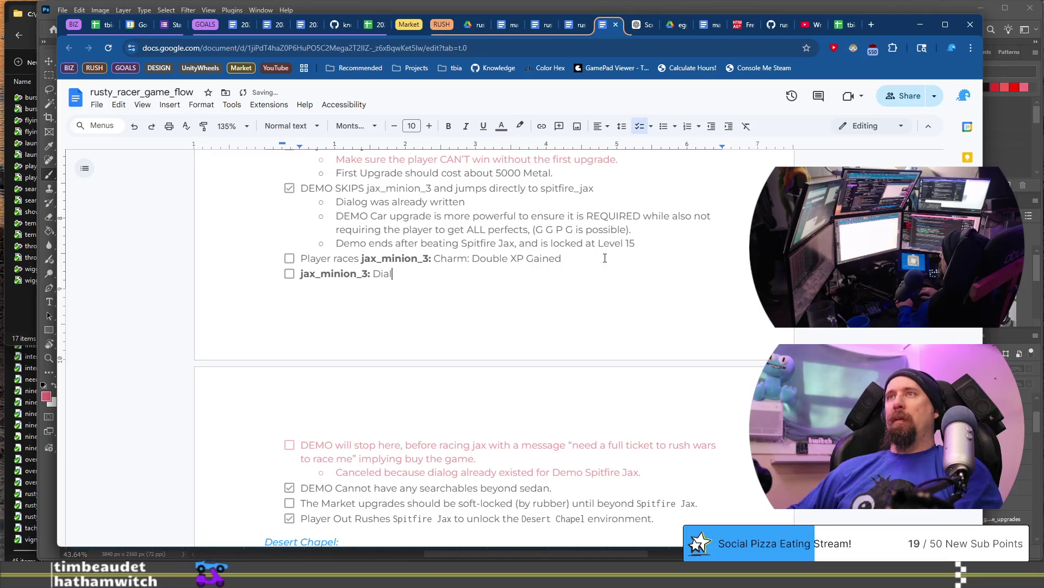
pyautogui.press('BackSpace')
pyautogui.press('BackSpace')
pyautogui.hotkey('ctrl', 'Left')
pyautogui.write('Requires')
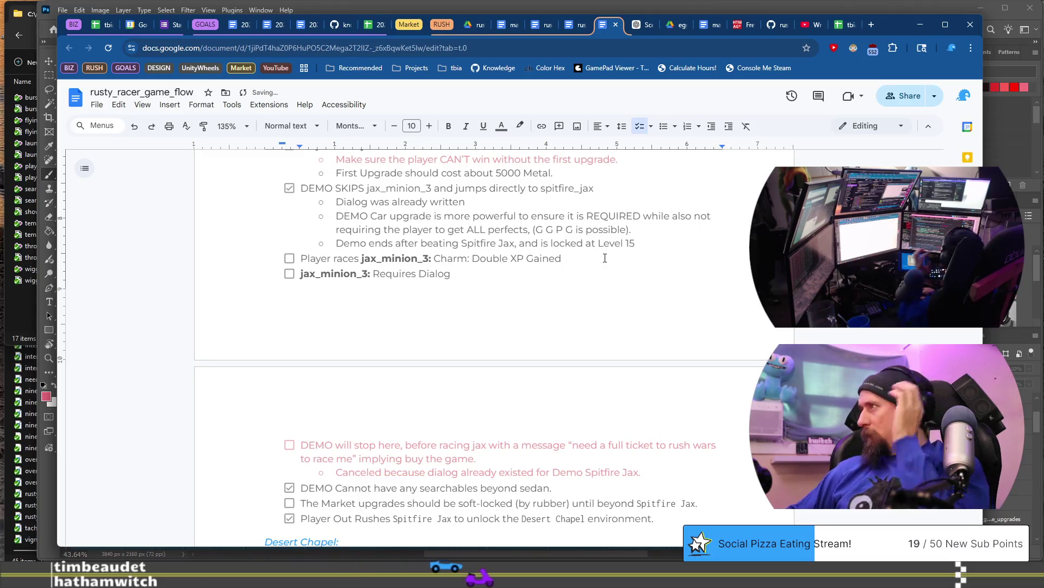
pyautogui.scroll(20, 666, 365)
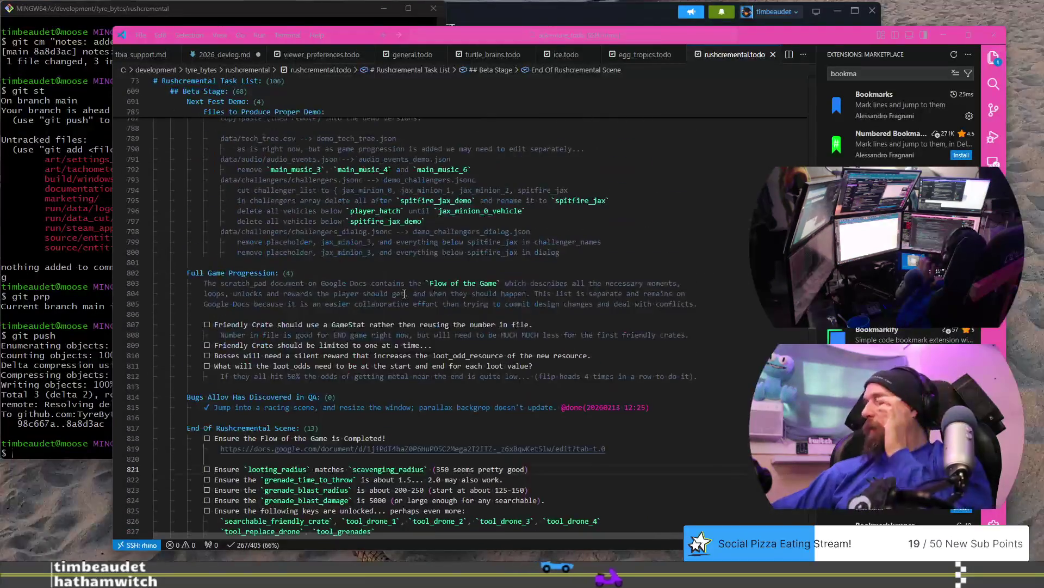
# Step: Scroll rushcremental.todo to the End Of Rushcremental Scene tasks, then return to the Google Doc's 'Flow of the Game' introduction
pyautogui.scroll(20, 404, 294)
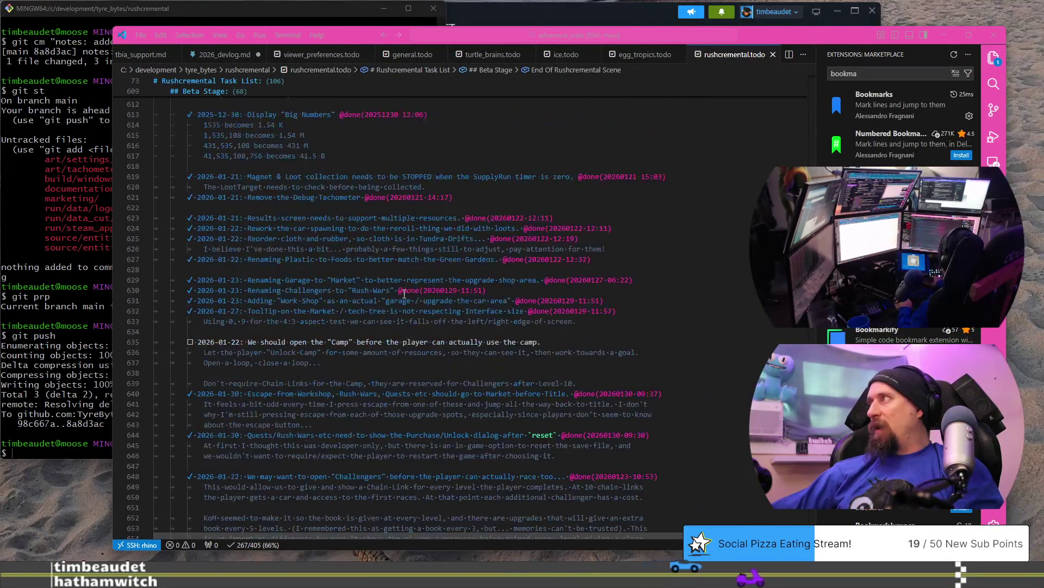
pyautogui.scroll(5, 404, 294)
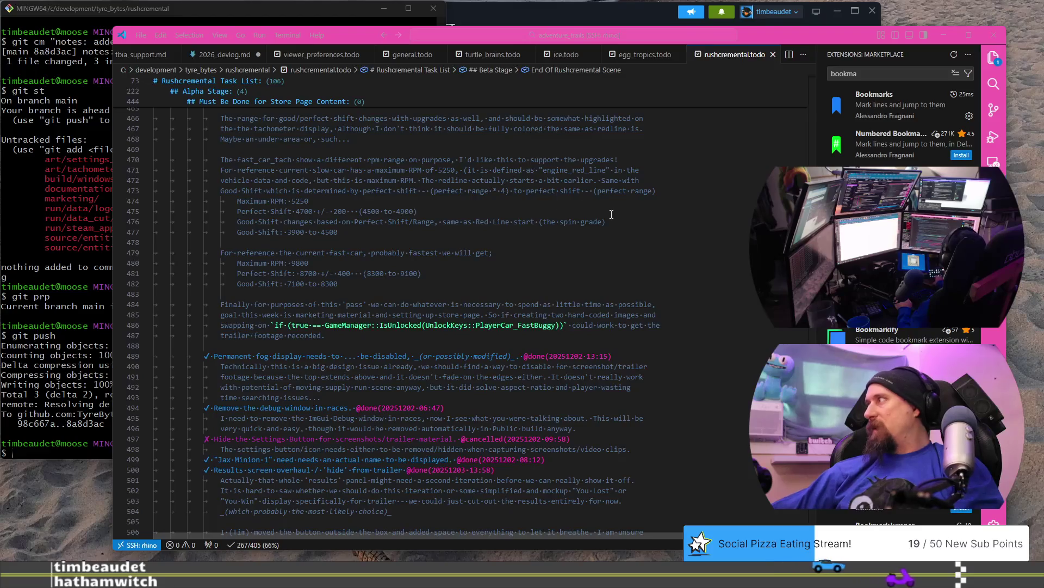
pyautogui.scroll(20, 404, 294)
pyautogui.scroll(-15, 800, 135)
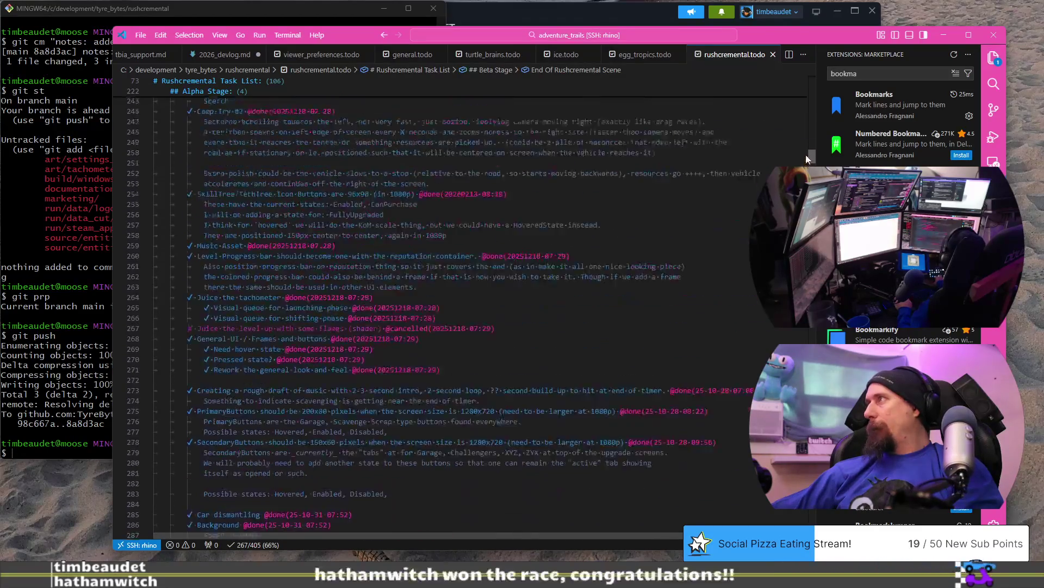
pyautogui.scroll(-20, 799, 332)
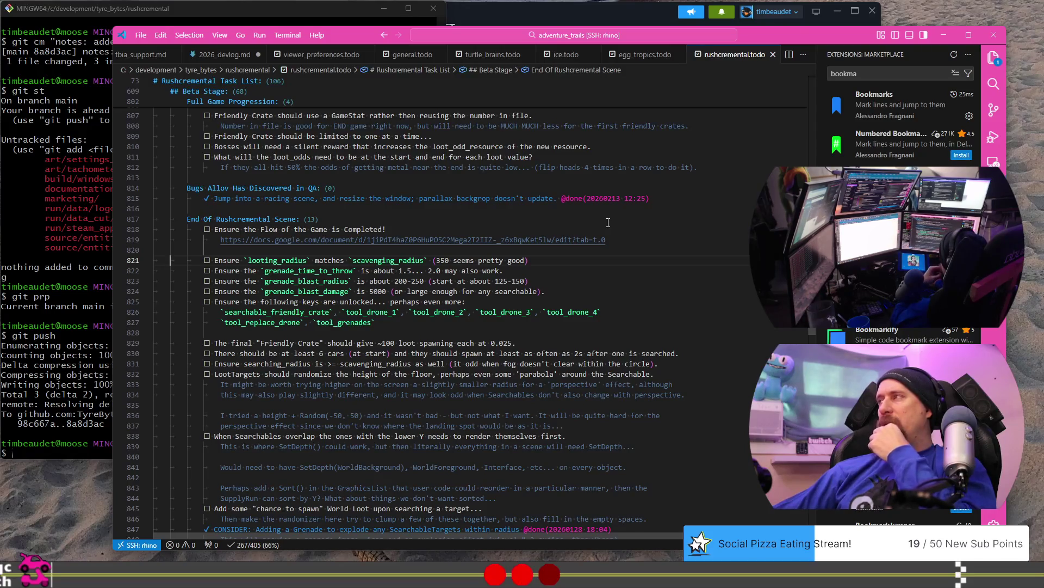
pyautogui.hotkey('alt', 'Tab')
pyautogui.scroll(15, 475, 290)
pyautogui.scroll(4, 475, 290)
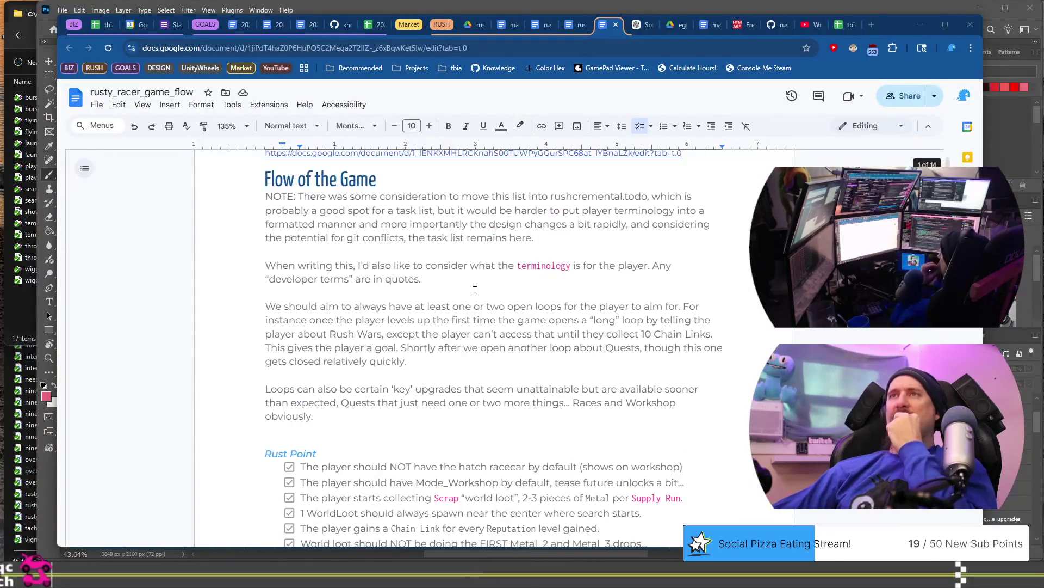
# Step: Scroll the doc from 'Flow of the Game' down to the jax_minion race checklist items
pyautogui.scroll(-5, 475, 290)
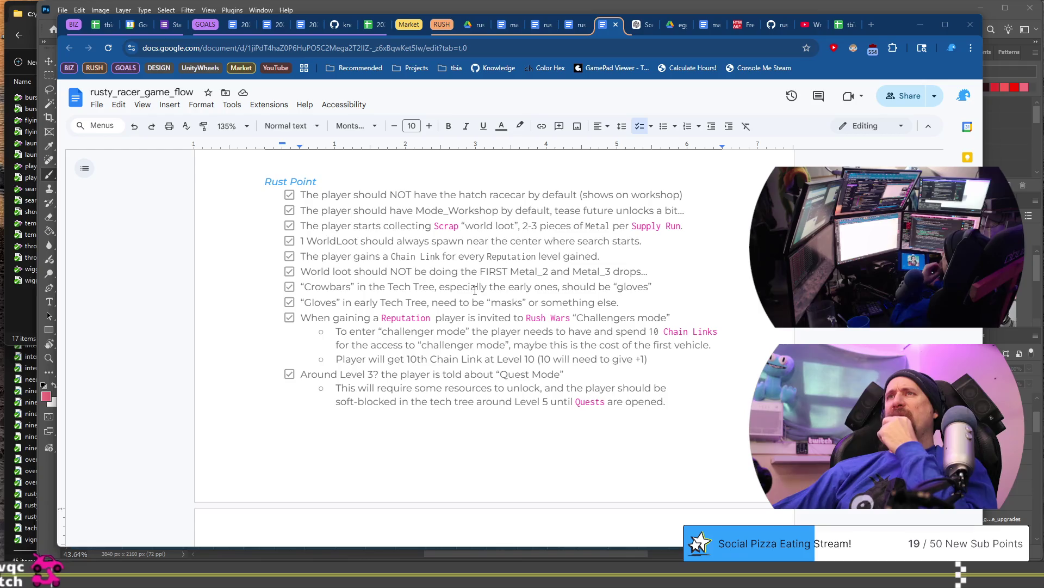
pyautogui.scroll(-4, 475, 290)
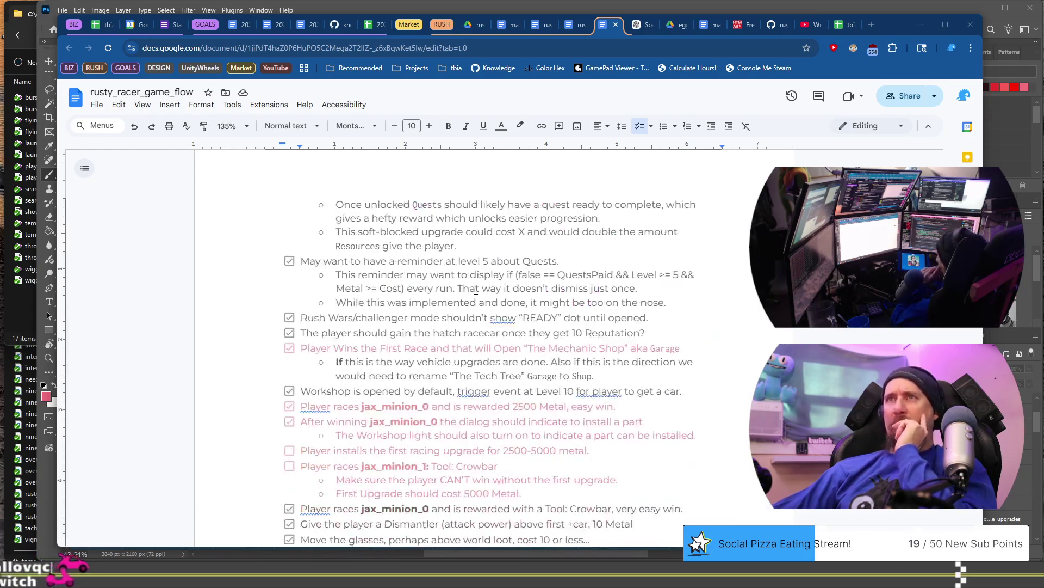
pyautogui.scroll(-4, 476, 290)
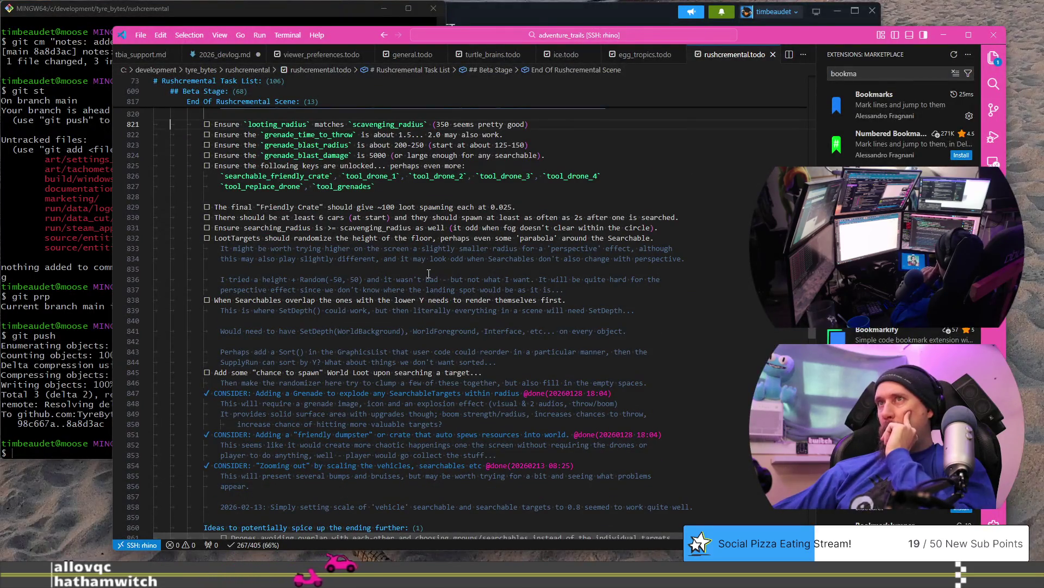
# Step: Scroll rushcremental.todo to the Potential Scope Creep for Rush Wars retry_dialog items, then switch back to the Google Doc
pyautogui.scroll(-3, 429, 273)
pyautogui.scroll(-9, 429, 274)
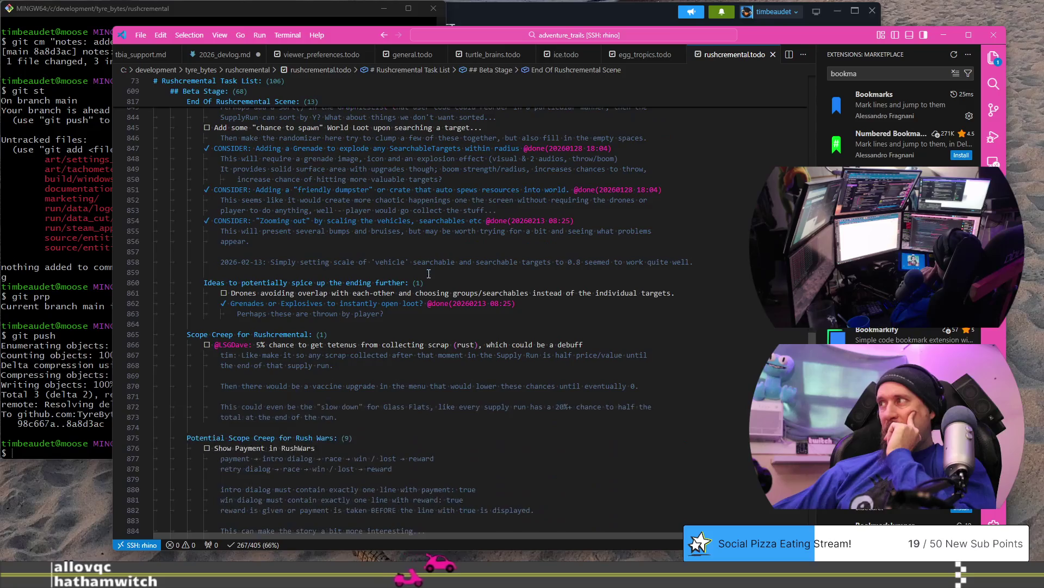
pyautogui.scroll(-5, 428, 273)
pyautogui.scroll(-2, 247, 313)
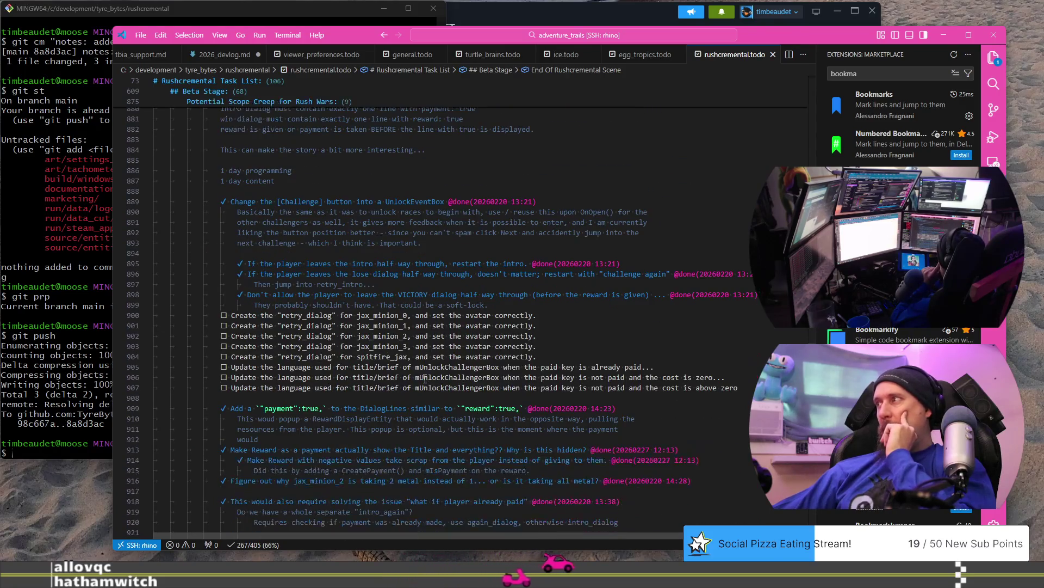
pyautogui.hotkey('alt', 'Tab')
pyautogui.scroll(1, 363, 346)
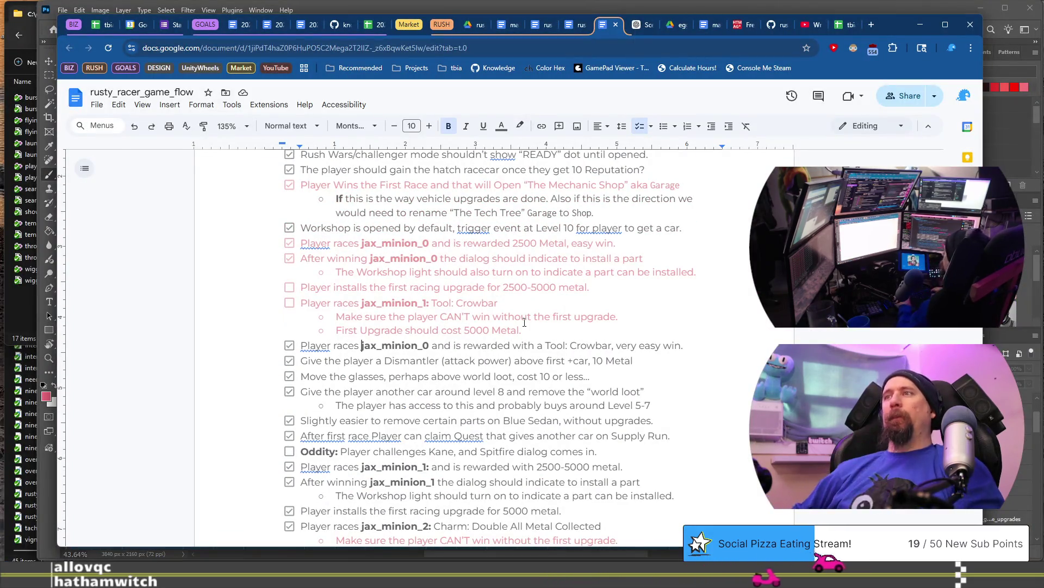
# Step: Insert an empty, unticked checklist item beneath the 'jax_minion_0 … Tool: Crowbar, very easy win' line
pyautogui.press('Return')
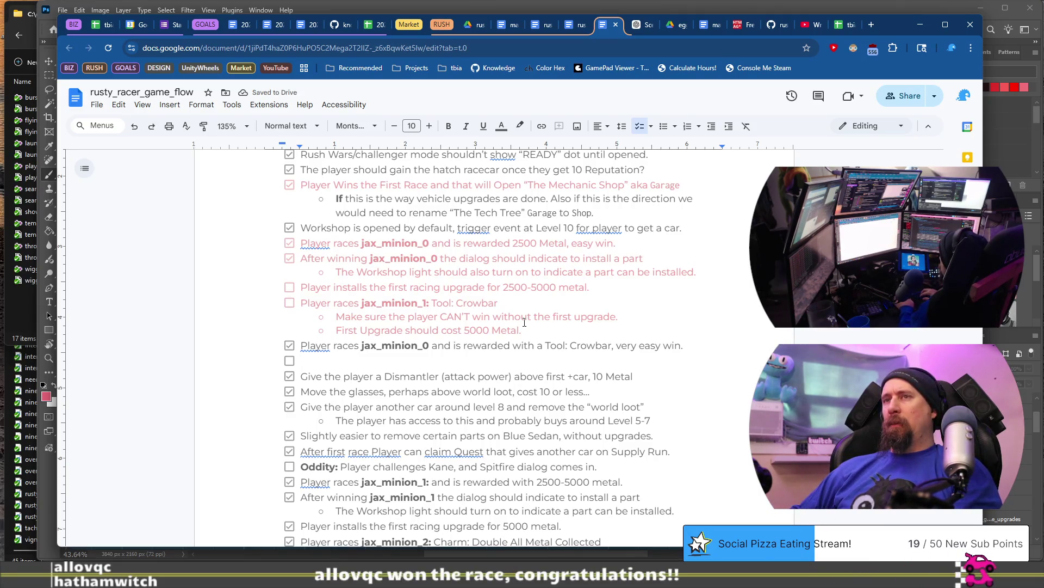
pyautogui.press('Tab')
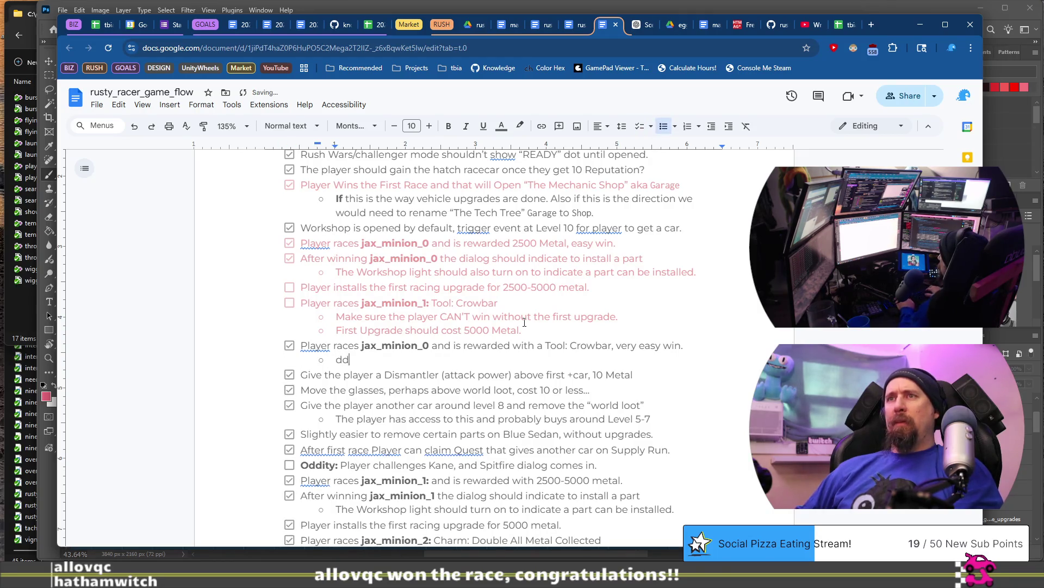
pyautogui.hotkey('shift', 'Home')
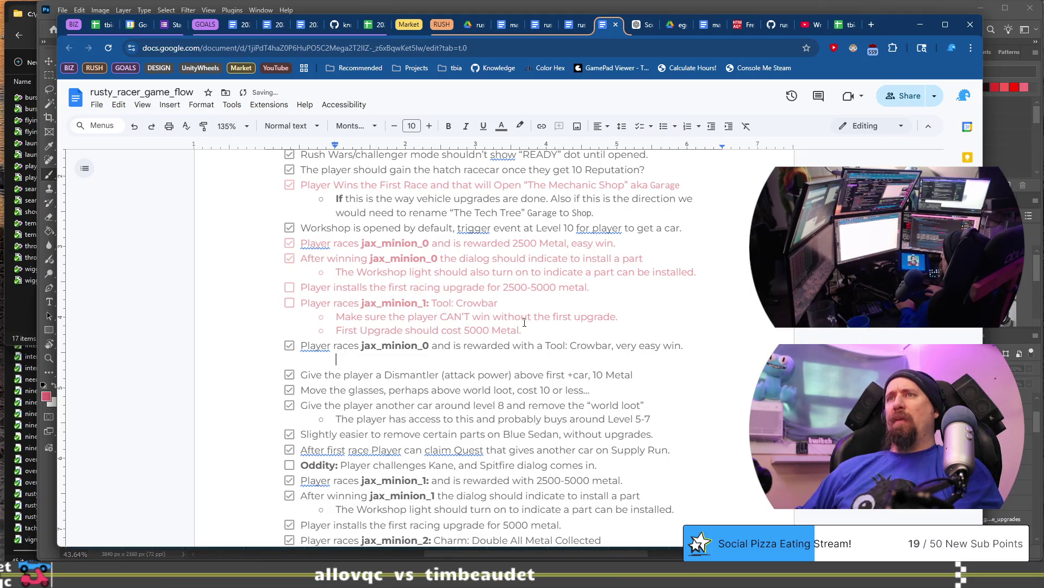
pyautogui.click(642, 131)
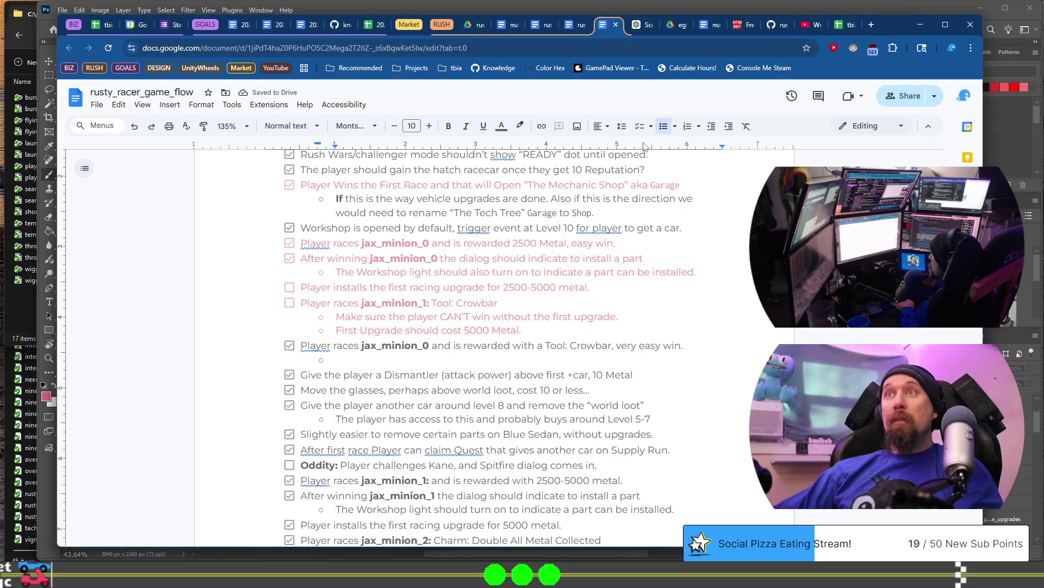
pyautogui.hotkey('ctrl', 'shift', '9')
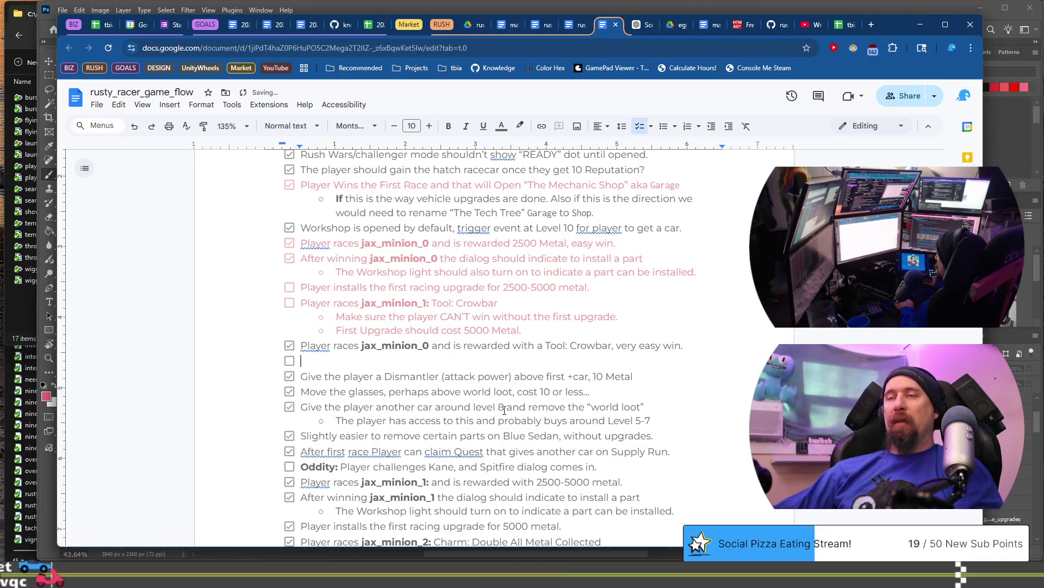
pyautogui.hotkey('ctrl', 'Tab')
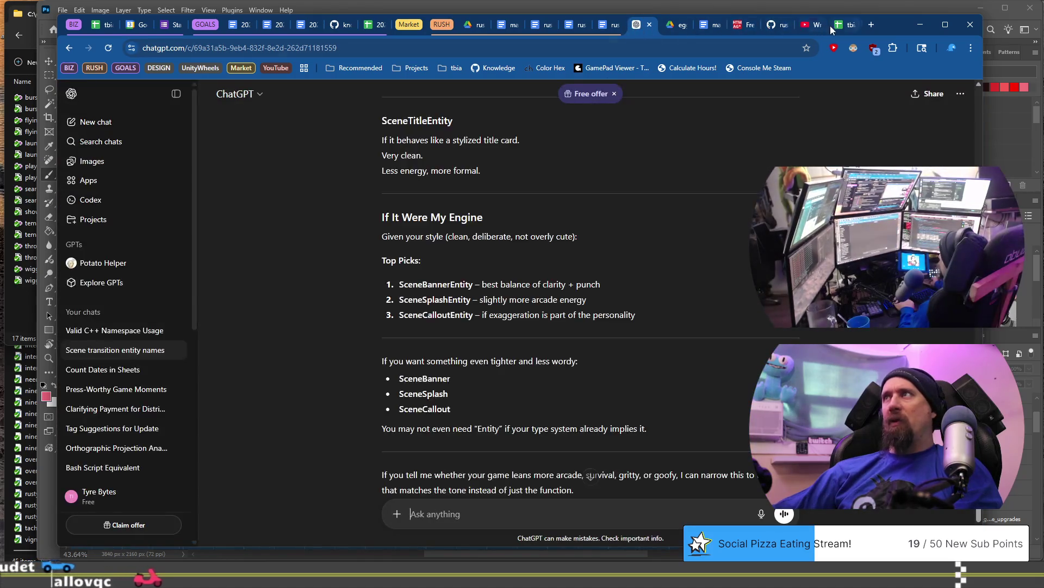
pyautogui.hotkey('ctrl', 'shift', 'Tab')
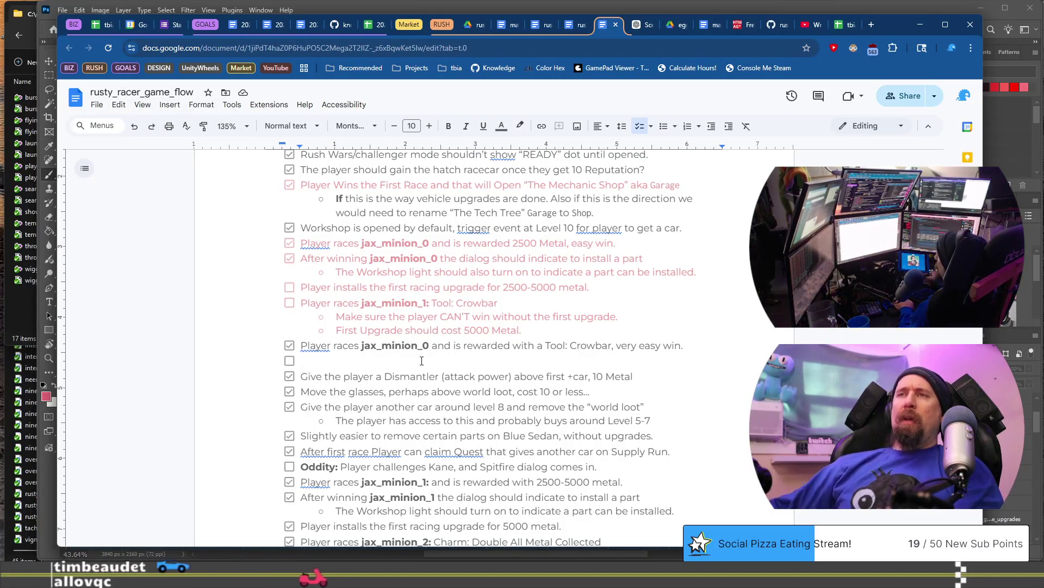
pyautogui.press('Tab')
pyautogui.hotkey('shift', 'Tab')
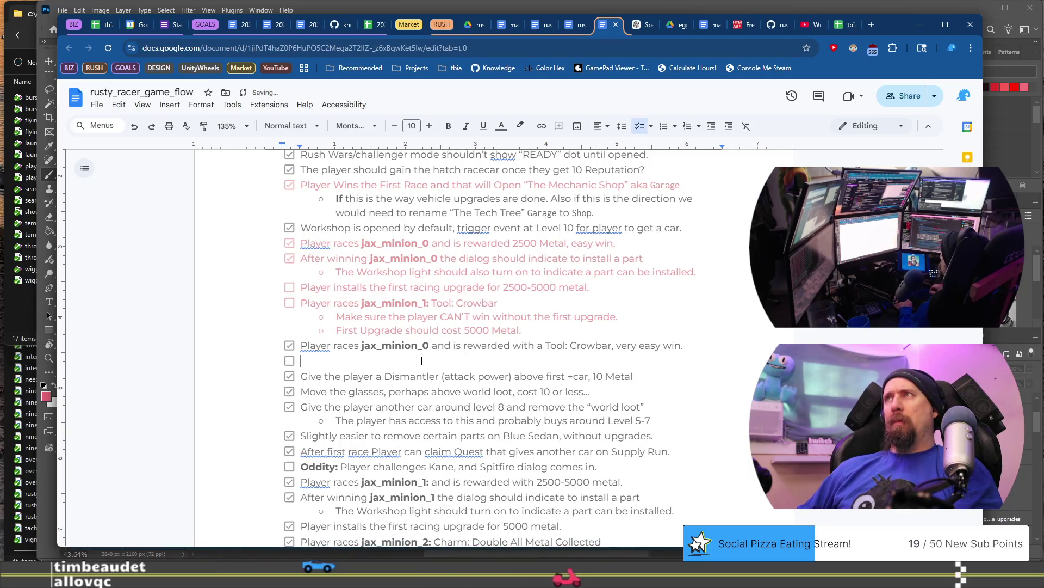
pyautogui.press('Tab')
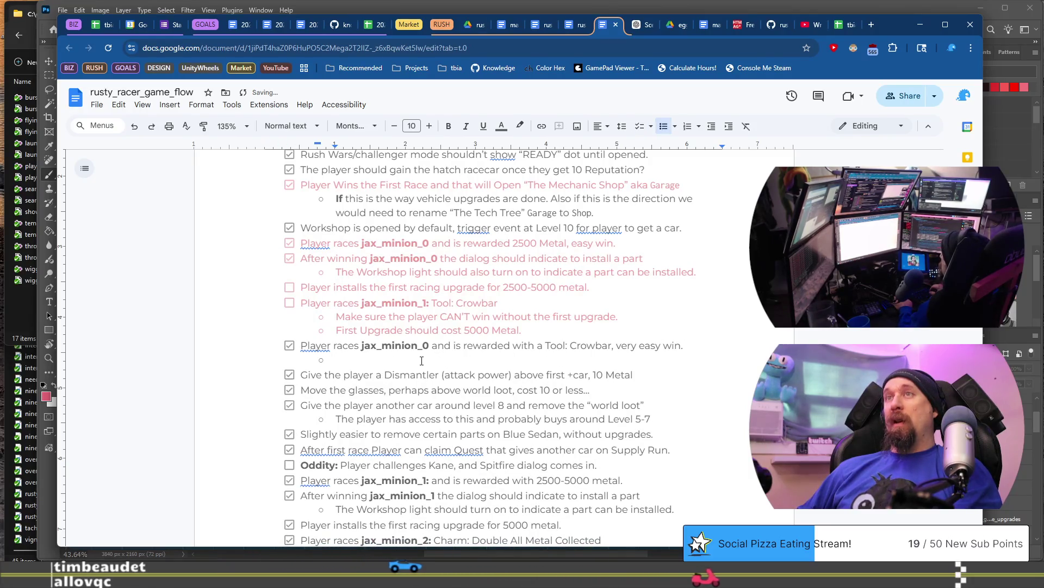
pyautogui.press('BackSpace')
pyautogui.hotkey('ctrl', 'shift', '9')
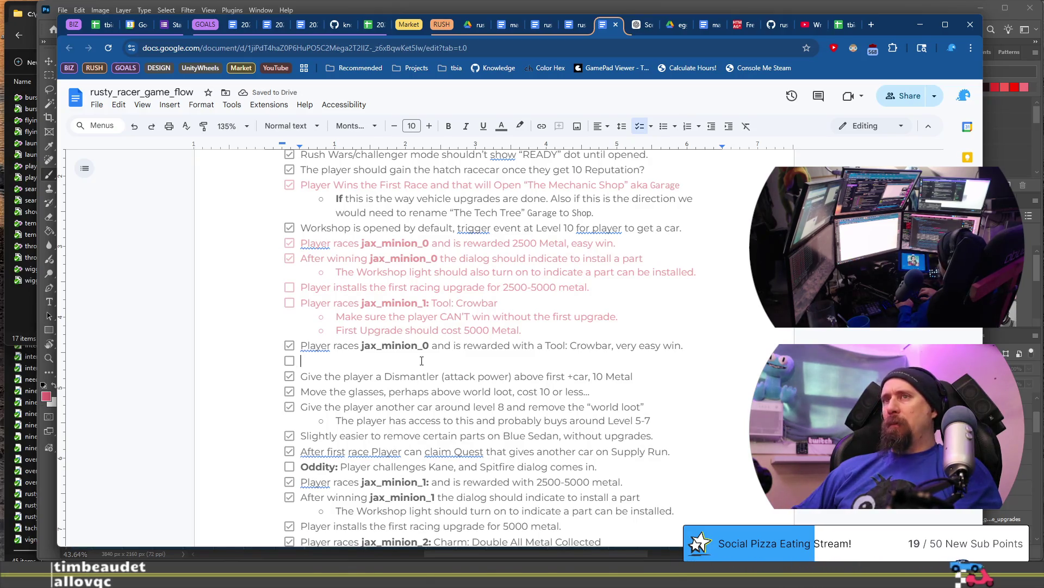
# Step: Start the new item with 'WORDS: Retry dialog is needed for'
pyautogui.write('W')
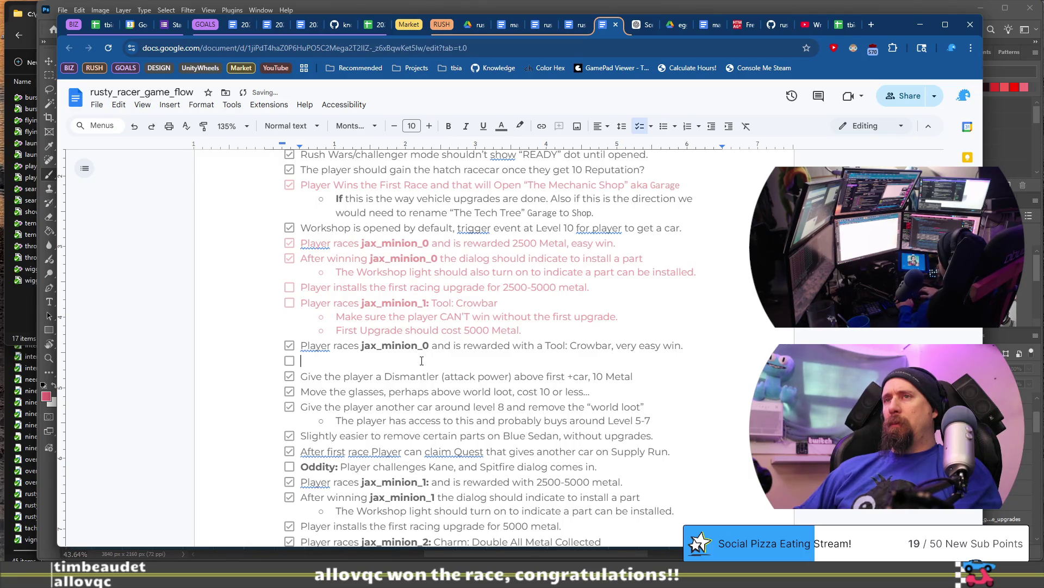
pyautogui.write('T:')
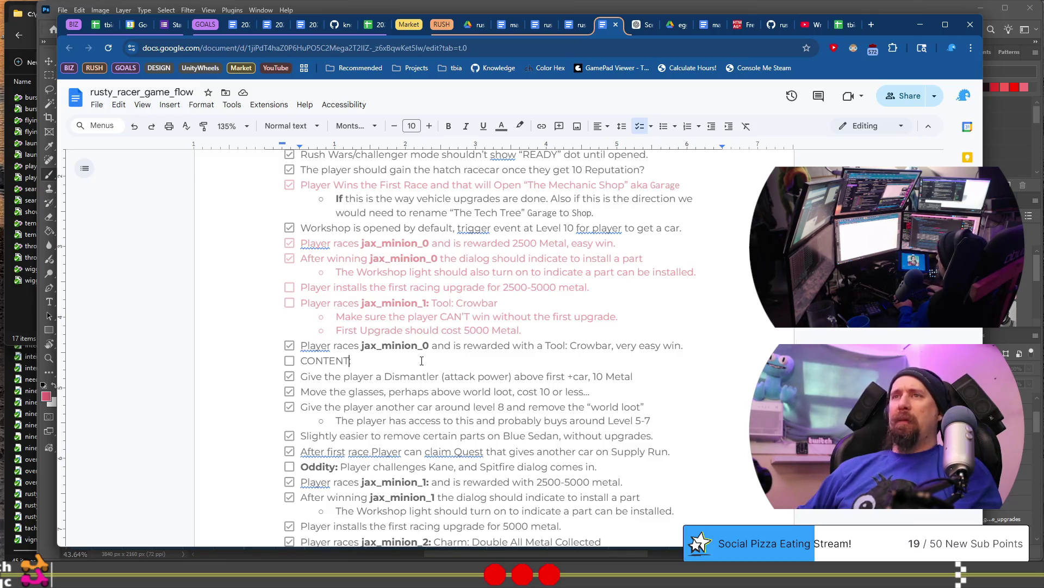
pyautogui.press('BackSpace')
pyautogui.press('BackSpace')
pyautogui.press('BackSpace')
pyautogui.write('DS:')
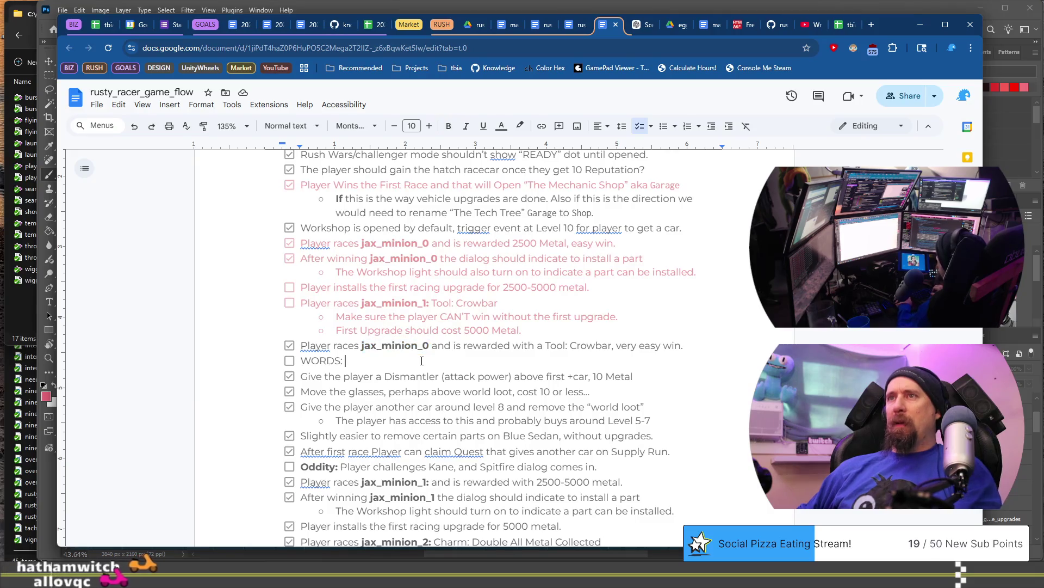
pyautogui.write('Retry ')
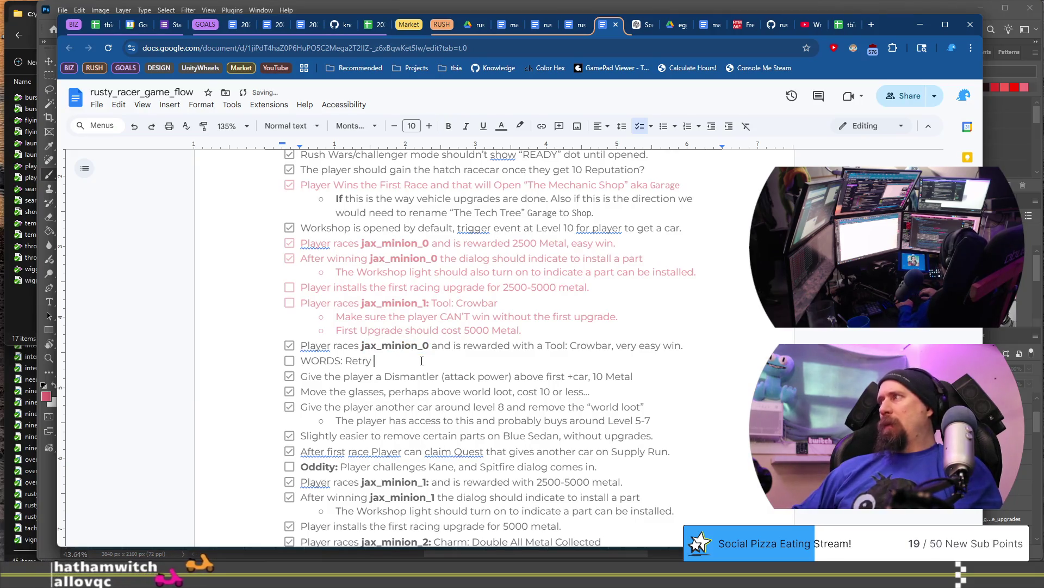
pyautogui.write('dialog is needed for')
# Step: Append bold jax_minion_0 and plain 'The Instructor', fixing the typo, then select the line
pyautogui.write('jax_minion_0')
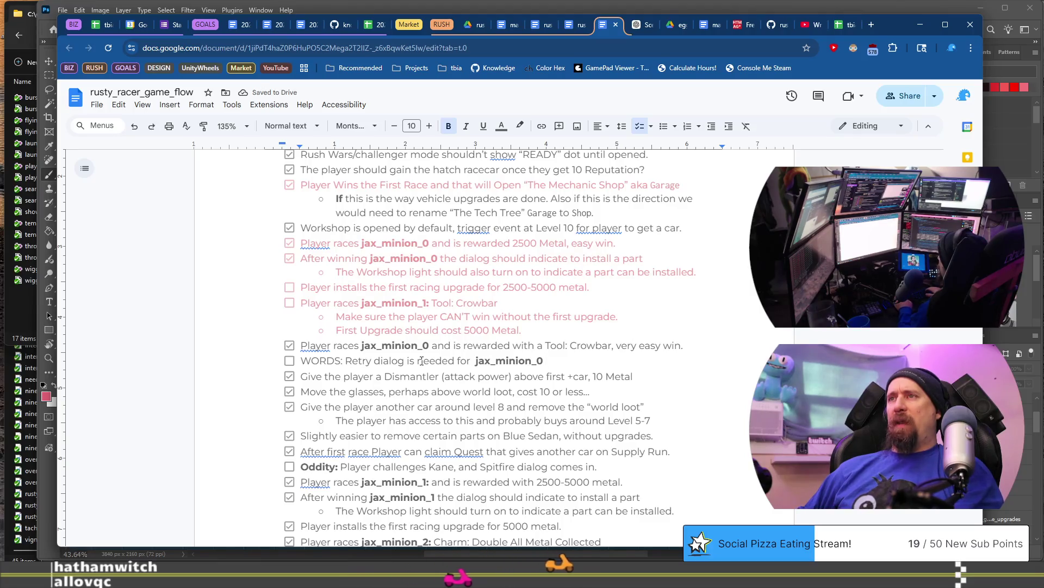
pyautogui.hotkey('ctrl', 'b')
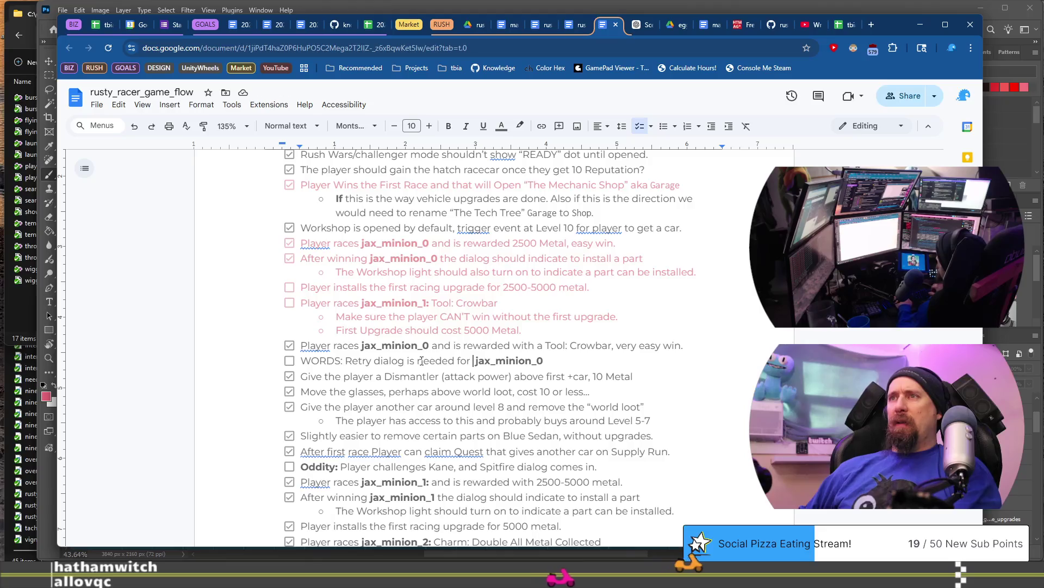
pyautogui.hotkey('ctrl', 'b')
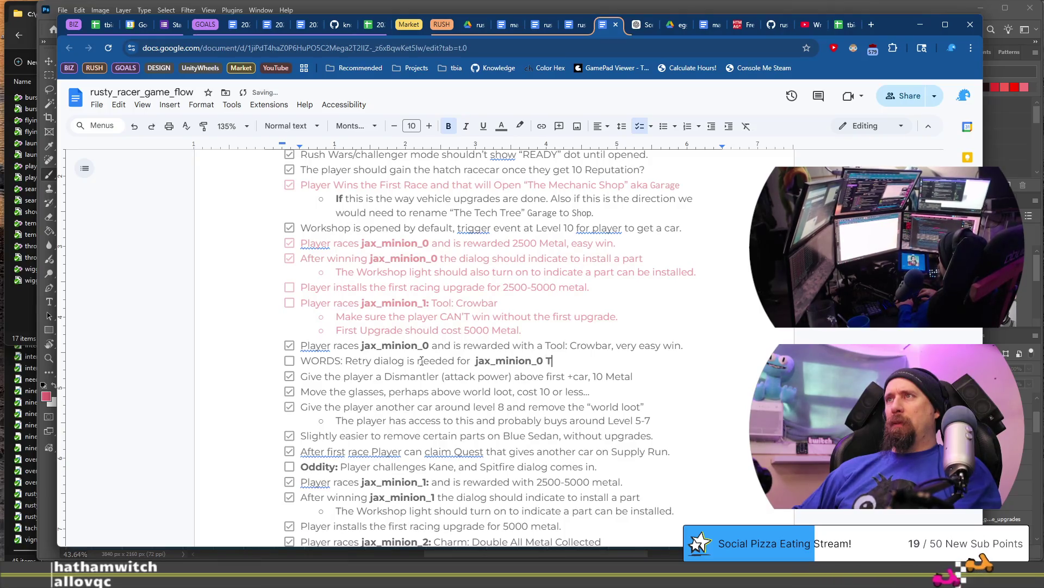
pyautogui.write('he Instructur')
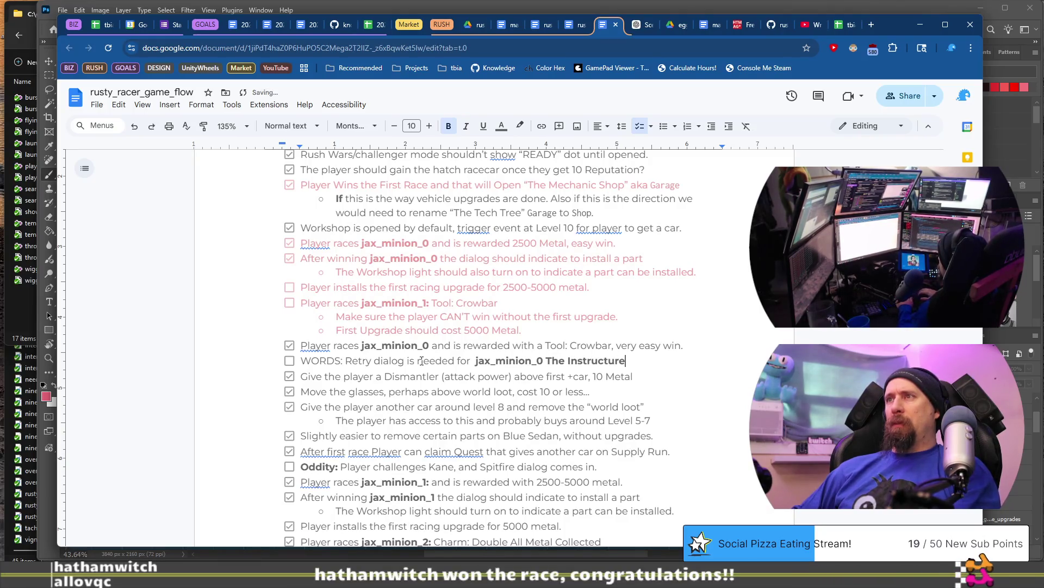
pyautogui.hotkey('ctrl', 'b')
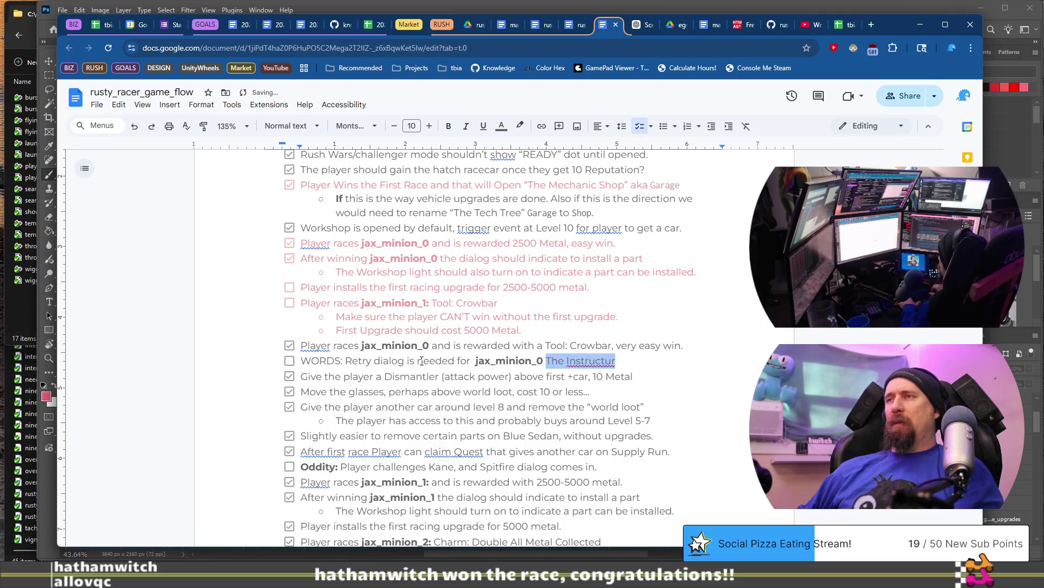
pyautogui.press('Right')
pyautogui.press('Left')
pyautogui.press('BackSpace')
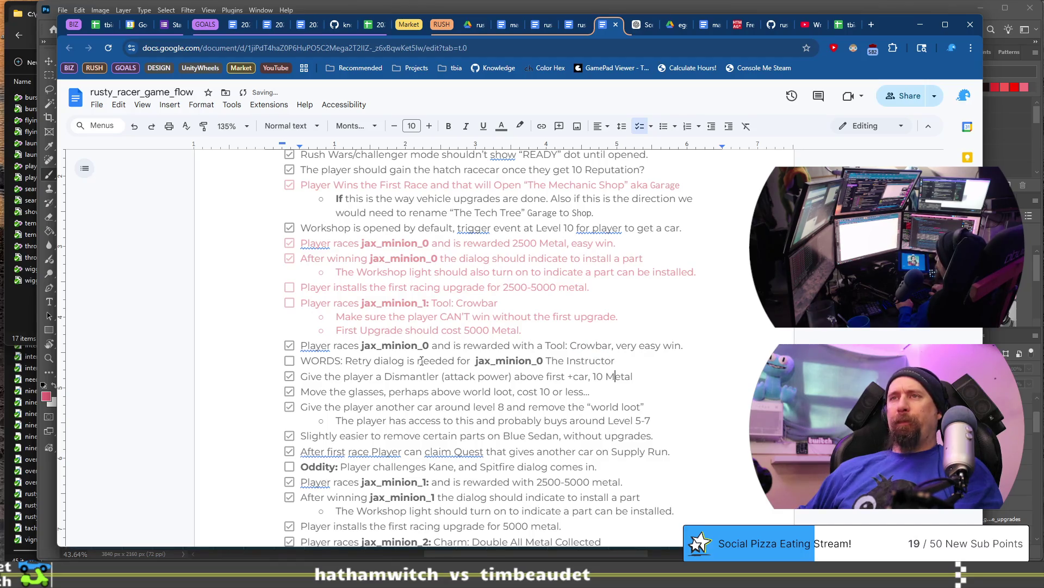
pyautogui.hotkey('shift', 'Home')
pyautogui.hotkey('ctrl', 'c')
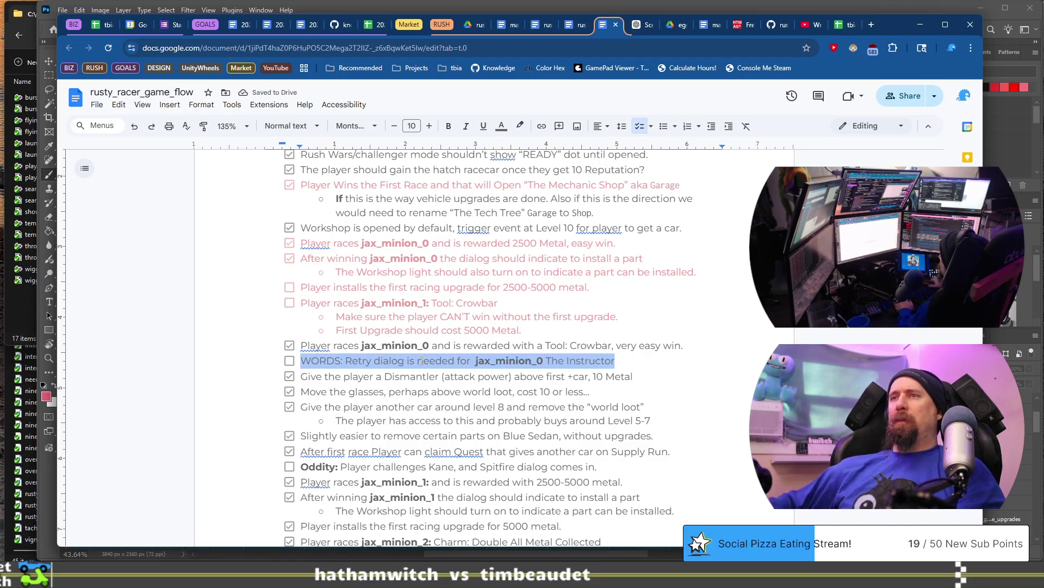
# Step: Paste the WORDS line below the jax_minion_1 race item, changing it to 'jax_minion_1'
pyautogui.click(655, 368)
pyautogui.scroll(-1, 566, 318)
pyautogui.scroll(-1, 577, 318)
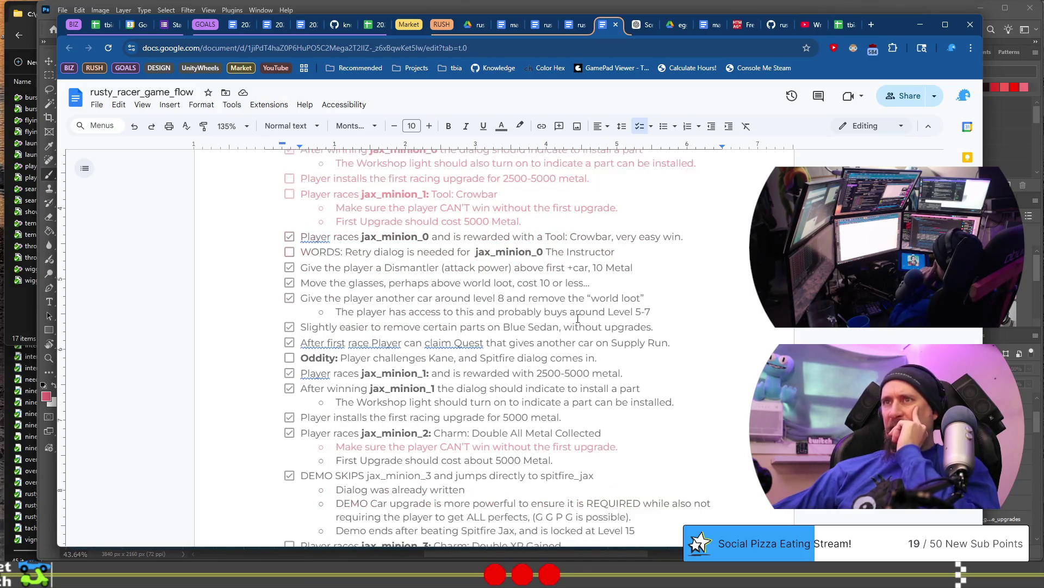
pyautogui.click(639, 375)
pyautogui.press('Return')
pyautogui.hotkey('ctrl', 'v')
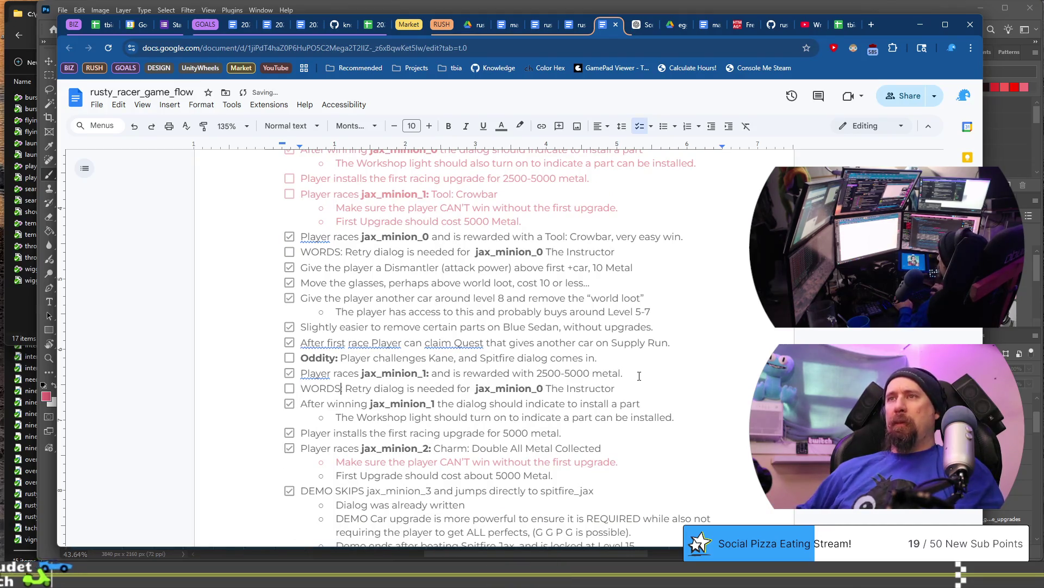
pyautogui.press('End')
pyautogui.hotkey('ctrl', 'shift', 'Left')
pyautogui.hotkey('ctrl', 'shift', 'Left')
pyautogui.press('BackSpace')
pyautogui.press('BackSpace')
pyautogui.press('BackSpace')
pyautogui.write('1')
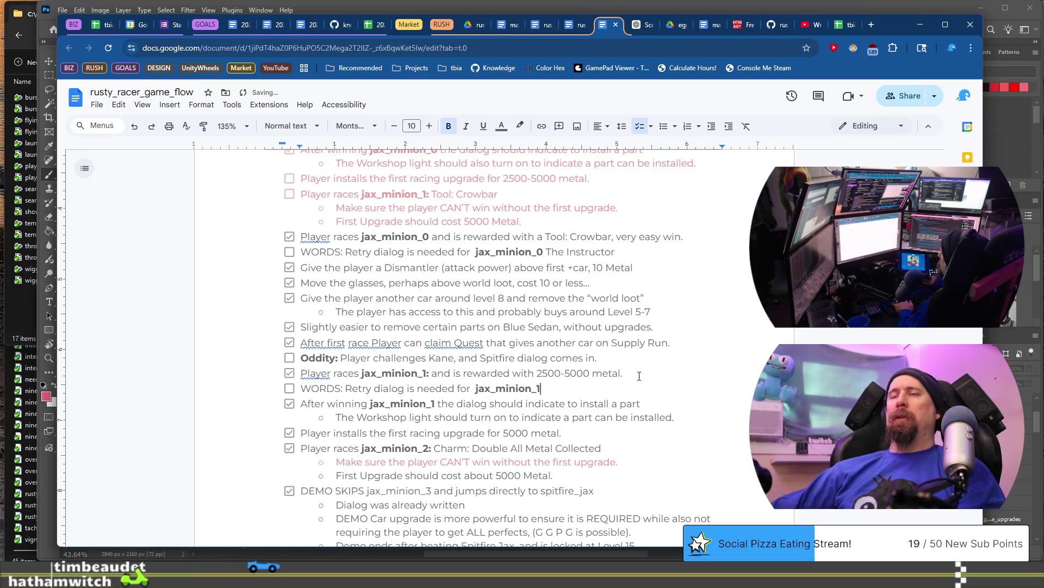
# Step: Paste another copy above DEMO SKIPS for jax_minion_2, changing the number to 2
pyautogui.scroll(-3, 591, 339)
pyautogui.hotkey('shift', 'Home')
pyautogui.hotkey('ctrl', 'c')
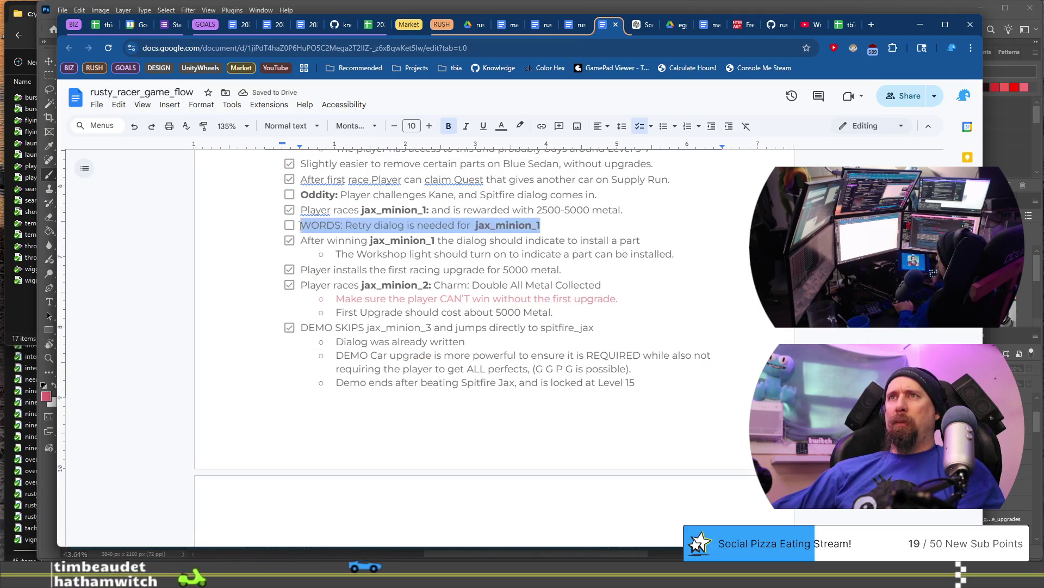
pyautogui.click(444, 287)
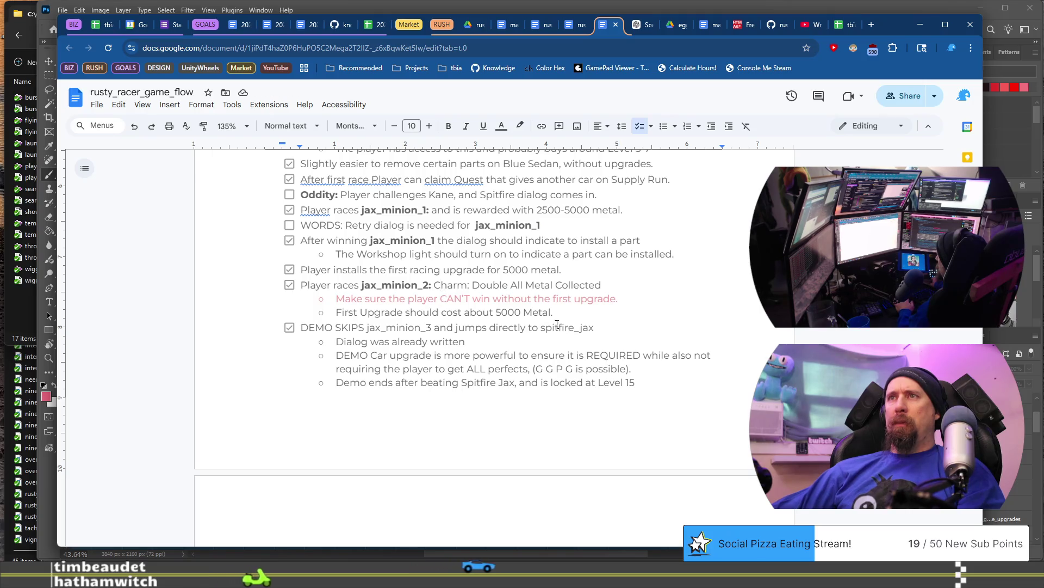
pyautogui.hotkey('ctrl', 'v')
pyautogui.press('BackSpace')
pyautogui.write('2')
pyautogui.scroll(-5, 570, 317)
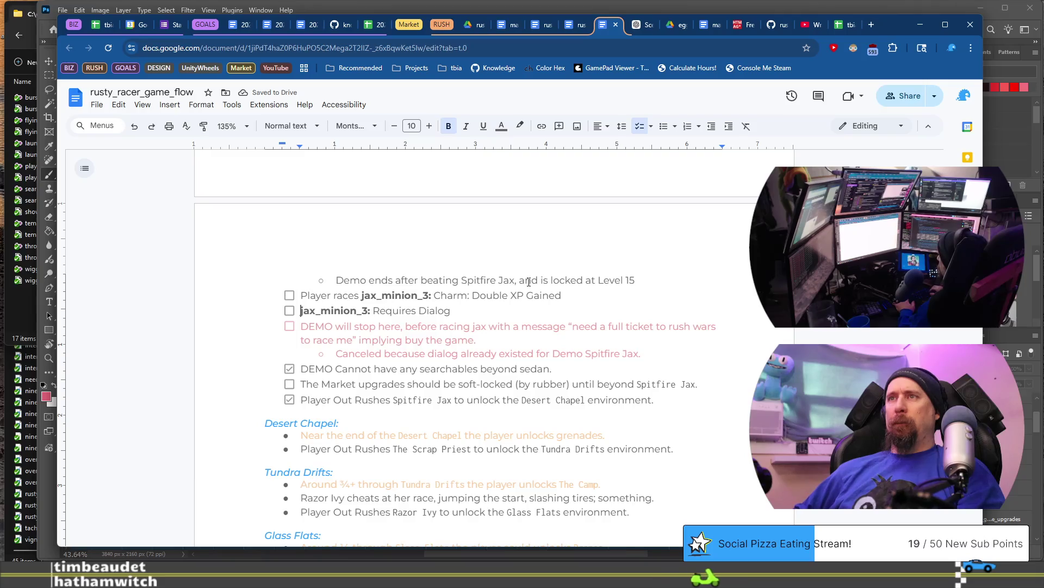
# Step: Replace the jax_minion_3 'Requires Dialog' item with a WORDS line for jax_minion_3
pyautogui.hotkey('ctrl', 'v')
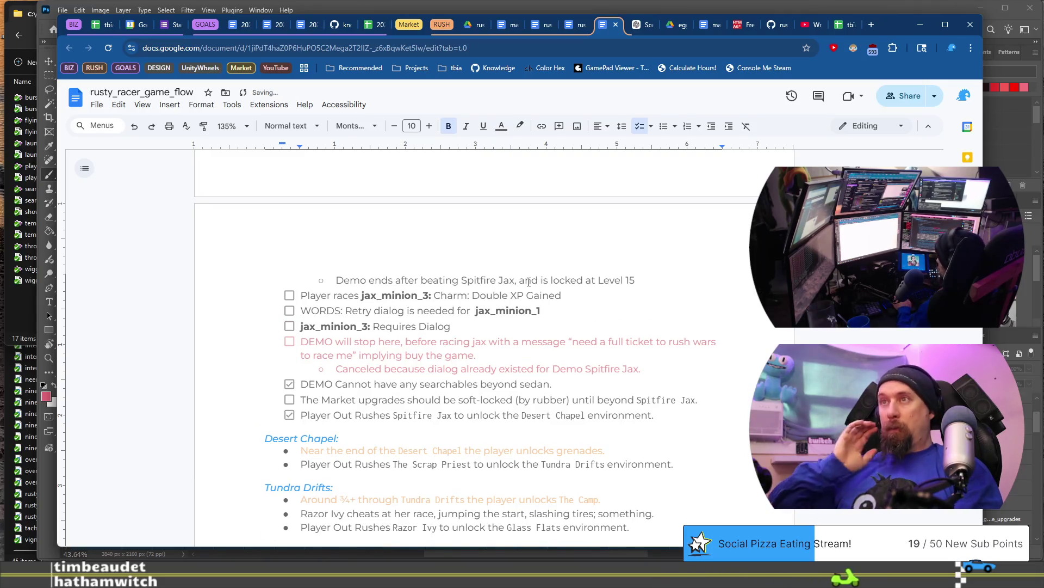
pyautogui.press('Down')
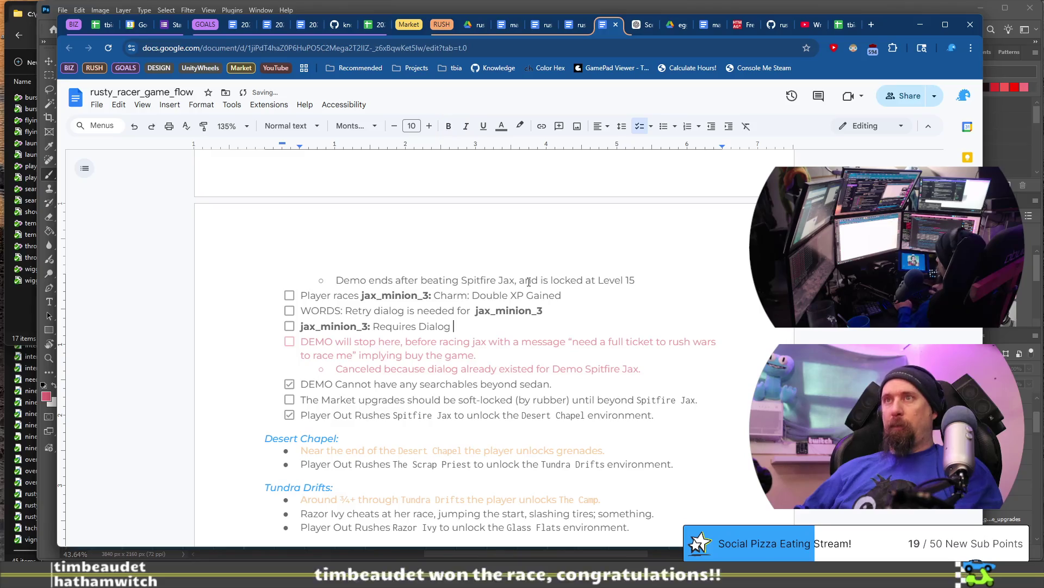
pyautogui.press('Home')
pyautogui.write('WORD:')
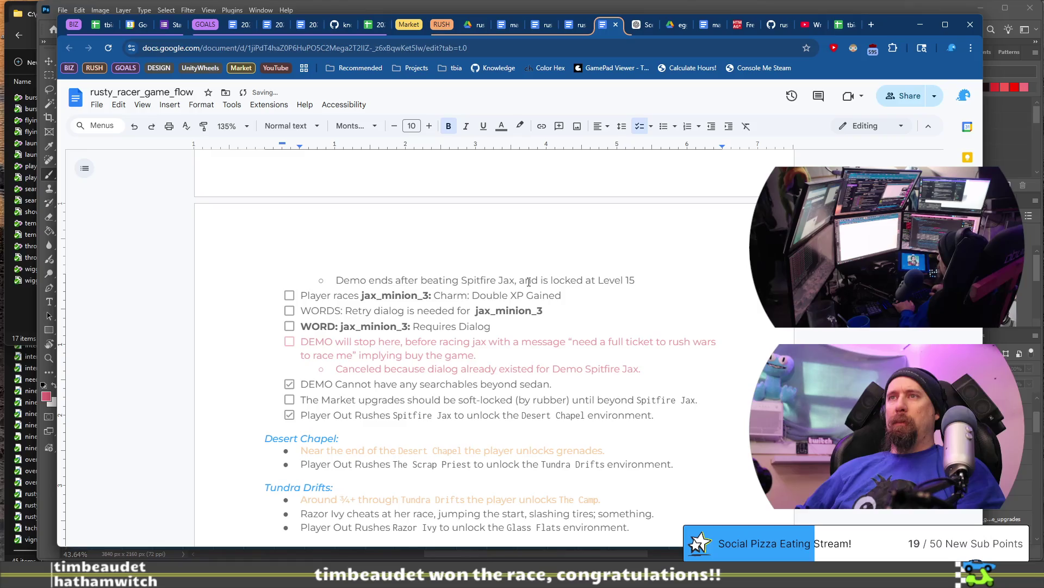
pyautogui.press('Home')
pyautogui.hotkey('shift', 'End')
pyautogui.press('BackSpace')
pyautogui.hotkey('shift', 'End')
pyautogui.hotkey('ctrl', 'c')
pyautogui.press('Down')
pyautogui.hotkey('ctrl', 'v')
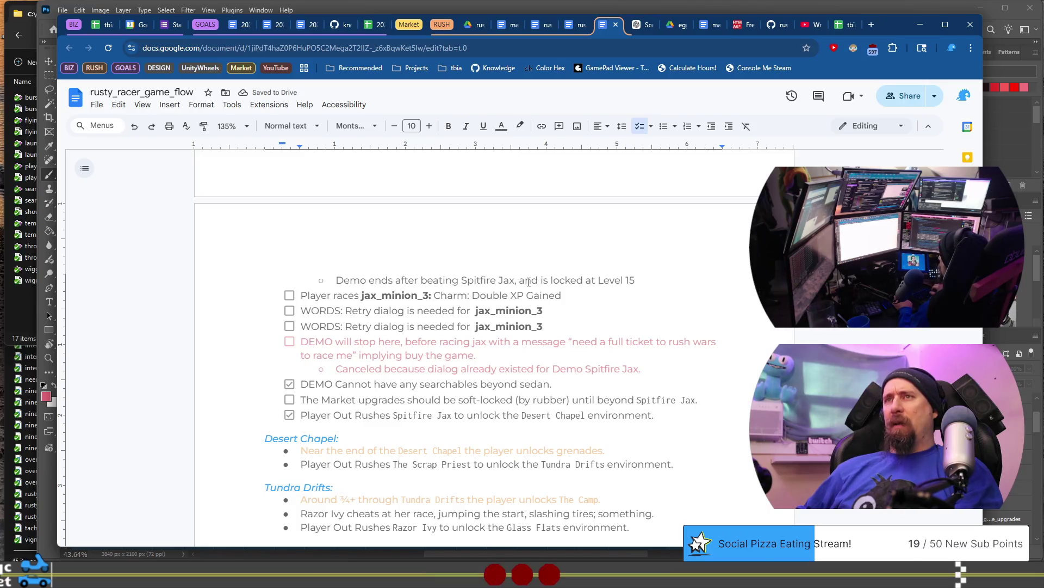
pyautogui.press('Home')
pyautogui.hotkey('shift', 'End')
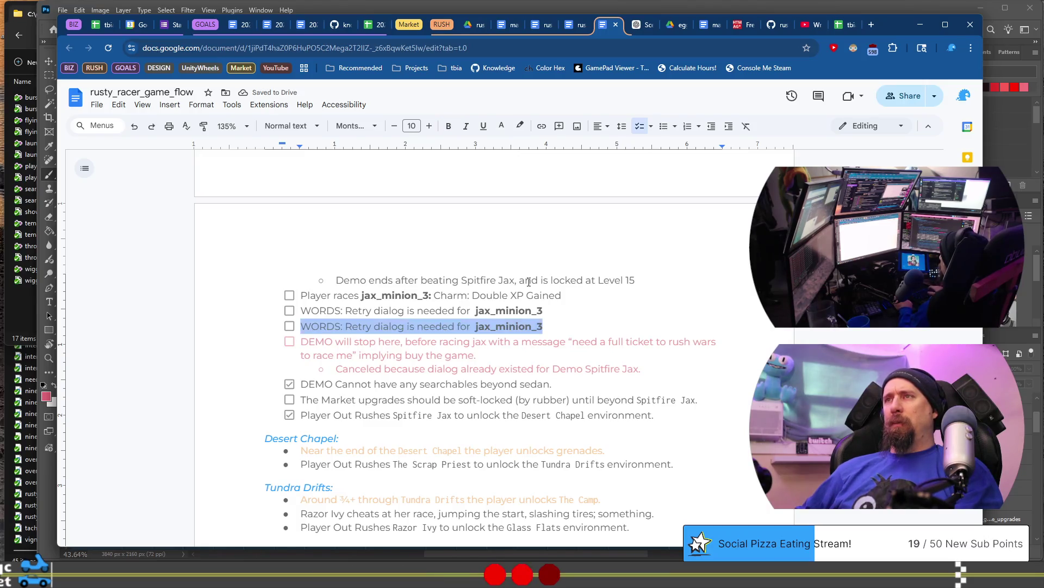
pyautogui.press('BackSpace')
pyautogui.press('BackSpace')
# Step: Make the line read 'WORDS: Introduction, Lose, Retry and Win dialog is needed for jax_minion_3'
pyautogui.press('Home')
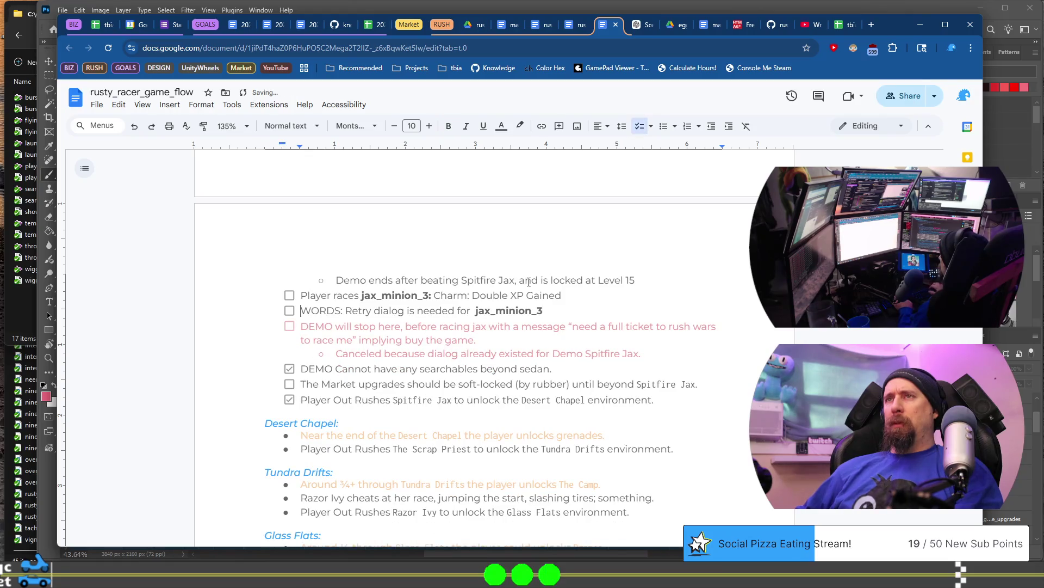
pyautogui.write('Introd')
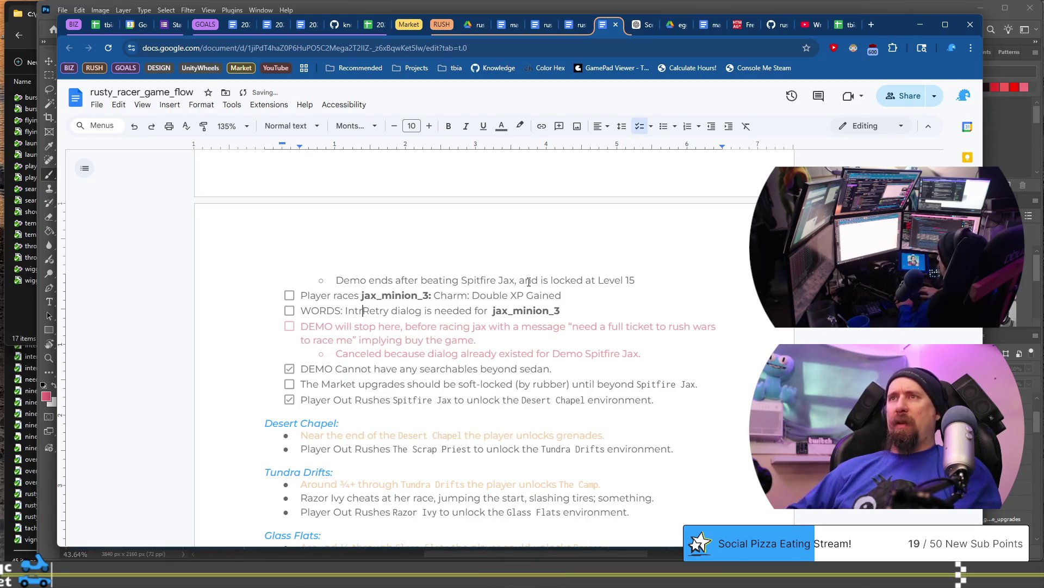
pyautogui.write('uction, ')
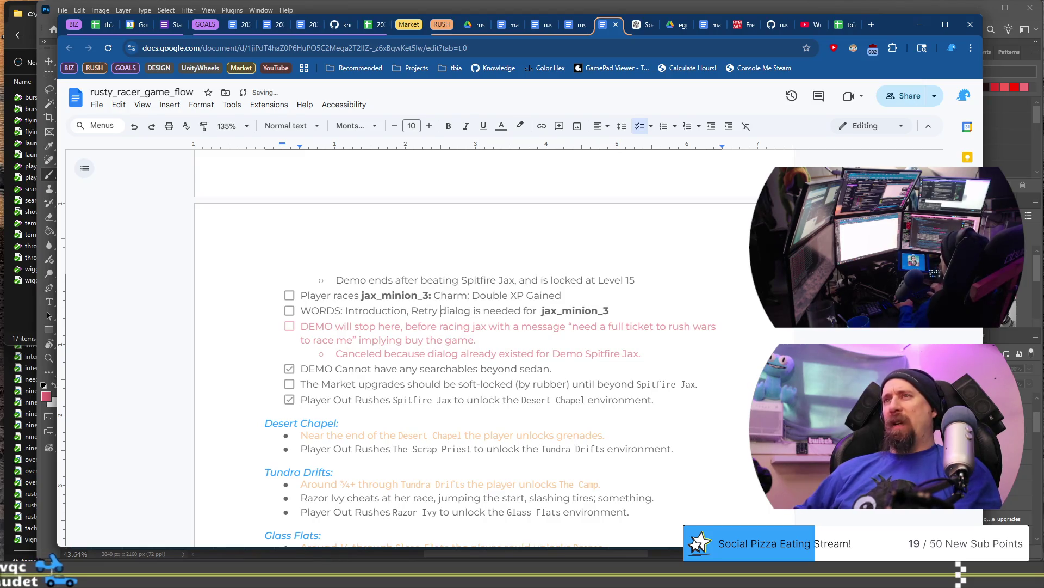
pyautogui.write('Lose,')
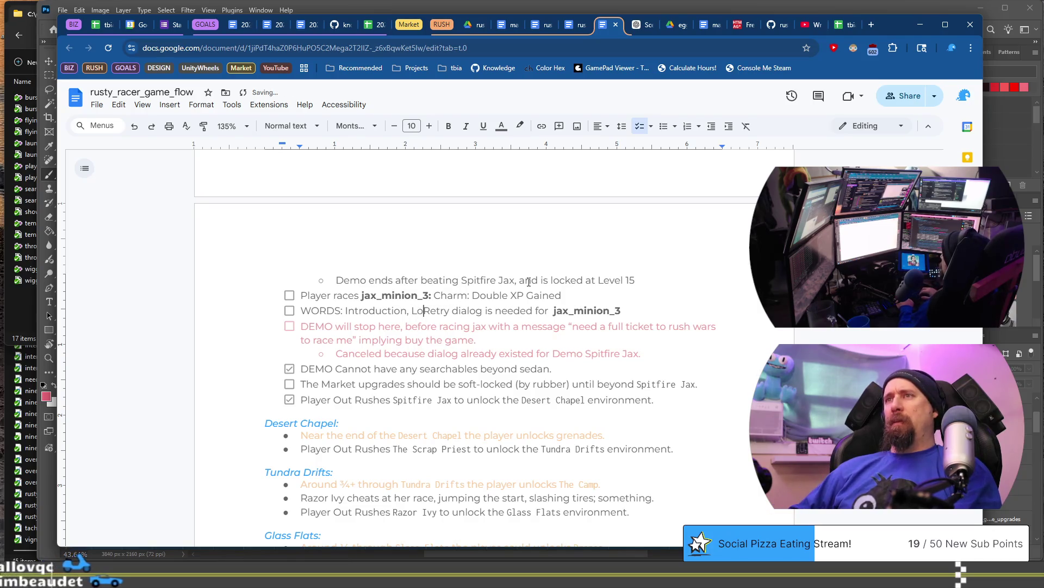
pyautogui.hotkey('ctrl', 'Right')
pyautogui.write('and Win')
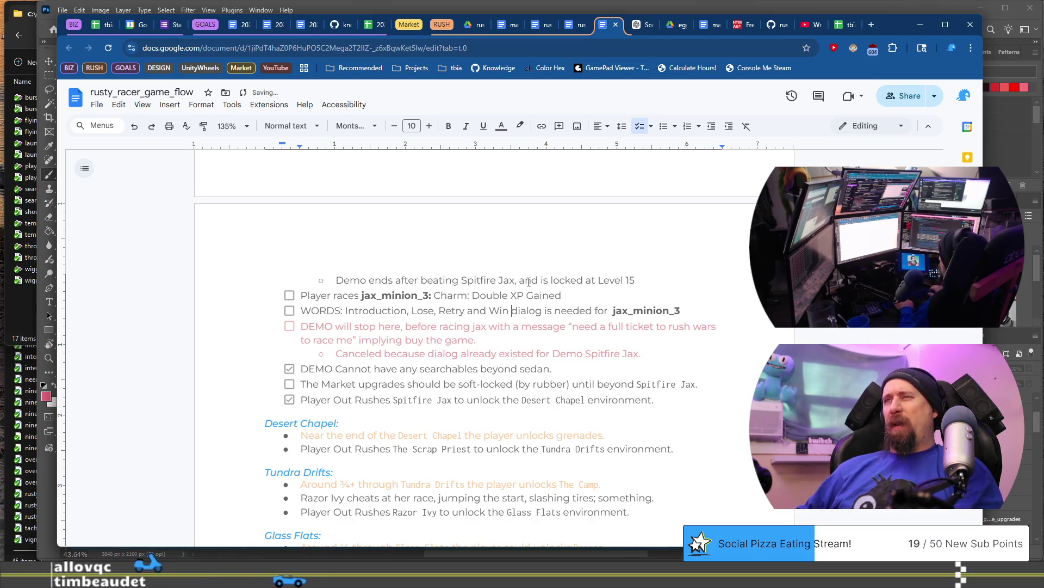
pyautogui.press('End')
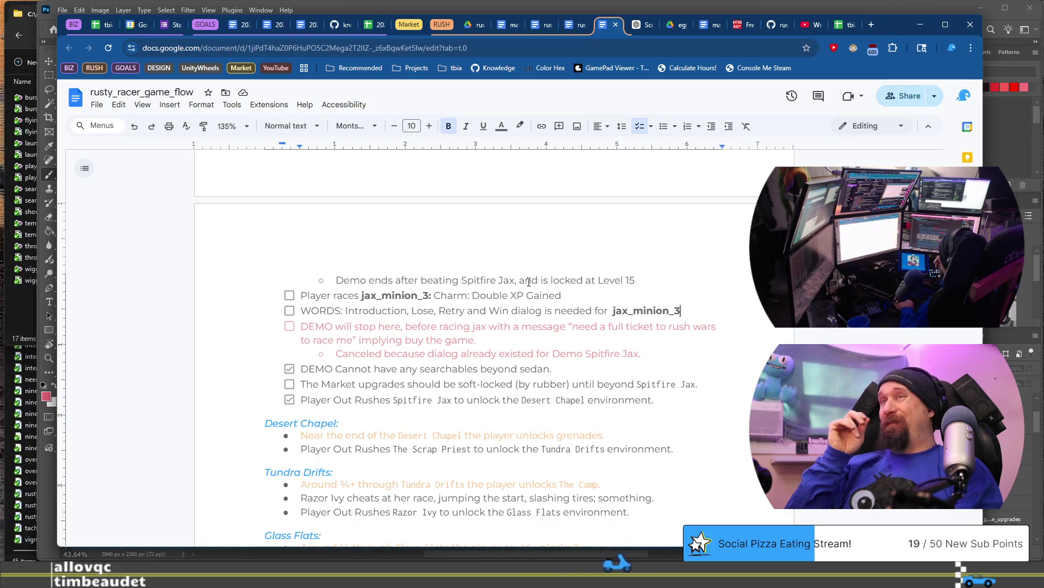
# Step: Duplicate the jax_minion_0 Retry dialog line as a new Introduction dialog item
pyautogui.scroll(10, 529, 281)
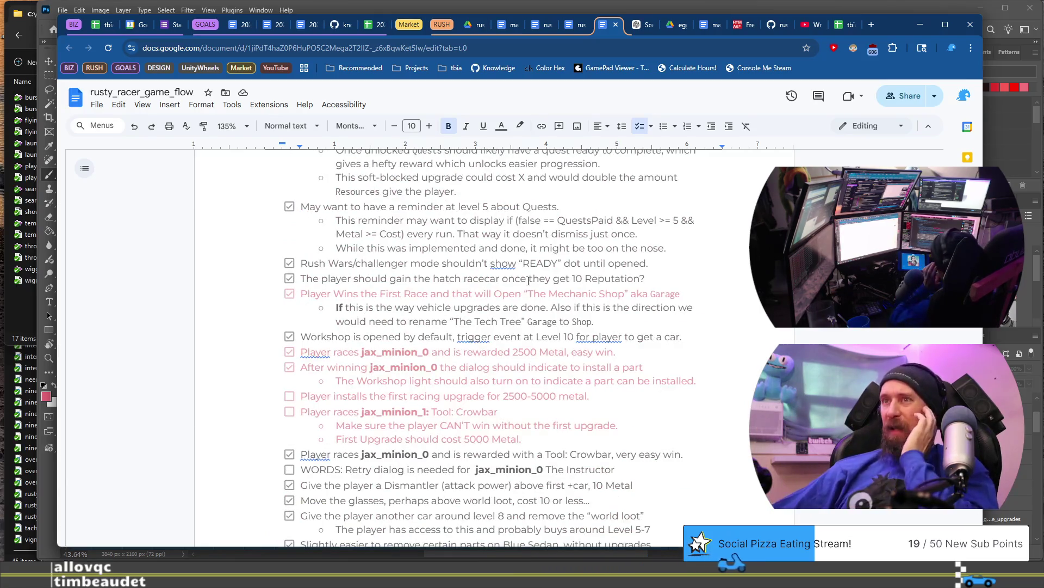
pyautogui.scroll(-2, 513, 306)
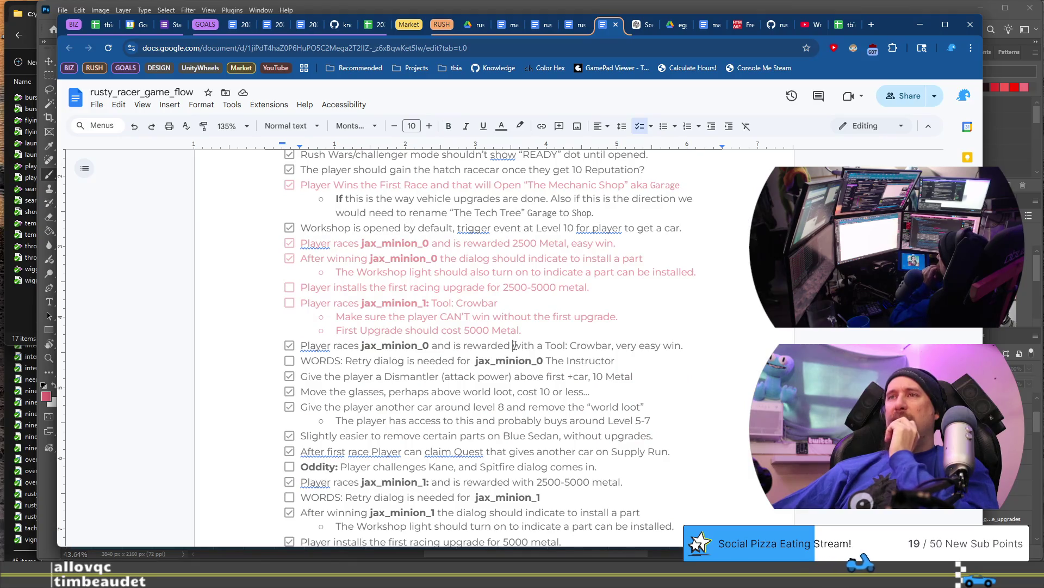
pyautogui.scroll(4, 515, 344)
pyautogui.scroll(3, 515, 345)
pyautogui.scroll(-8, 515, 344)
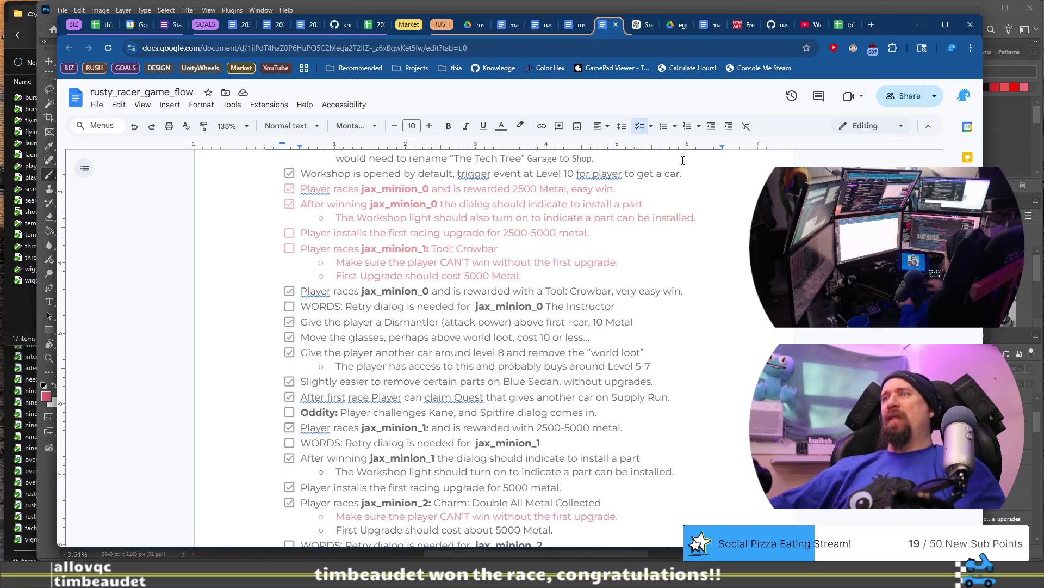
pyautogui.hotkey('shift', 'Home')
pyautogui.press('End')
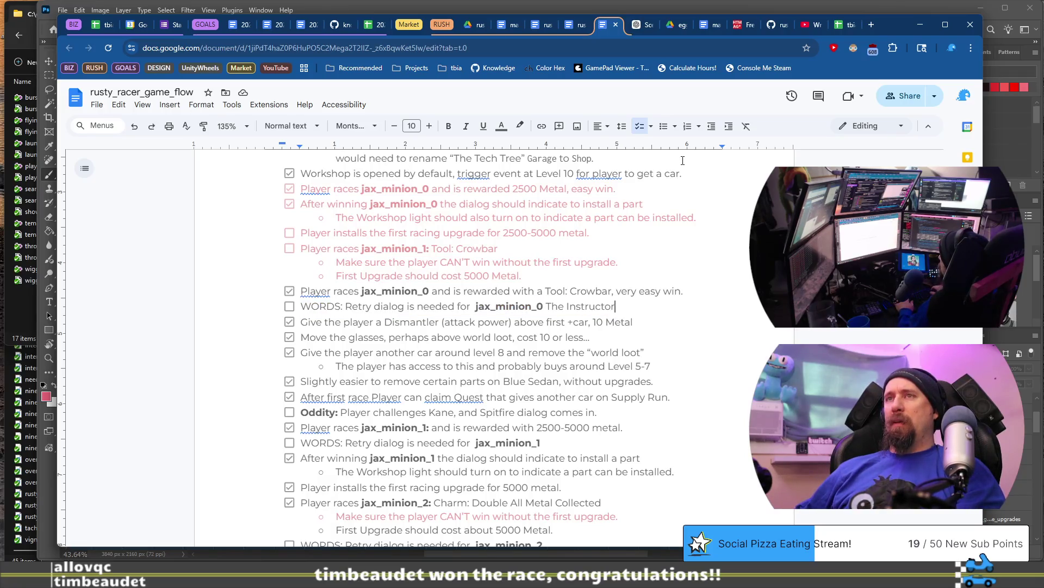
pyautogui.press('Home')
pyautogui.press('Return')
pyautogui.press('Up')
pyautogui.hotkey('ctrl', 'v')
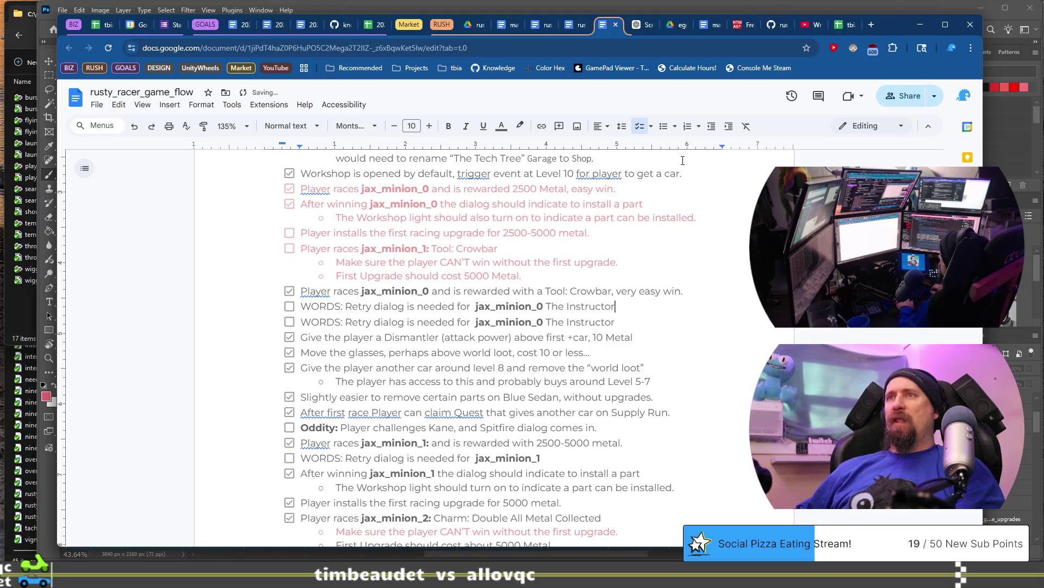
pyautogui.write('Introductio')
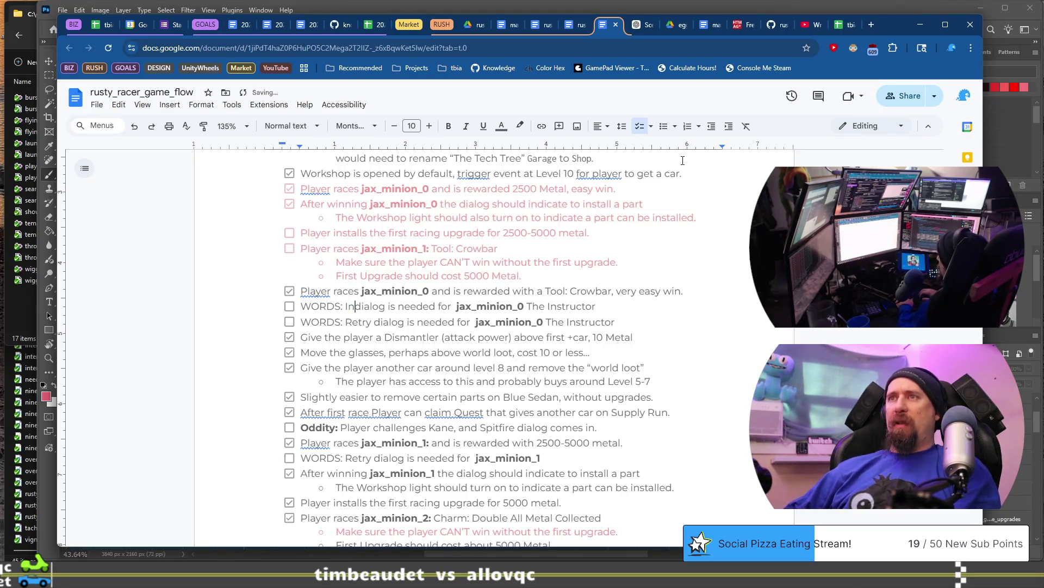
pyautogui.write('n')
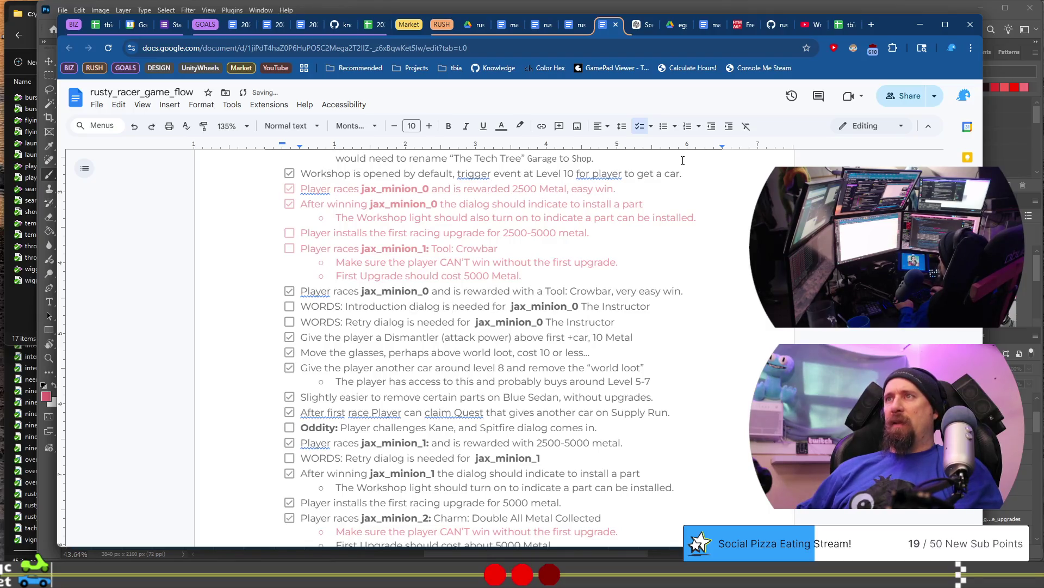
# Step: Add a Lose dialog item for jax_minion_0 above the Retry line
pyautogui.press('BackSpace')
pyautogui.hotkey('shift', 'Home')
pyautogui.hotkey('ctrl', 'c')
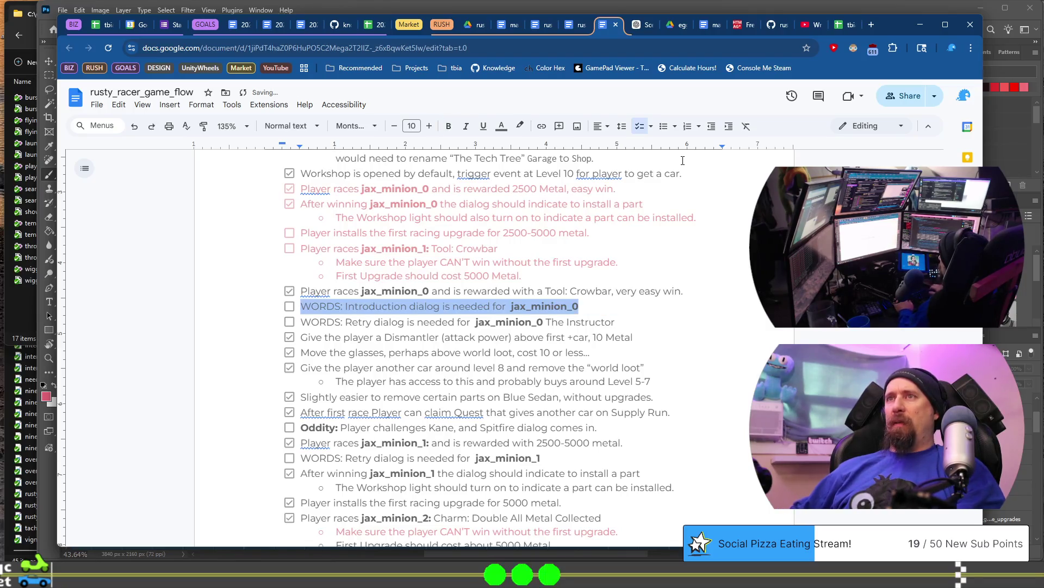
pyautogui.press('Down')
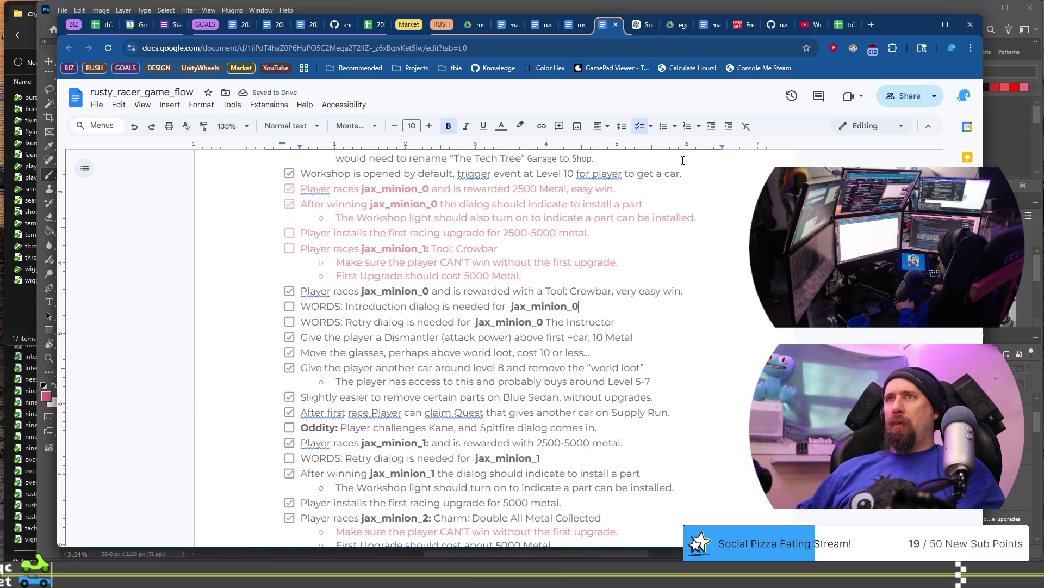
pyautogui.press('Return')
pyautogui.press('Up')
pyautogui.hotkey('ctrl', 'v')
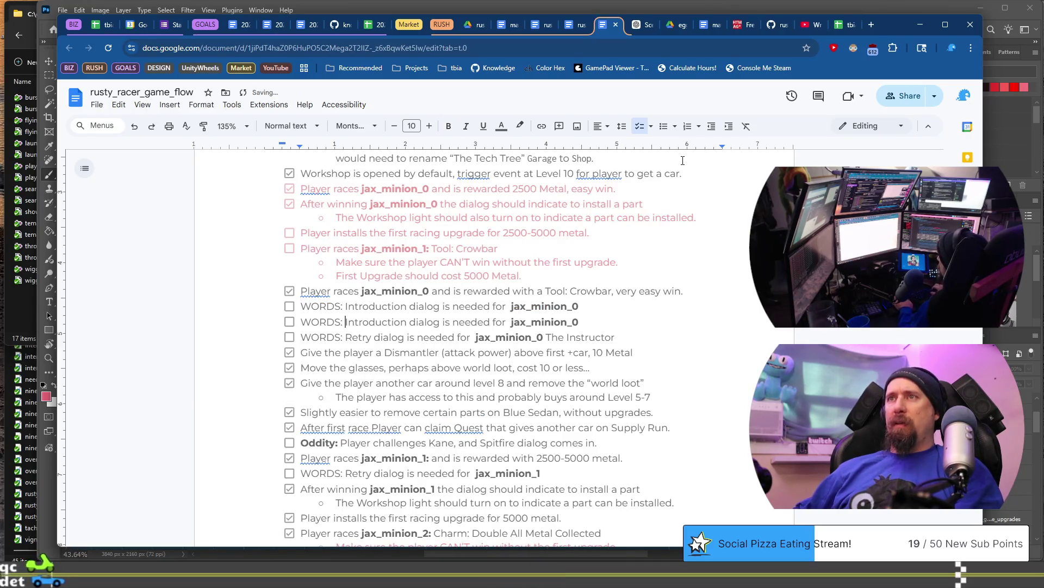
pyautogui.hotkey('ctrl', 'shift', 'Right')
pyautogui.write('Lose')
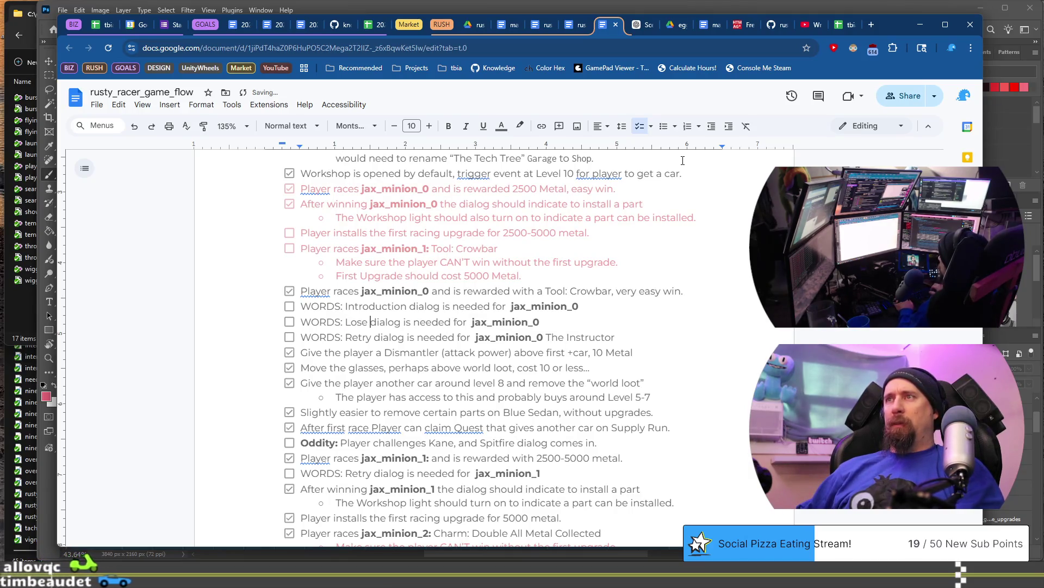
# Step: Add a Win dialog item for jax_minion_0 below the Retry line
pyautogui.press('Down')
pyautogui.press('End')
pyautogui.press('Return')
pyautogui.hotkey('ctrl', 'v')
pyautogui.press('Home')
pyautogui.hotkey('ctrl', 'Right')
pyautogui.hotkey('ctrl', 'shift', 'Right')
pyautogui.write('Win')
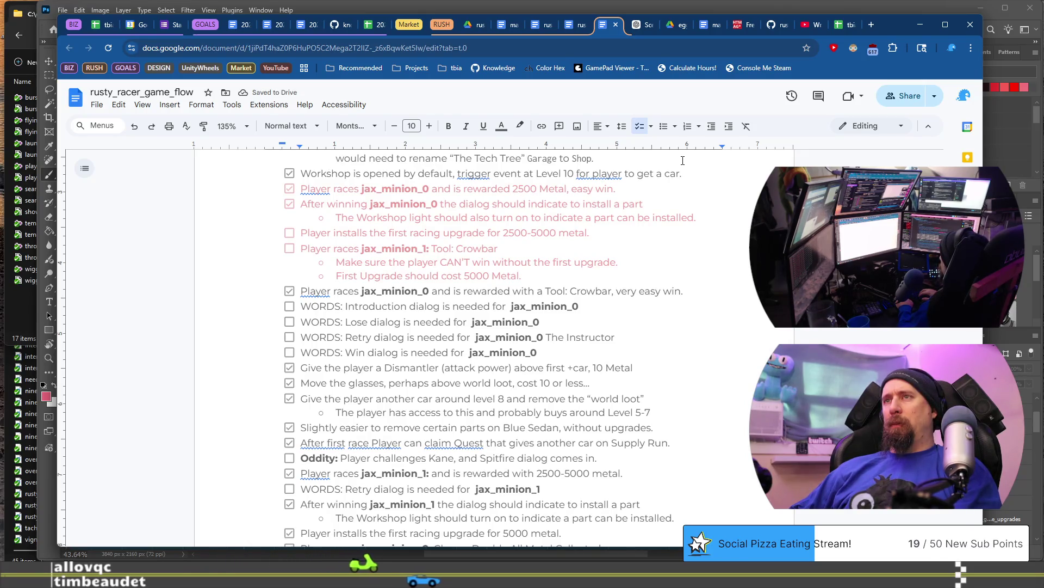
# Step: Append '(with payment)' to the Introduction item and start '(with reward)' on the Win item
pyautogui.press('Up')
pyautogui.press('Up')
pyautogui.press('Up')
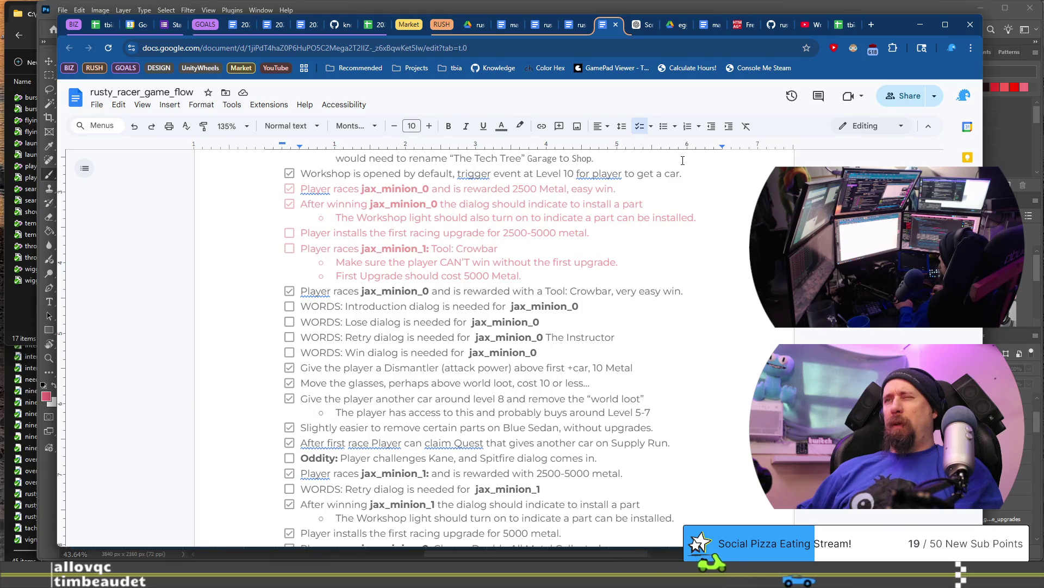
pyautogui.write('(with payment')
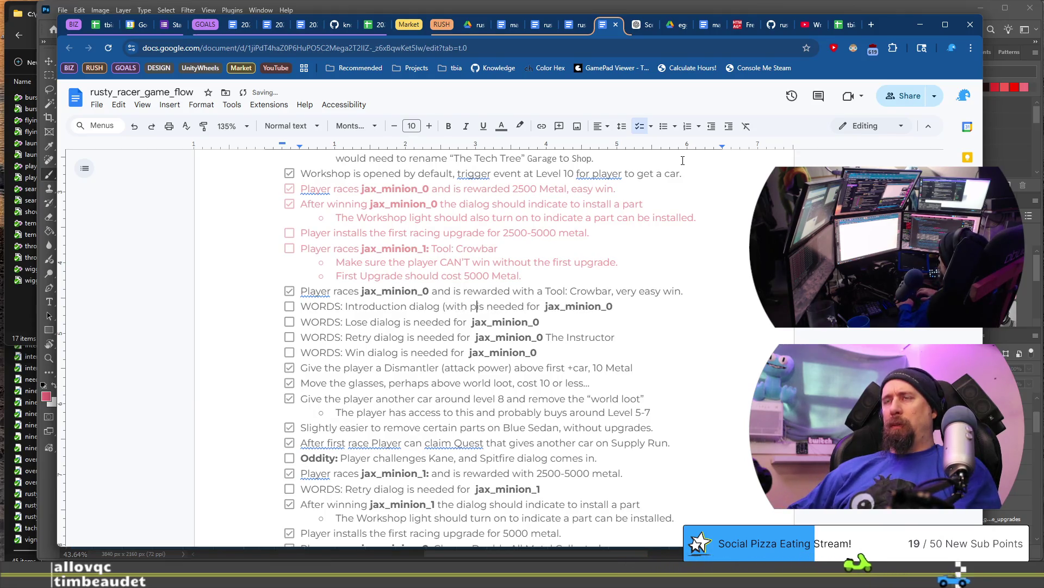
pyautogui.write(')')
pyautogui.click(519, 337)
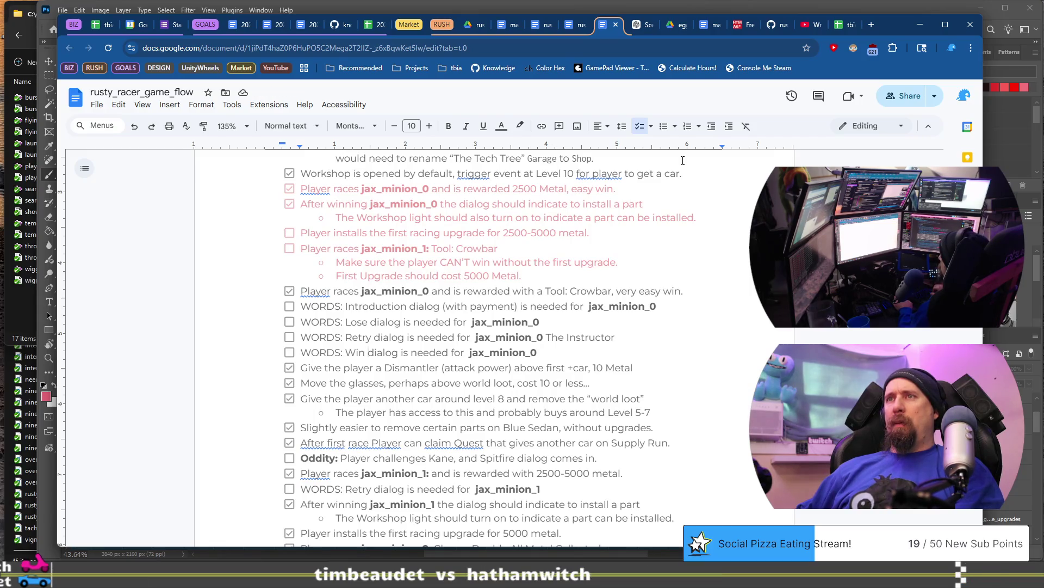
pyautogui.write('(with reward')
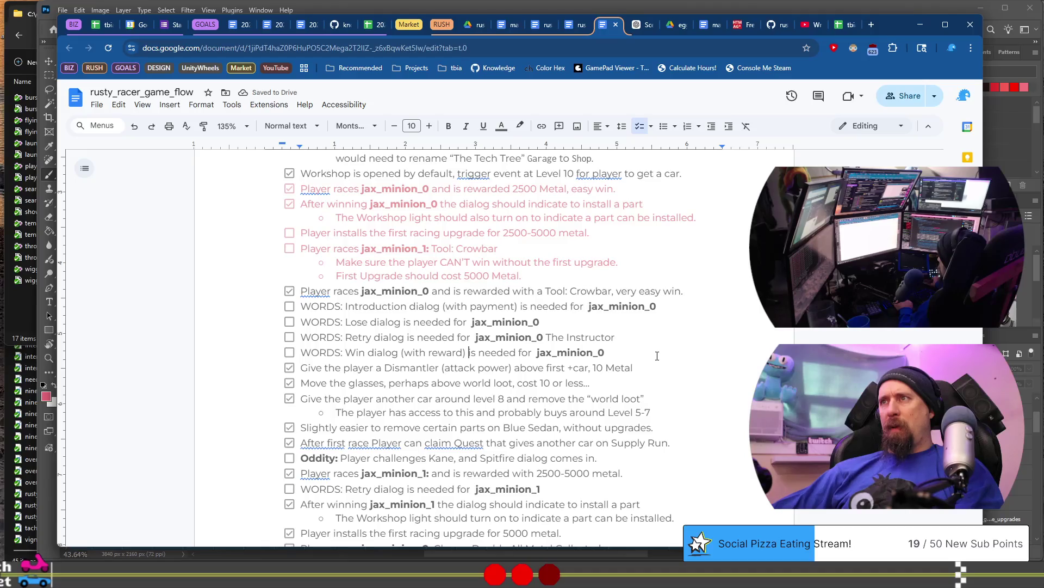
# Step: Paste the four jax_minion_0 WORDS lines over the jax_minion_1 Retry line
pyautogui.keyDown('shift'); pyautogui.click(676, 310); pyautogui.keyUp('shift')
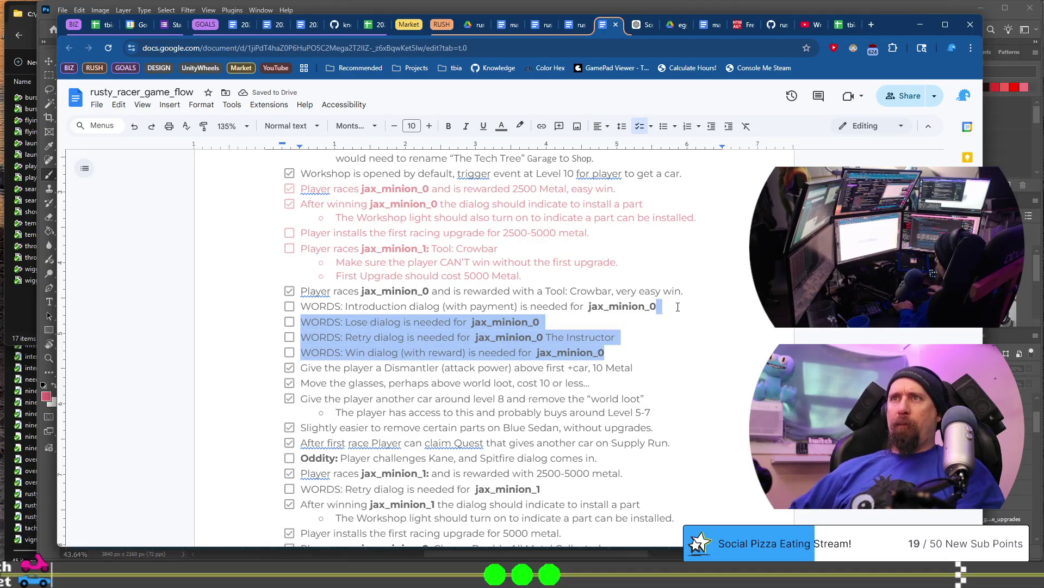
pyautogui.hotkey('shift', 'Home')
pyautogui.hotkey('ctrl', 'c')
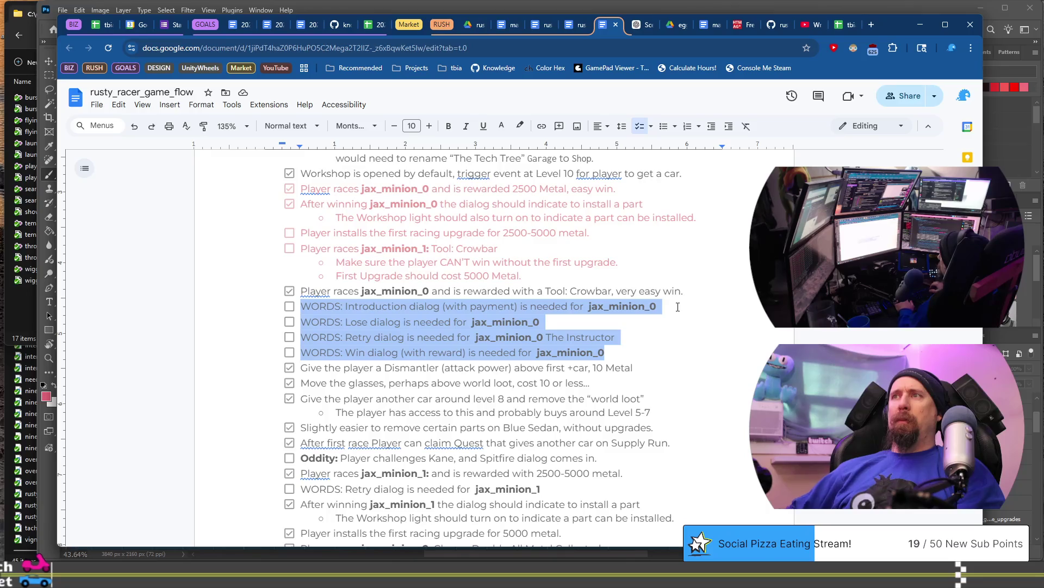
pyautogui.scroll(-5, 678, 306)
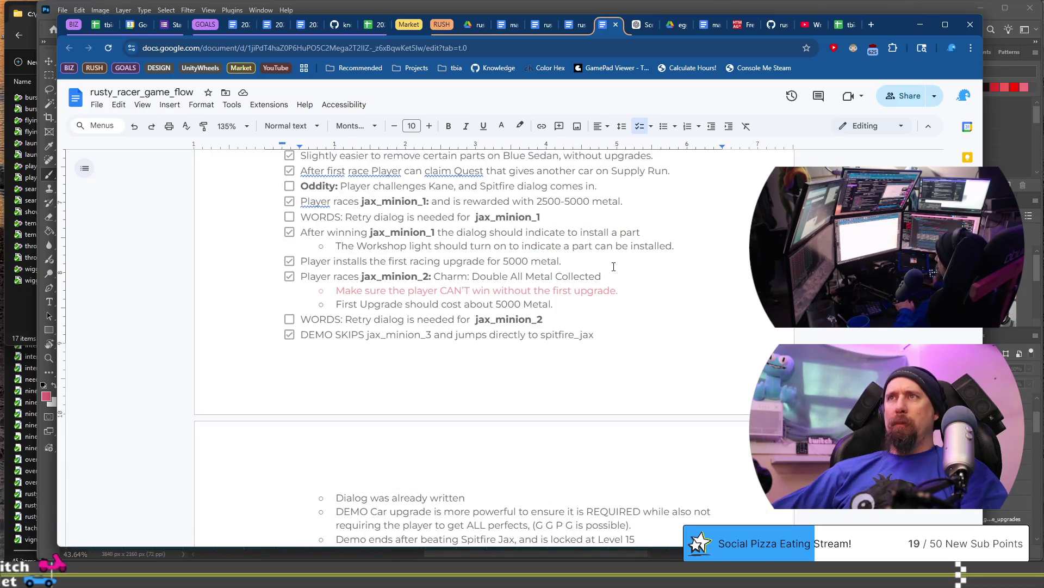
pyautogui.scroll(2, 613, 266)
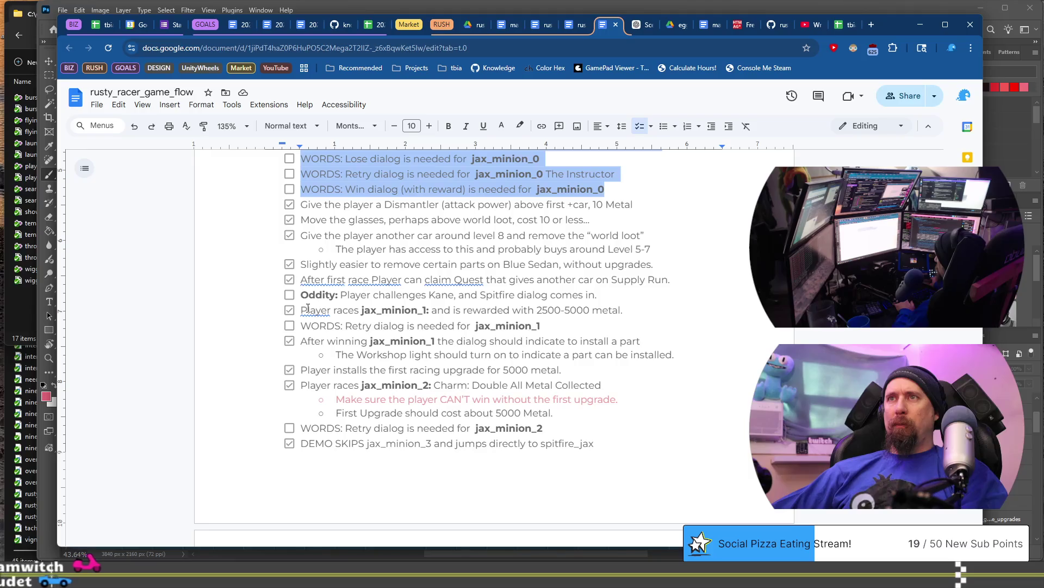
pyautogui.click(540, 320)
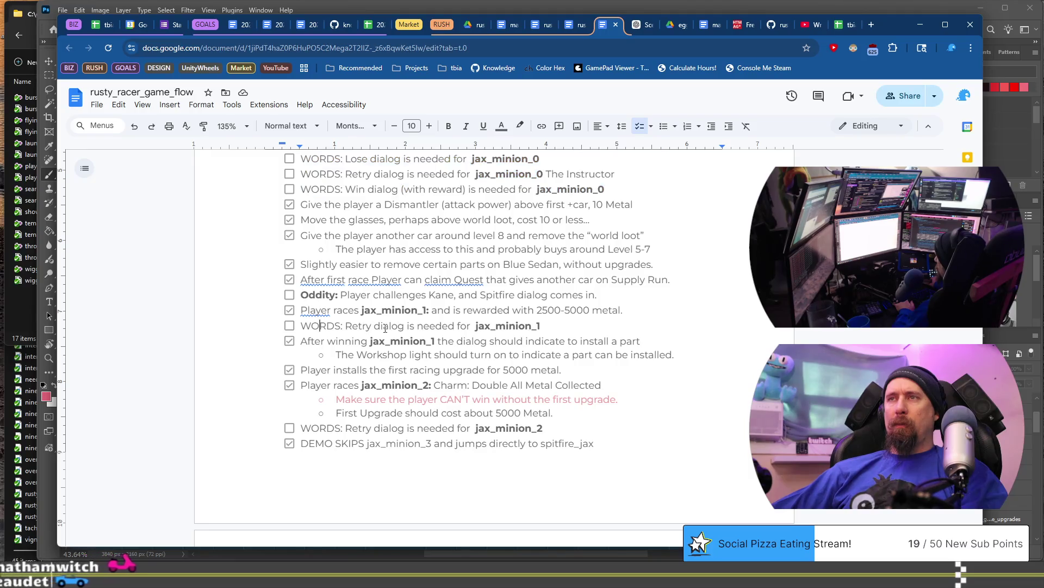
pyautogui.tripleClick(540, 320)
pyautogui.hotkey('ctrl', 'v')
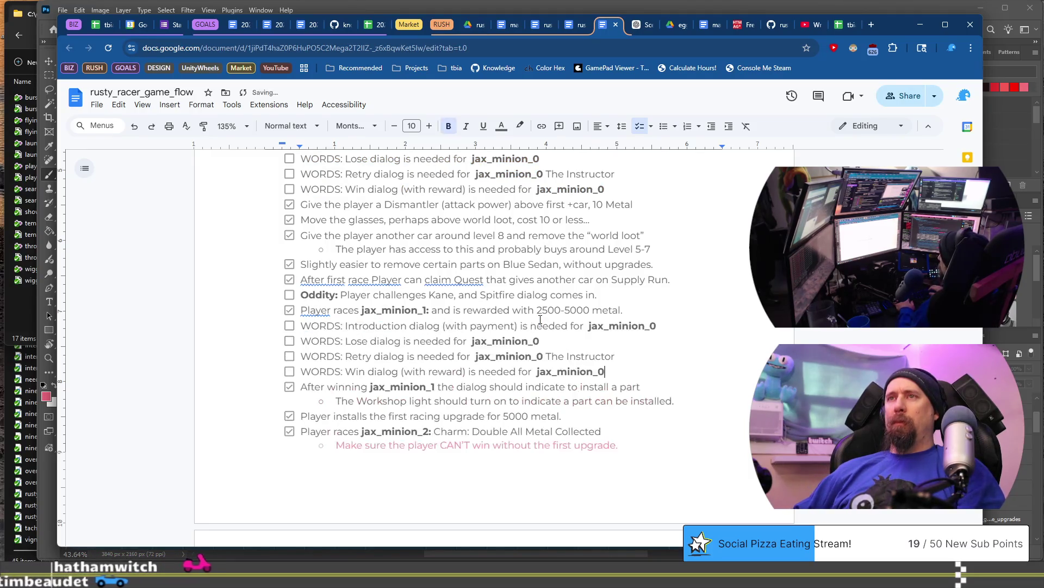
# Step: Change the minion number to 1 in the pasted Win and Retry lines
pyautogui.press('BackSpace')
pyautogui.write('1')
pyautogui.press('Up')
pyautogui.press('BackSpace')
pyautogui.press('BackSpace')
pyautogui.press('BackSpace')
pyautogui.write('1')
pyautogui.press('Up')
pyautogui.press('Up')
pyautogui.press('End')
pyautogui.press('Down')
# Step: Paste the four jax_minion_1 WORDS lines over the jax_minion_2 Retry line
pyautogui.hotkey('shift', 'Home')
pyautogui.hotkey('shift', 'Up')
pyautogui.hotkey('shift', 'Up')
pyautogui.hotkey('shift', 'Up')
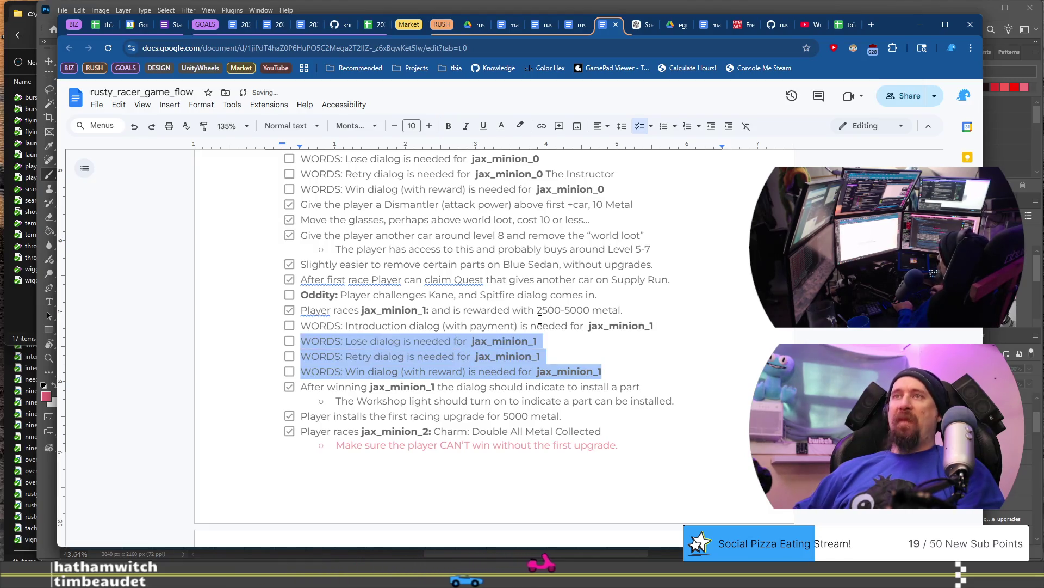
pyautogui.scroll(-8, 541, 319)
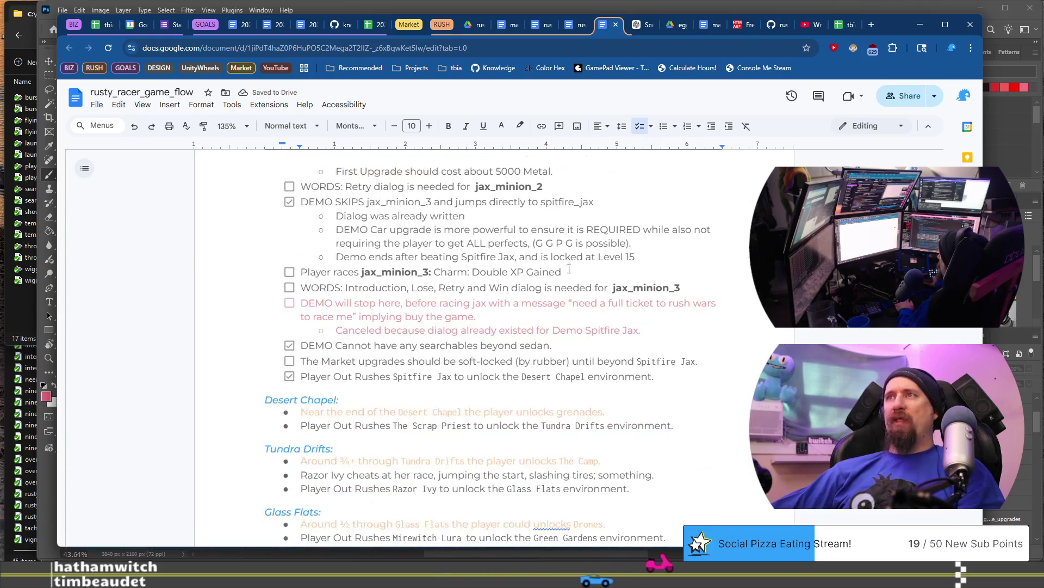
pyautogui.tripleClick(593, 181)
pyautogui.write('WORDS: Introduction dialog (with payment) is needed for jax_minion_1 WORDS: Lose dialog is needed for jax_minion_1 WORDS: Retry dialog is needed for jax_minion_1 WORDS: Win dialog (with reward) is needed for jax_minion_1')
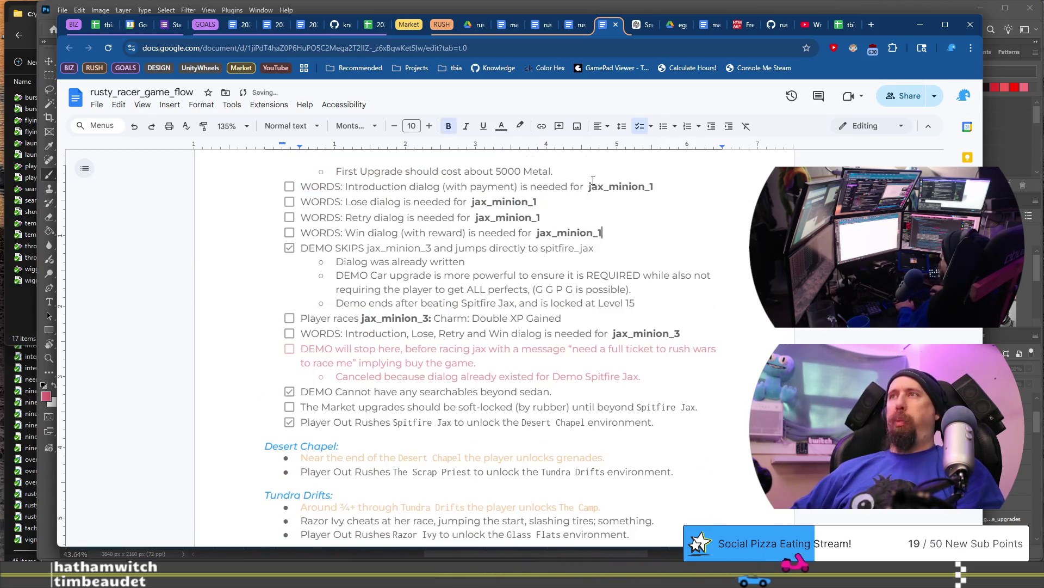
# Step: Change the minion number to 2 on all four pasted WORDS lines
pyautogui.press('BackSpace')
pyautogui.write('2')
pyautogui.press('Up')
pyautogui.press('BackSpace')
pyautogui.write('2')
pyautogui.press('Up')
pyautogui.press('BackSpace')
pyautogui.write('2')
pyautogui.press('Up')
pyautogui.press('End')
pyautogui.press('BackSpace')
pyautogui.write('2')
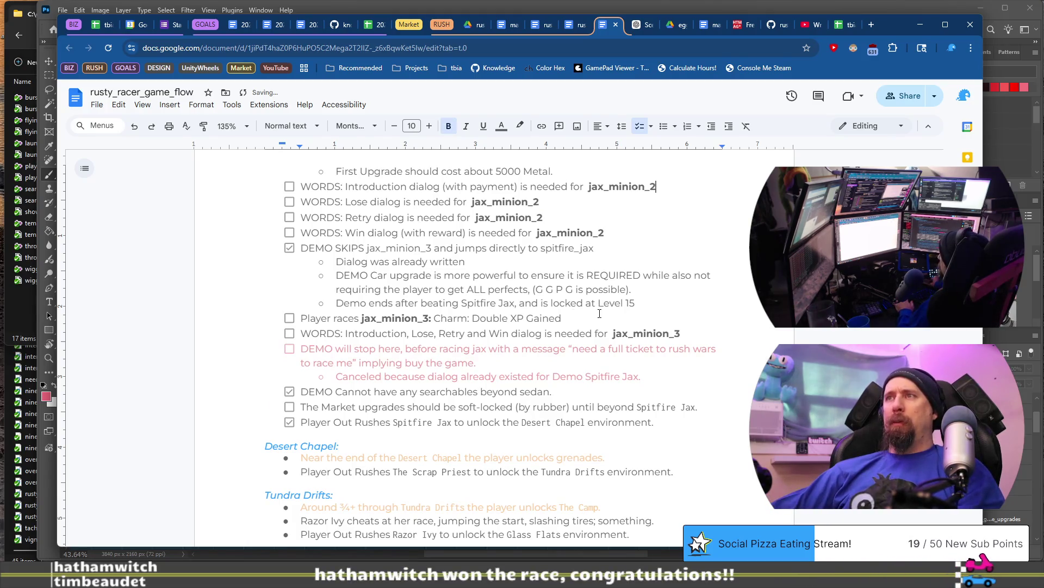
# Step: Replace the combined jax_minion_3 dialog line with the four separate WORDS items
pyautogui.hotkey('shift', 'Home')
pyautogui.press('BackSpace')
pyautogui.write('WORDS: Introduction dialog (with payment) is needed for jax_minion_1 WORDS: Lose dialog is needed for jax_minion_1 WORDS: Retry dialog is needed for jax_minion_1 WORDS: Win dialog (with reward) is needed for jax_minion_1')
pyautogui.press('BackSpace')
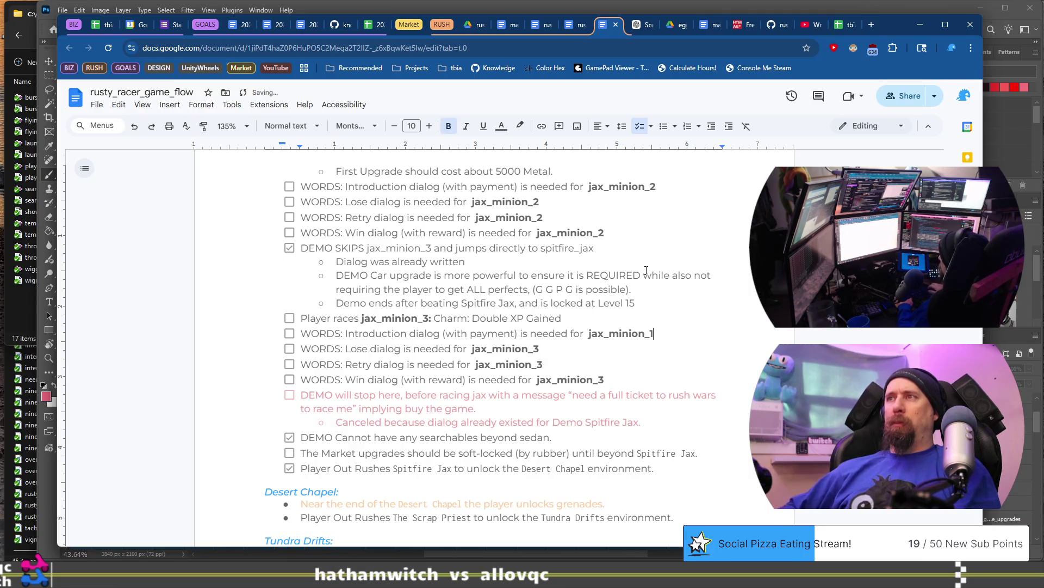
pyautogui.scroll(-2, 647, 270)
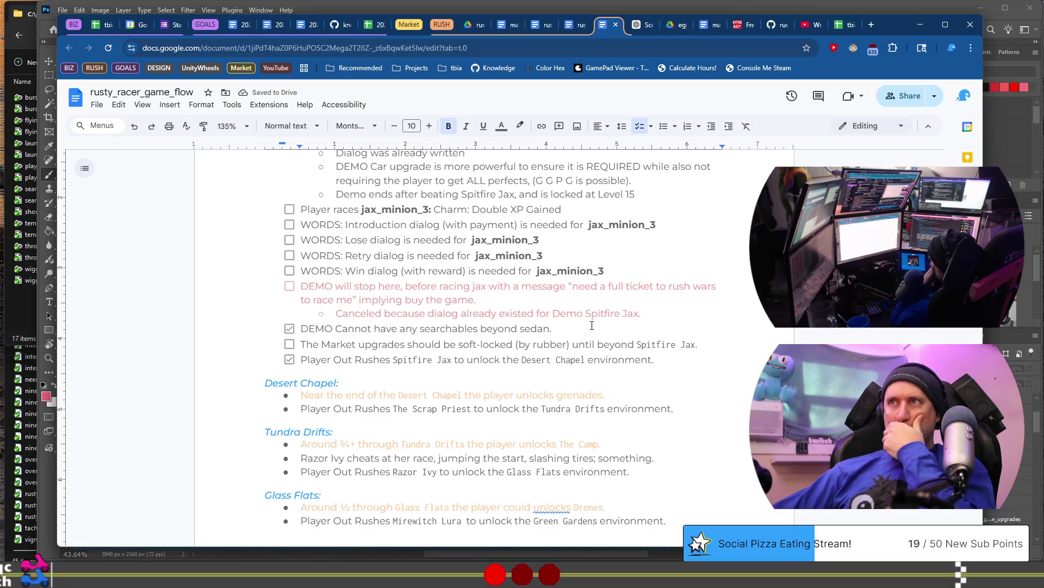
pyautogui.scroll(10, 592, 328)
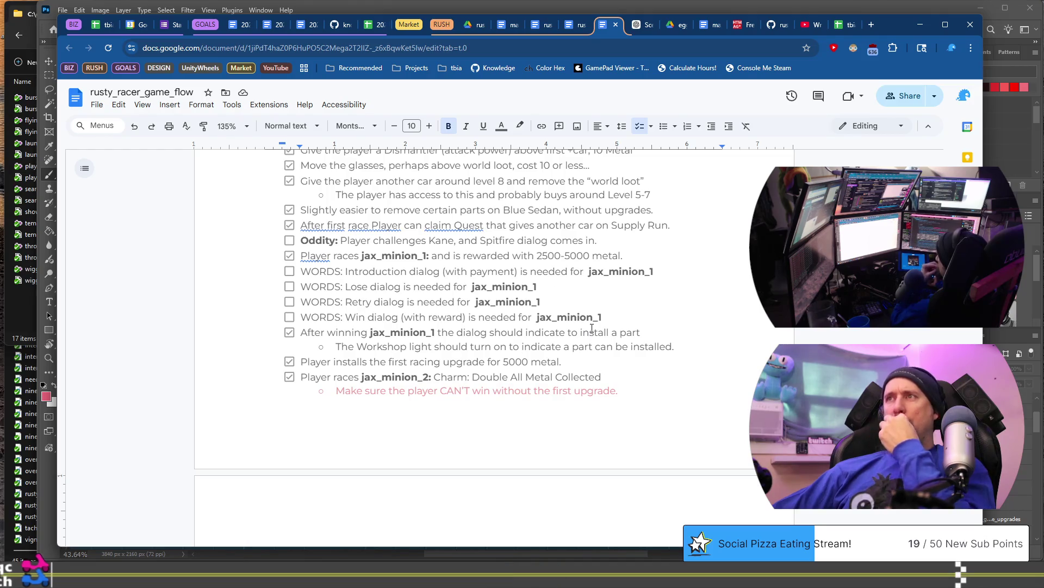
pyautogui.scroll(-6, 592, 328)
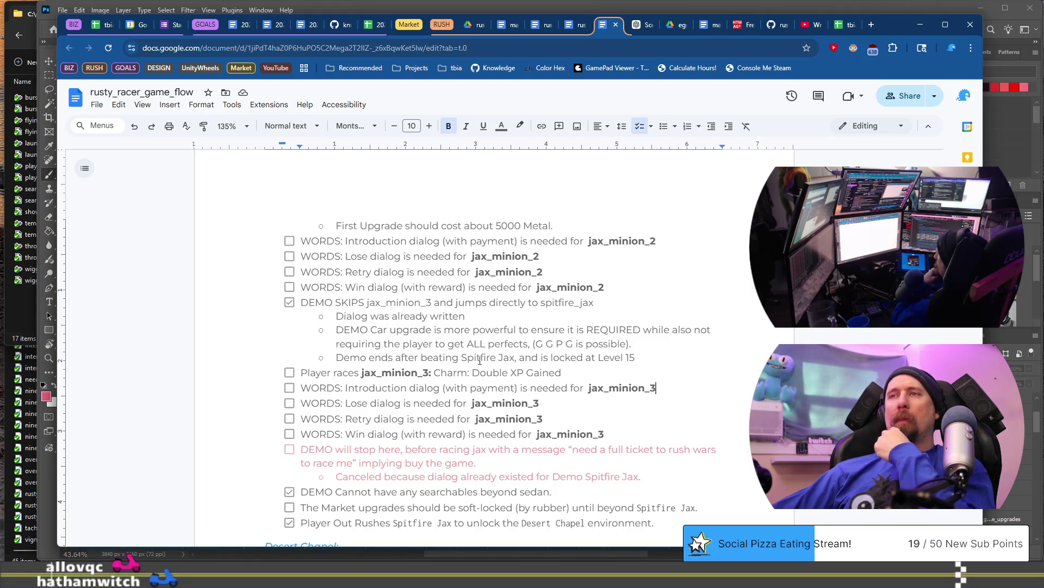
pyautogui.scroll(-3, 493, 360)
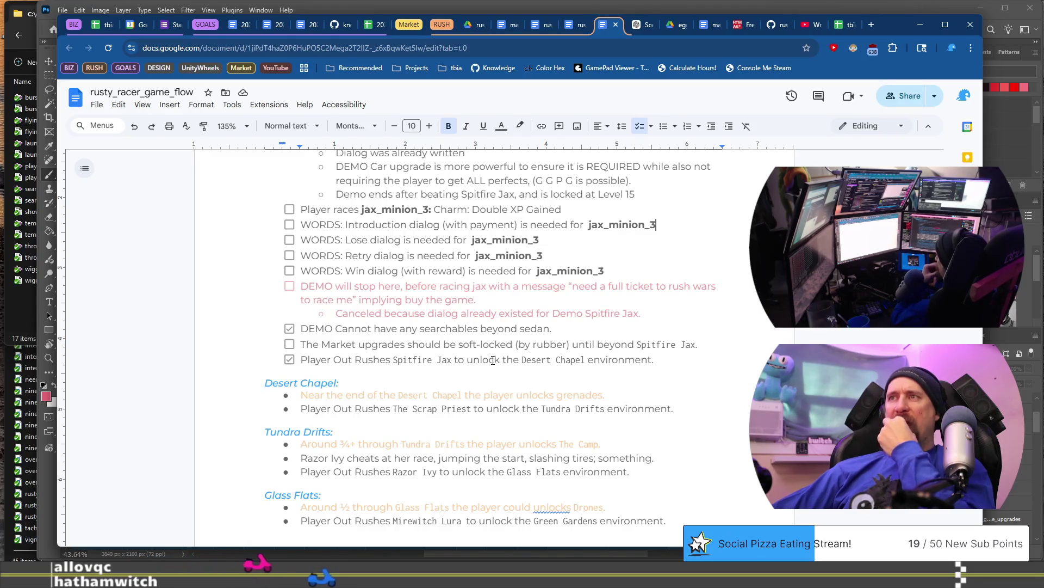
pyautogui.scroll(-4, 562, 324)
pyautogui.scroll(4, 561, 325)
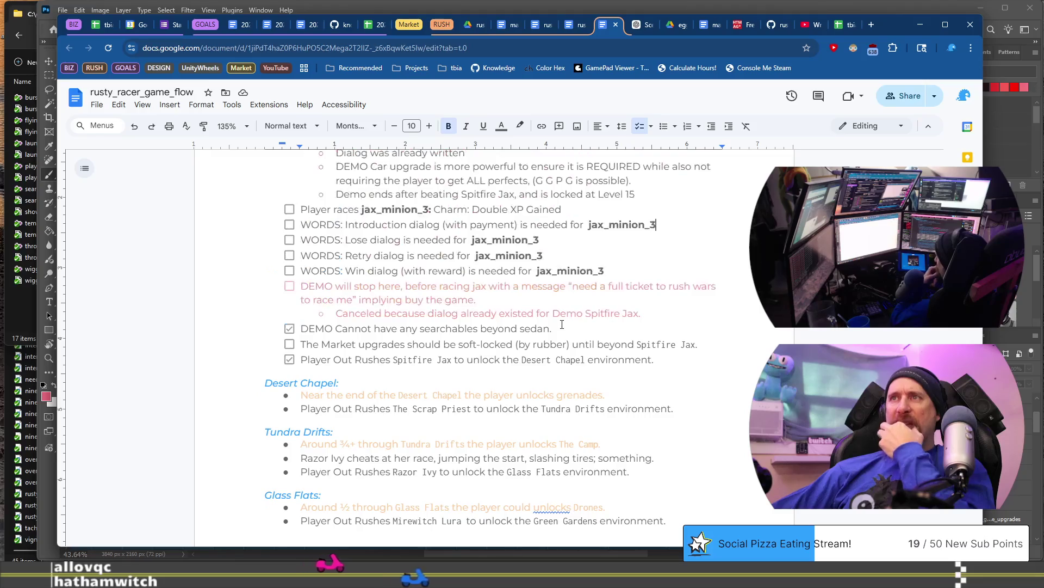
pyautogui.scroll(1, 562, 325)
# Step: Paste the four WORDS items below Market upgrades, renaming jax_minion_1 to spitfire_jax
pyautogui.click(531, 399)
pyautogui.press('End')
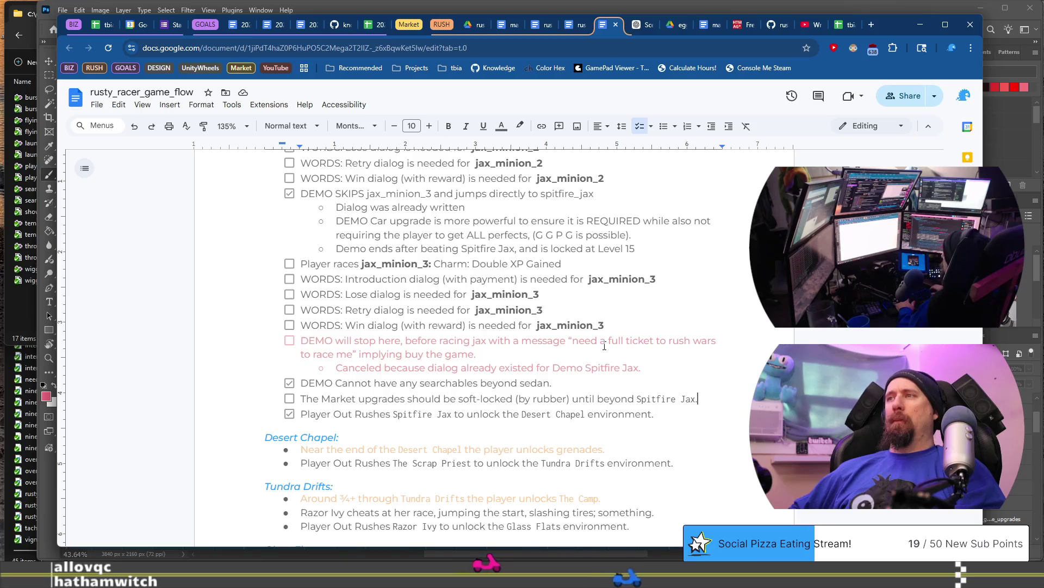
pyautogui.press('Return')
pyautogui.write('WORDS: Introduction dialog (with payment) is needed for jax_minion_1 WORDS: Lose dialog is needed for jax_minion_1 WORDS: Retry dialog is needed for jax_minion_1 WORDS: Win dialog (with reward) is needed for jax_minion_1')
pyautogui.hotkey('ctrl', 'shift', 'Left')
pyautogui.write('spitfire_jax')
pyautogui.hotkey('ctrl', 'shift', 'Left')
pyautogui.hotkey('ctrl', 'c')
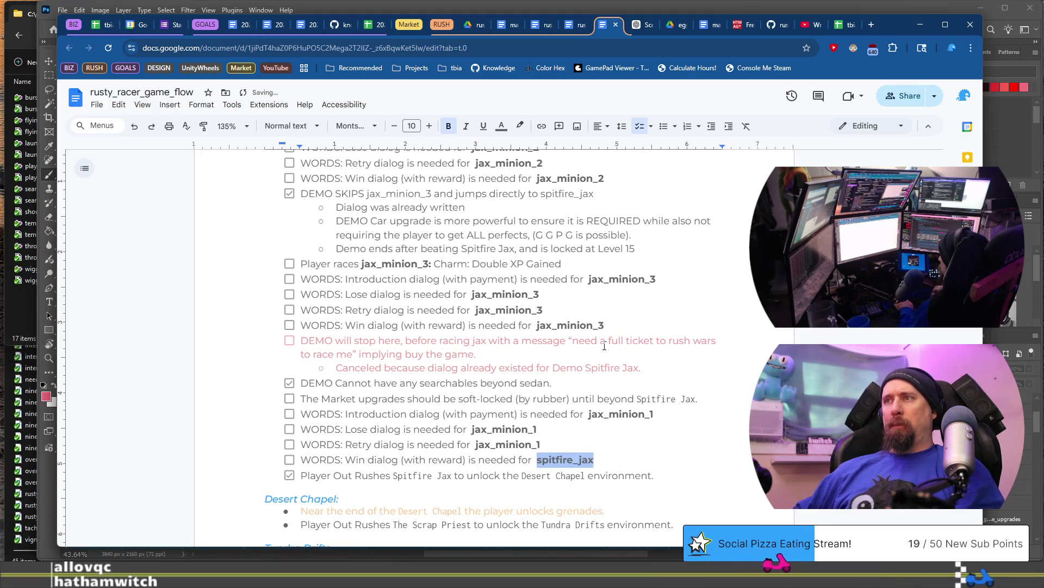
pyautogui.press('Up')
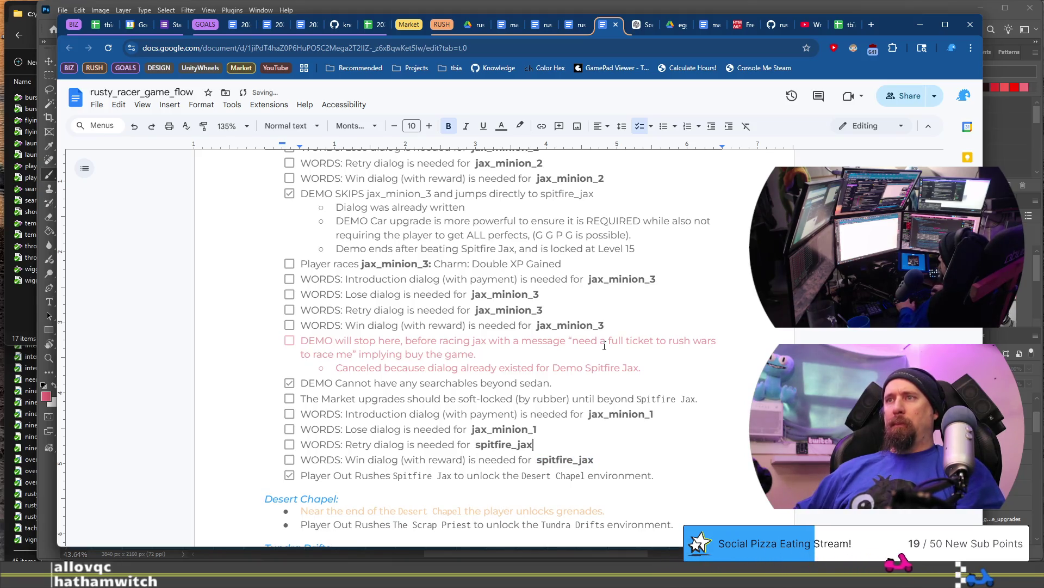
pyautogui.hotkey('ctrl', 'shift', 'Left')
pyautogui.hotkey('ctrl', 'v')
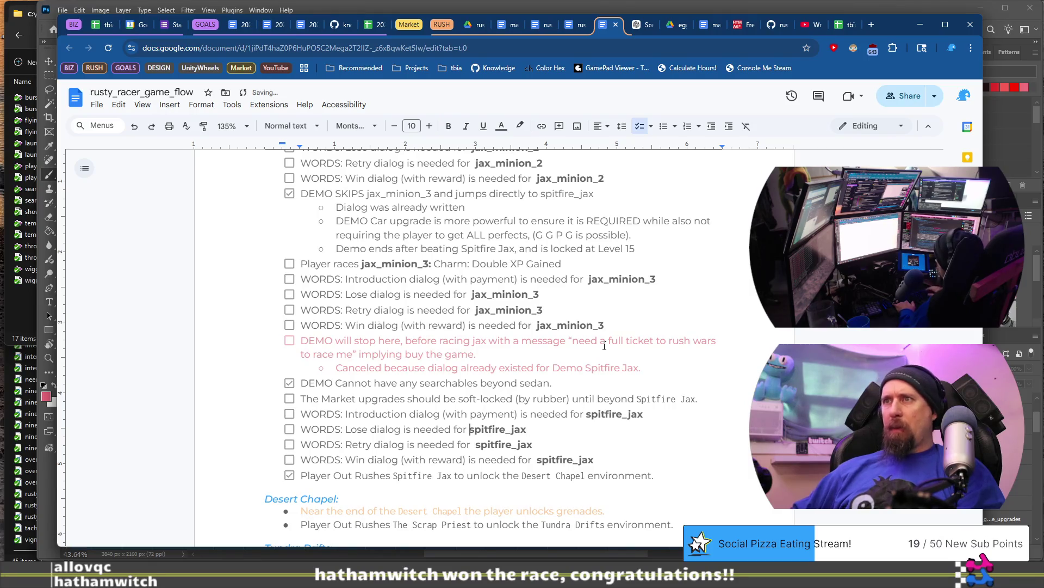
# Step: Remove the doubled space before jax_minion_3 in its WORDS items
pyautogui.press('Down')
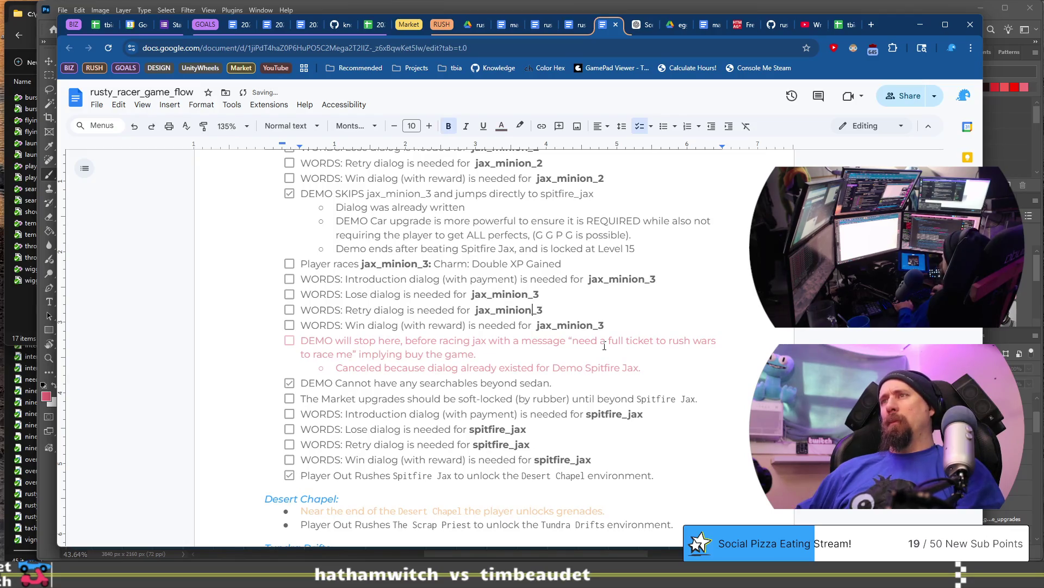
pyautogui.hotkey('ctrl', 'Left')
pyautogui.press('BackSpace')
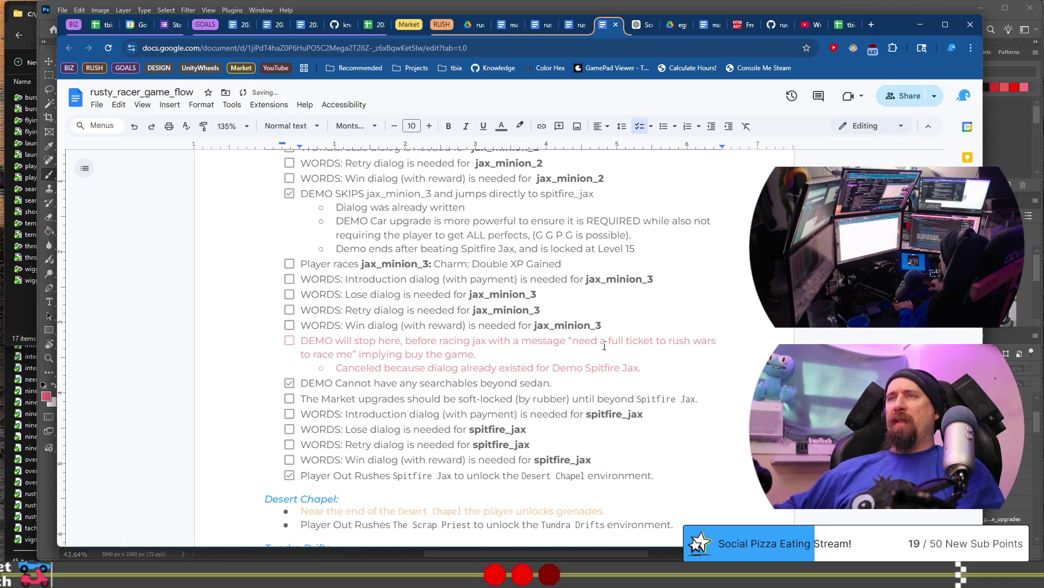
pyautogui.scroll(5, 604, 346)
pyautogui.press('Up')
pyautogui.press('Up')
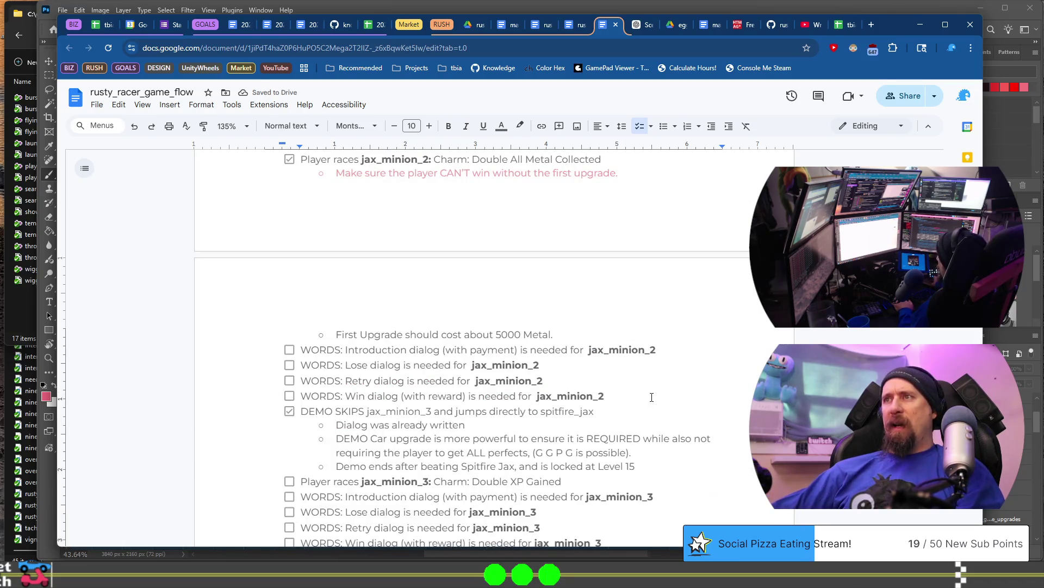
# Step: Remove the doubled spaces before jax_minion_2 in its Win, Retry, Lose and Introduction items
pyautogui.click(652, 397)
pyautogui.hotkey('ctrl', 'Left')
pyautogui.press('BackSpace')
pyautogui.press('Up')
pyautogui.hotkey('ctrl', 'Left')
pyautogui.press('BackSpace')
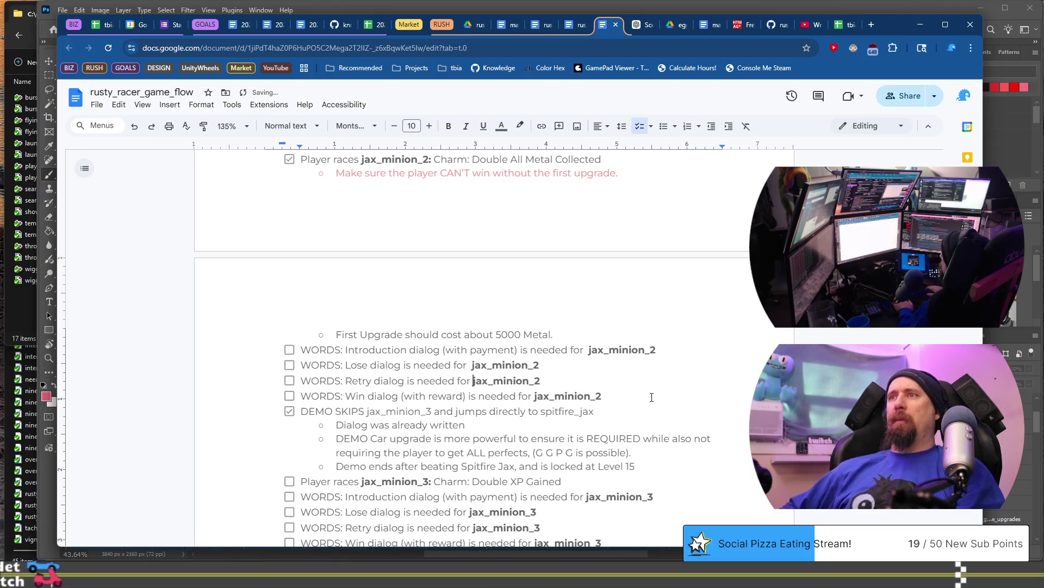
pyautogui.press('Up')
pyautogui.hotkey('ctrl', 'Left')
pyautogui.press('BackSpace')
pyautogui.press('Up')
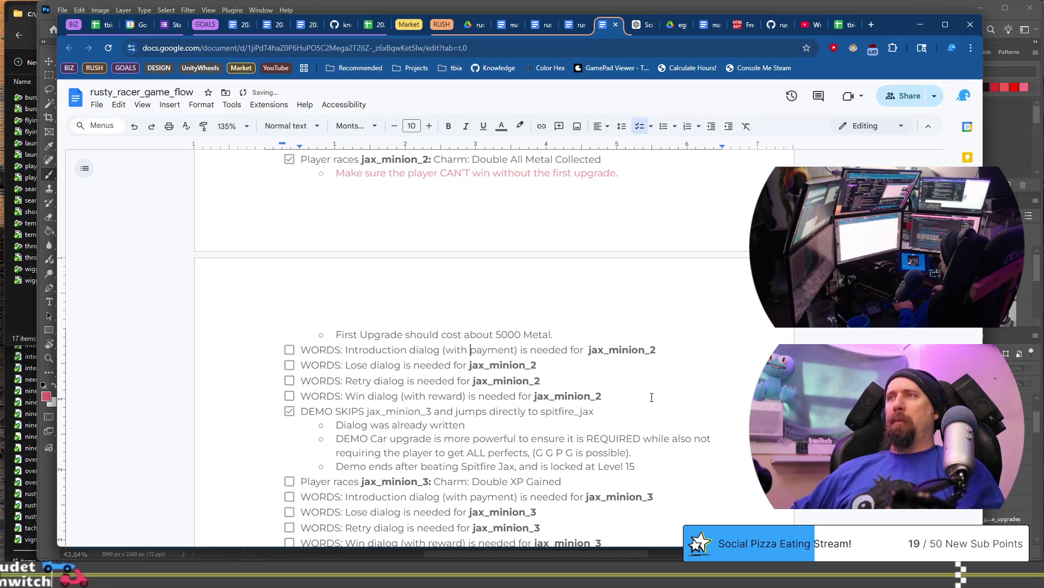
# Step: Remove the doubled spaces before jax_minion_1 in its Win, Retry, Lose and Introduction items
pyautogui.scroll(5, 652, 397)
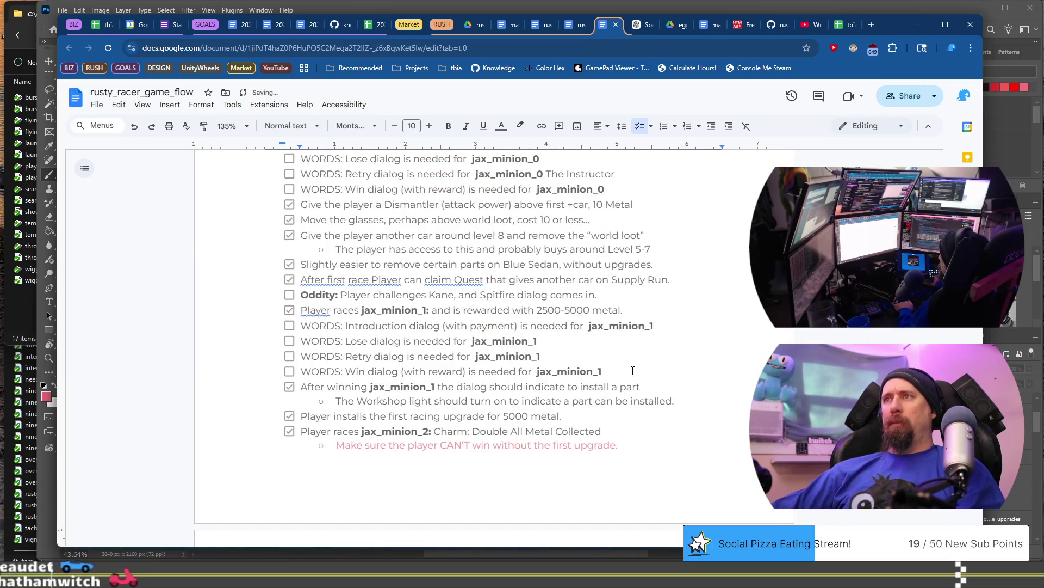
pyautogui.click(632, 370)
pyautogui.hotkey('ctrl', 'Left')
pyautogui.press('BackSpace')
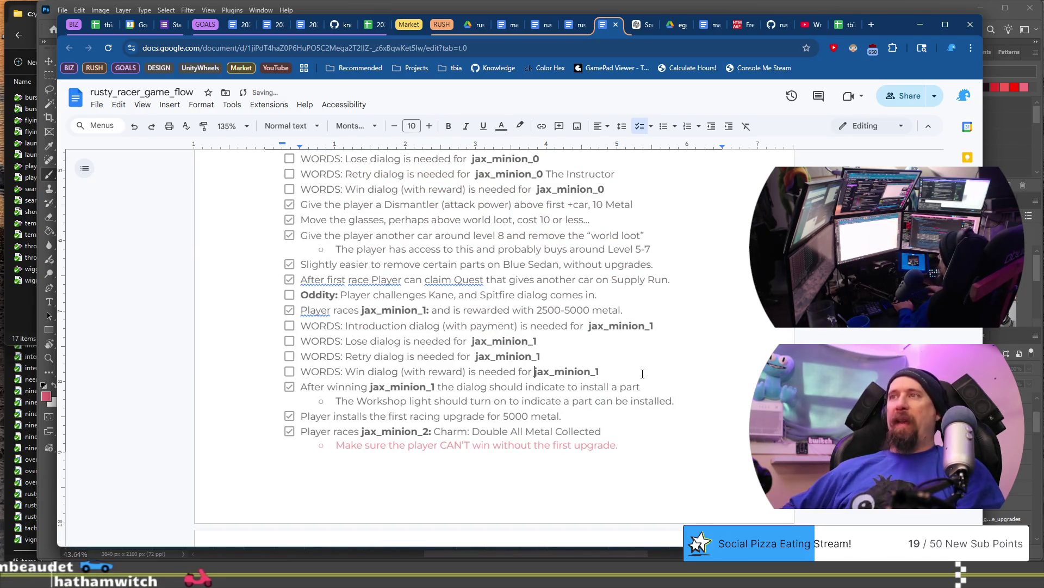
pyautogui.press('Up')
pyautogui.hotkey('ctrl', 'Left')
pyautogui.press('BackSpace')
pyautogui.press('Up')
pyautogui.press('BackSpace')
pyautogui.press('Up')
pyautogui.press('End')
pyautogui.hotkey('ctrl', 'Left')
pyautogui.press('BackSpace')
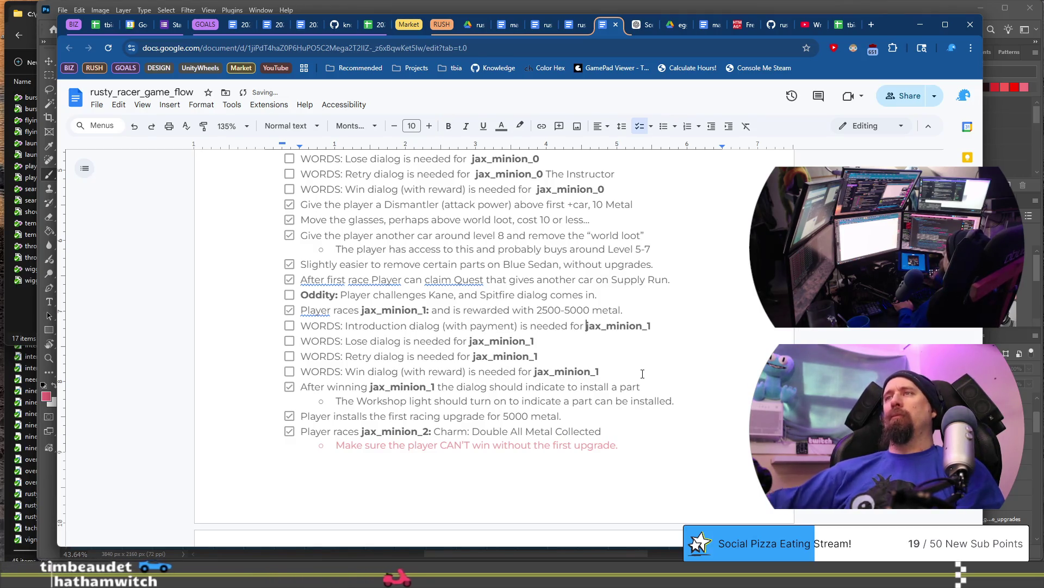
# Step: Remove the doubled spaces before jax_minion_0 in its Win, Retry, Lose and Introduction items
pyautogui.scroll(4, 738, 305)
pyautogui.press('Up')
pyautogui.press('Up')
pyautogui.press('Up')
pyautogui.press('End')
pyautogui.hotkey('ctrl', 'Left')
pyautogui.press('BackSpace')
pyautogui.press('Up')
pyautogui.press('BackSpace')
pyautogui.press('Up')
pyautogui.press('BackSpace')
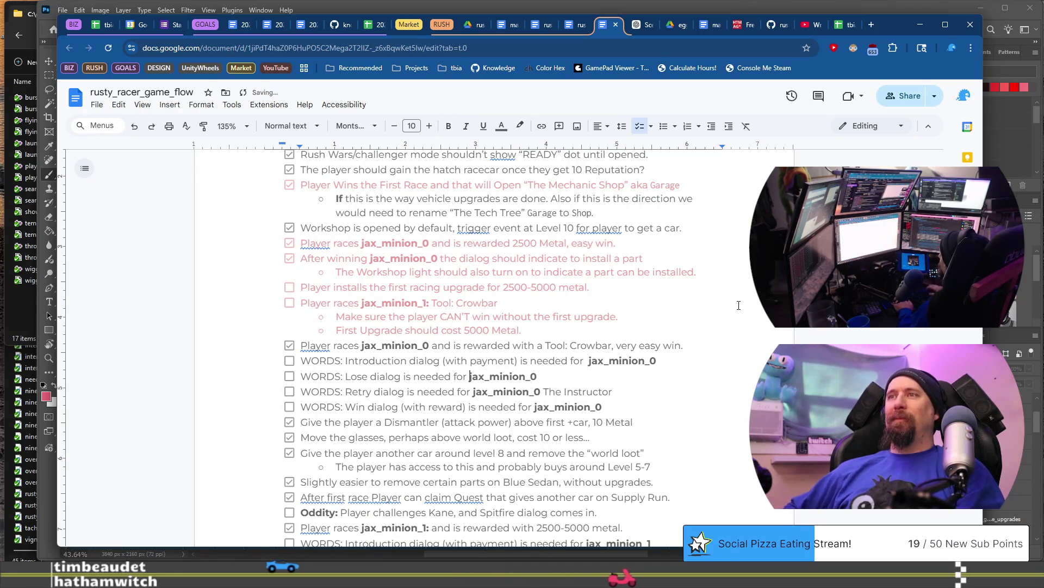
pyautogui.press('End')
pyautogui.hotkey('ctrl', 'Left')
pyautogui.press('BackSpace')
# Step: Delete 'The Instructor' from the end of the jax_minion_0 Retry item
pyautogui.press('Down')
pyautogui.press('Down')
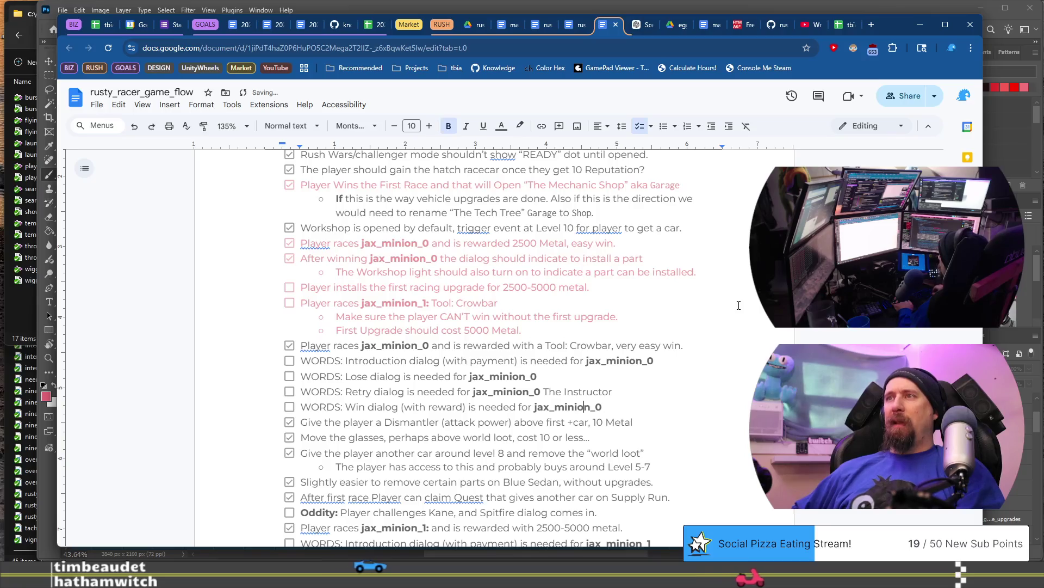
pyautogui.press('End')
pyautogui.hotkey('ctrl', 'shift', 'Left')
pyautogui.hotkey('ctrl', 'shift', 'Left')
pyautogui.press('BackSpace')
pyautogui.press('BackSpace')
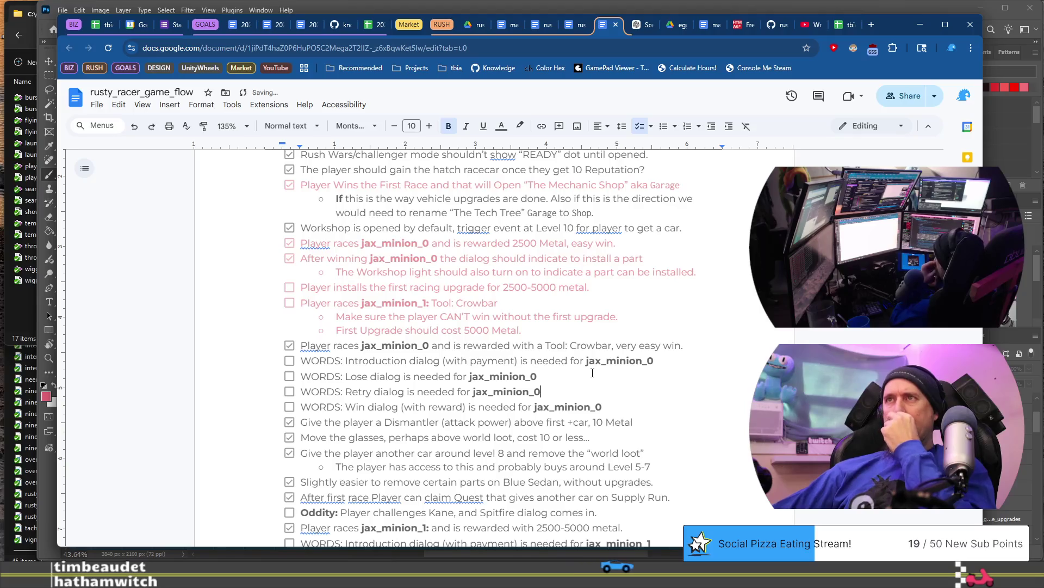
# Step: Change the Crowbar line's opening 'Player' to 'The player'
pyautogui.click(323, 349)
pyautogui.press('Home')
pyautogui.write('The')
pyautogui.press('Delete')
pyautogui.write('p')
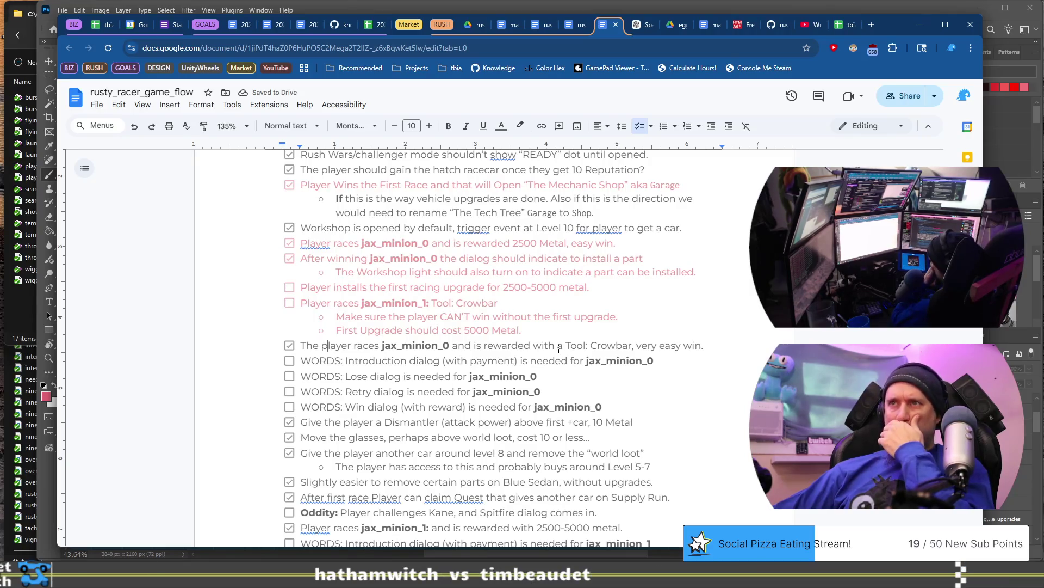
pyautogui.scroll(-4, 559, 348)
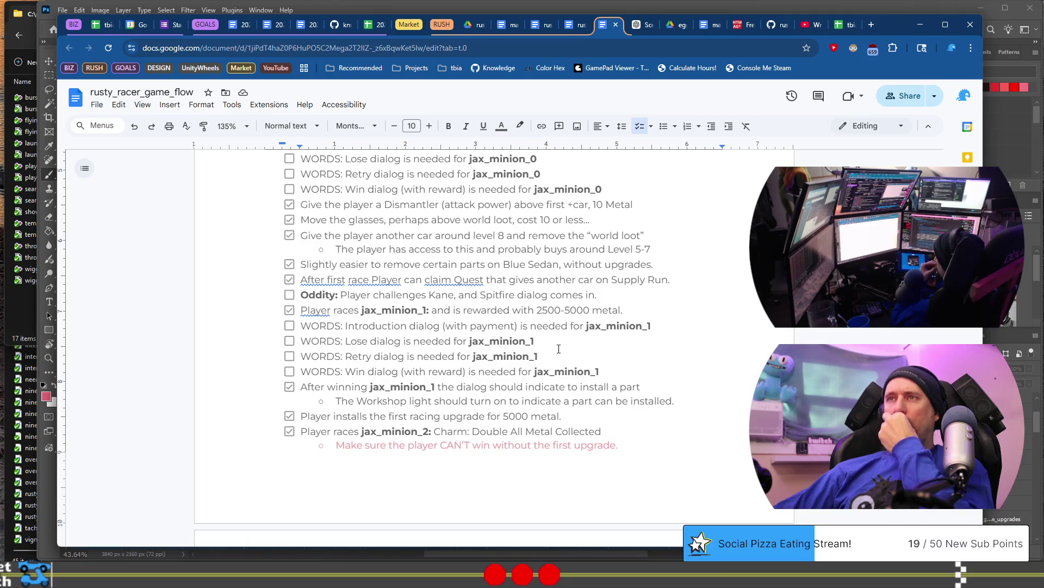
pyautogui.scroll(3, 558, 348)
pyautogui.scroll(-20, 558, 349)
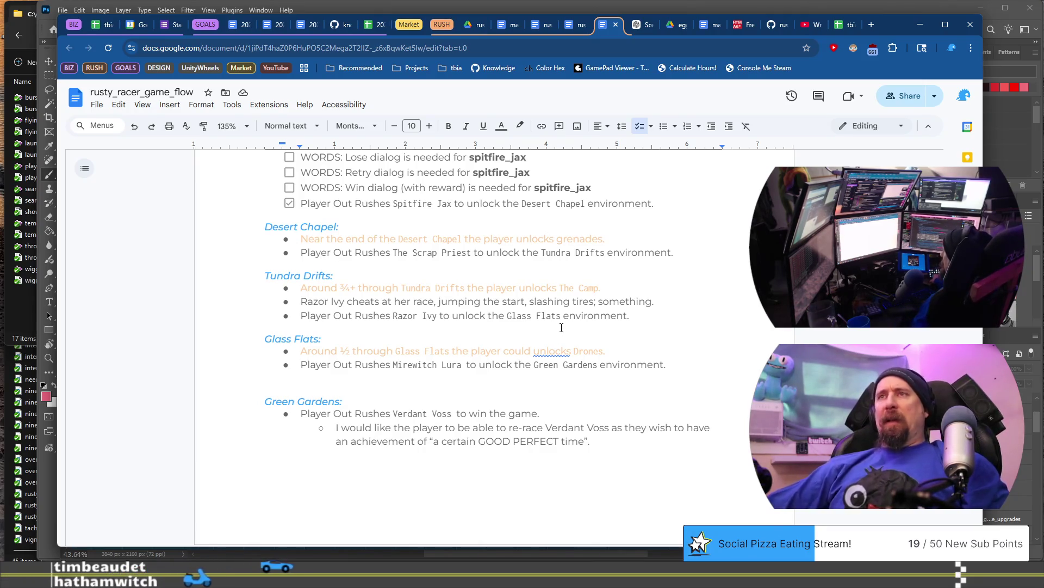
# Step: Delete the metal resource notes and end-game screenshot from below Quest_DesertRacer through the caption
pyautogui.scroll(-10, 563, 335)
pyautogui.scroll(-20, 565, 342)
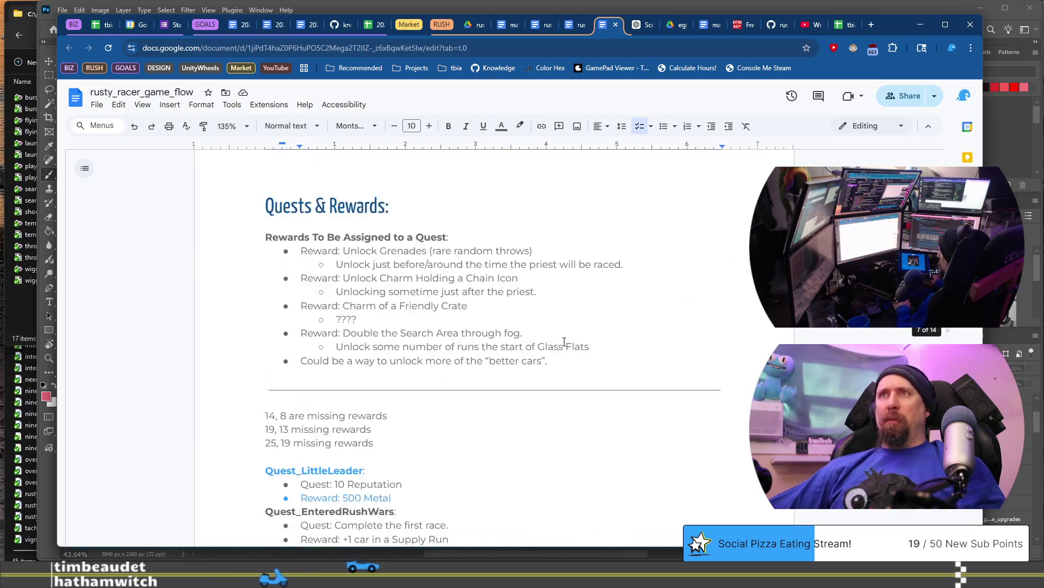
pyautogui.scroll(-20, 564, 342)
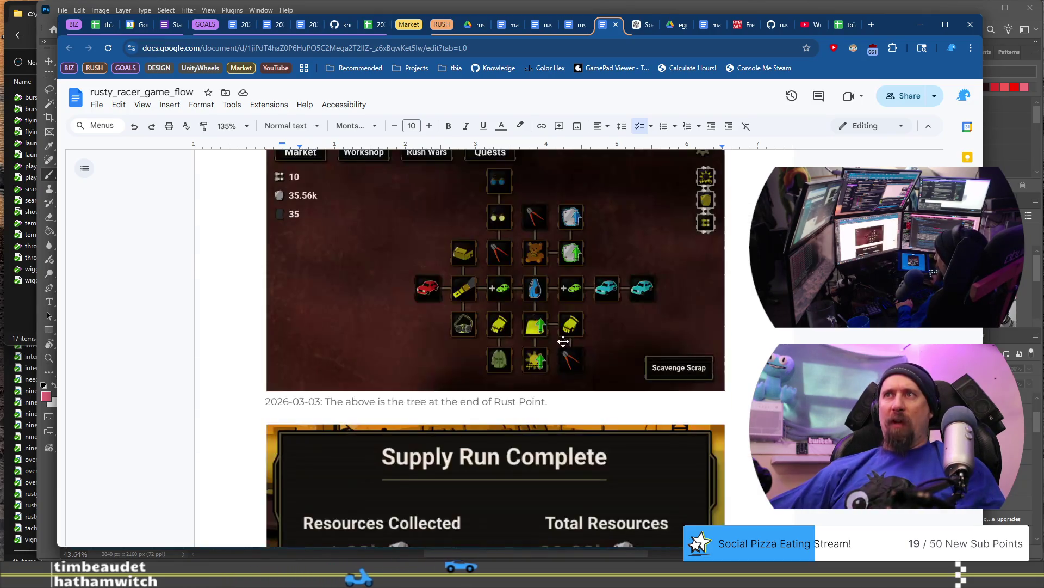
pyautogui.scroll(-20, 565, 341)
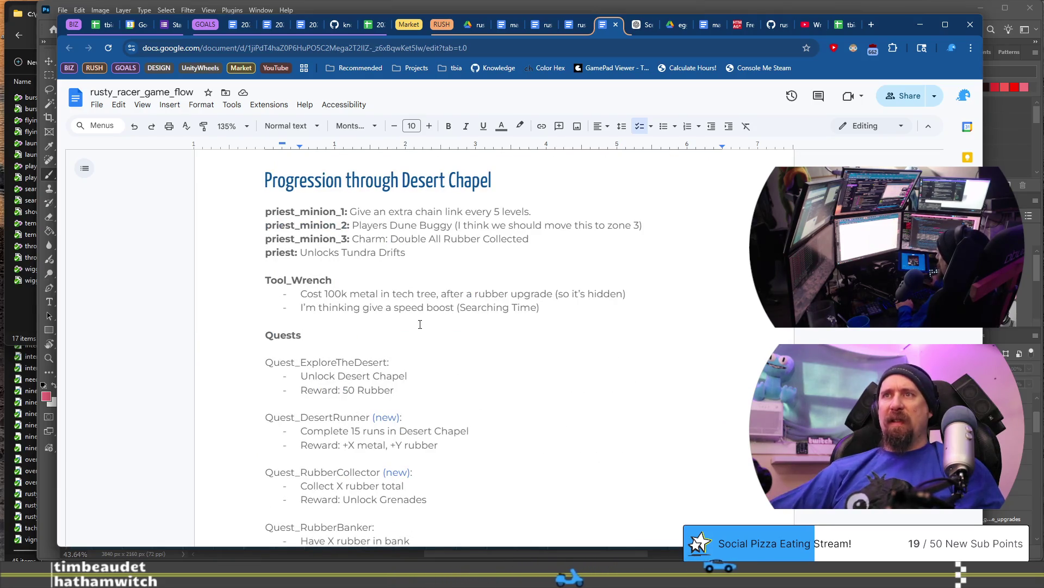
pyautogui.scroll(-5, 419, 325)
pyautogui.click(686, 349)
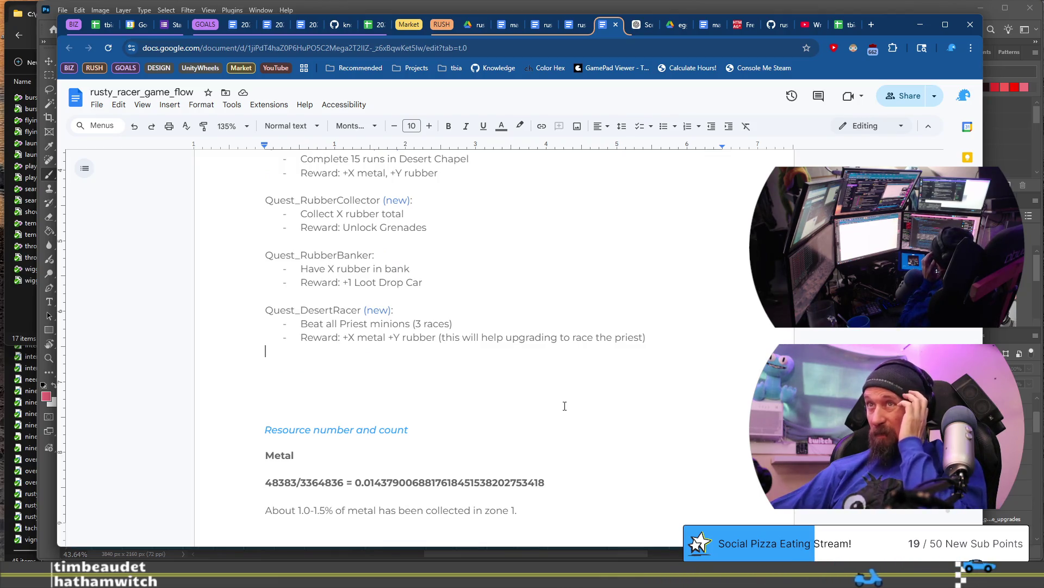
pyautogui.scroll(-6, 564, 405)
pyautogui.scroll(-4, 564, 406)
pyautogui.scroll(9, 565, 406)
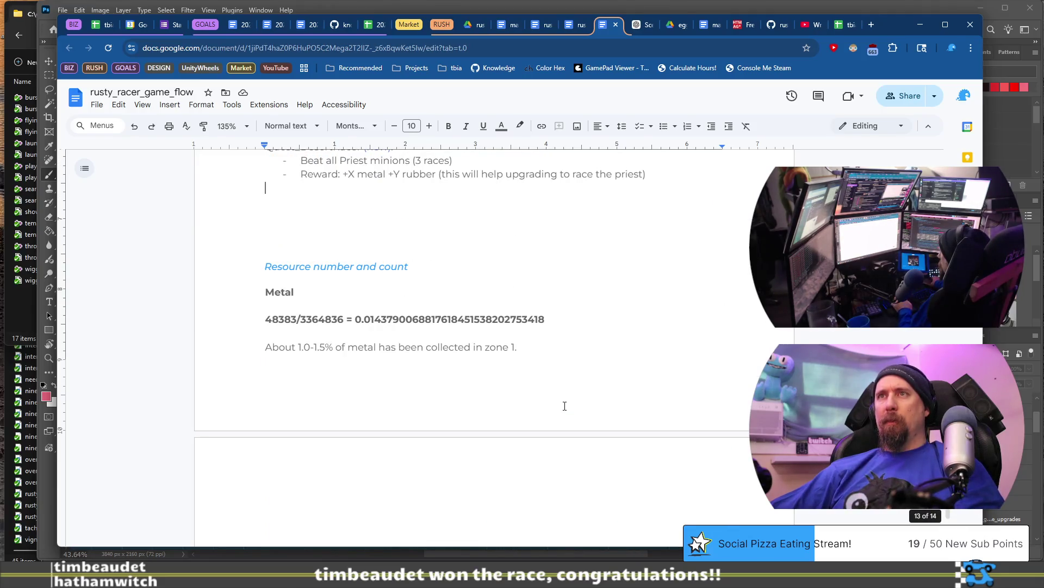
pyautogui.scroll(-5, 548, 401)
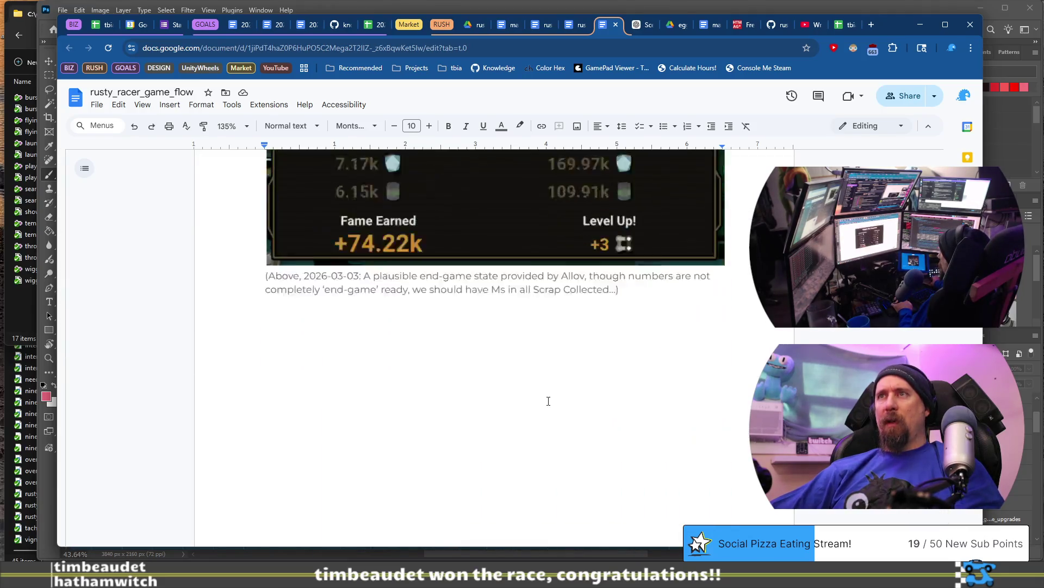
pyautogui.keyDown('shift'); pyautogui.click(676, 350); pyautogui.keyUp('shift')
pyautogui.press('Delete')
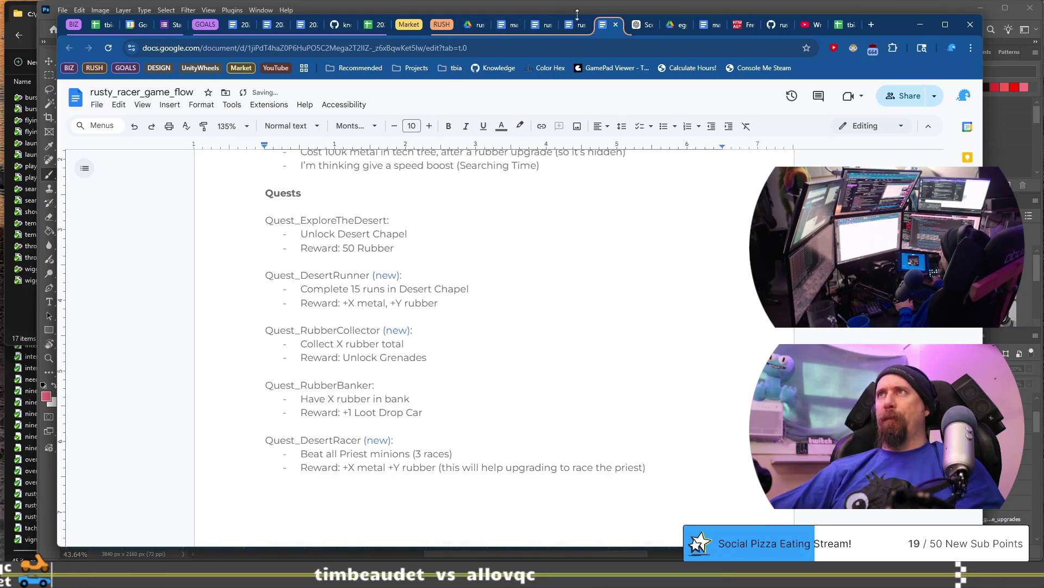